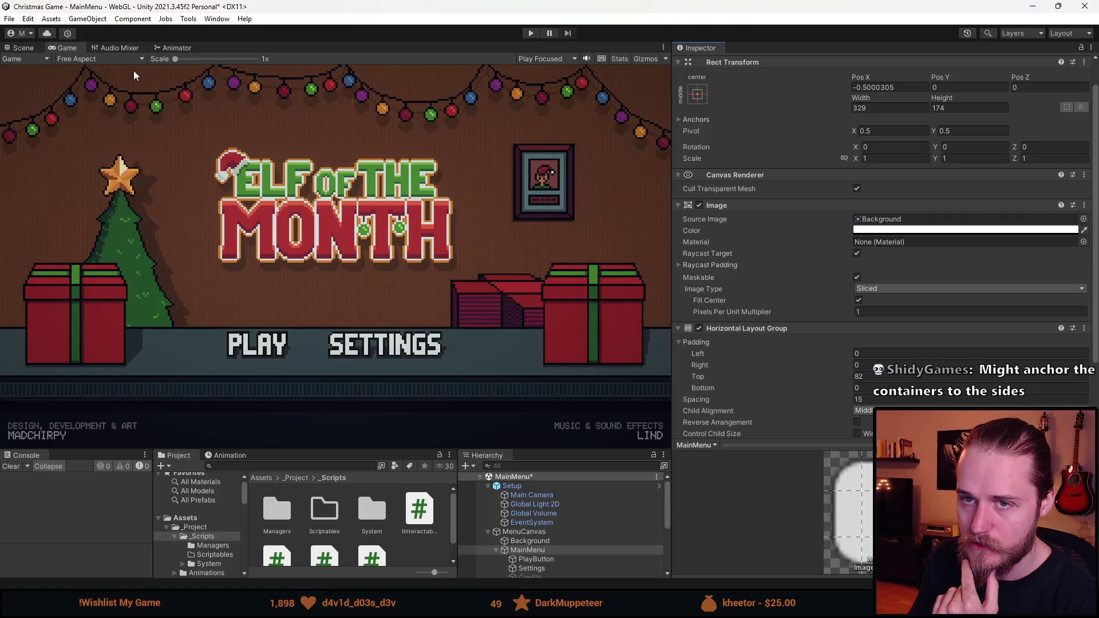
- Anchor the Developer credit text to the bottom-left corner
{"action": "mouse_move", "coordinate": [358, 446]}
{"action": "left_mouse_down"}
{"action": "mouse_move", "coordinate": [343, 372]}
{"action": "mouse_move", "coordinate": [343, 385]}
{"action": "left_mouse_up"}
{"action": "left_click", "coordinate": [535, 532]}
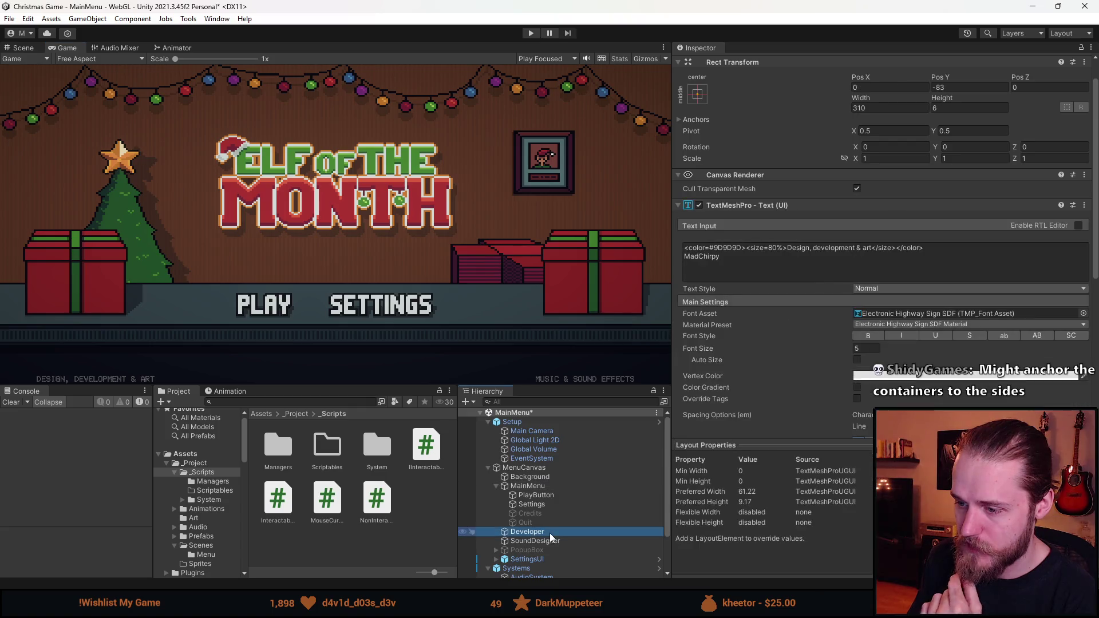
{"action": "left_click", "coordinate": [698, 124]}
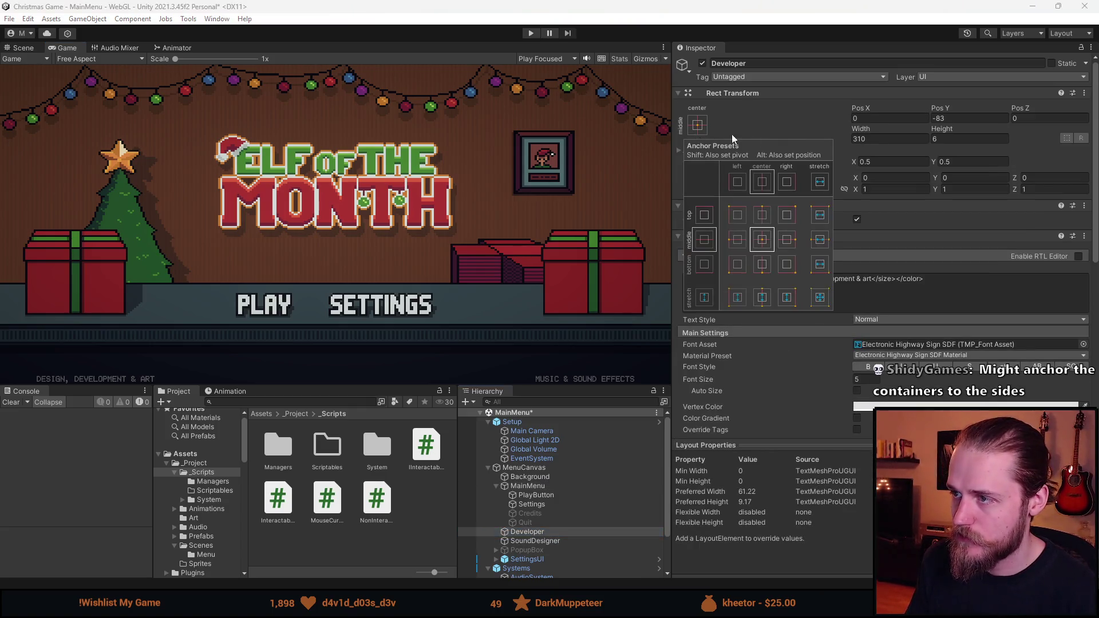
{"action": "left_click", "coordinate": [737, 267]}
- Set the Game view resolution to Full HD (1920x1080)
{"action": "mouse_move", "coordinate": [432, 384]}
{"action": "left_mouse_down"}
{"action": "mouse_move", "coordinate": [417, 307]}
{"action": "mouse_move", "coordinate": [413, 493]}
{"action": "mouse_move", "coordinate": [407, 424]}
{"action": "left_mouse_up"}
{"action": "left_click", "coordinate": [141, 57]}
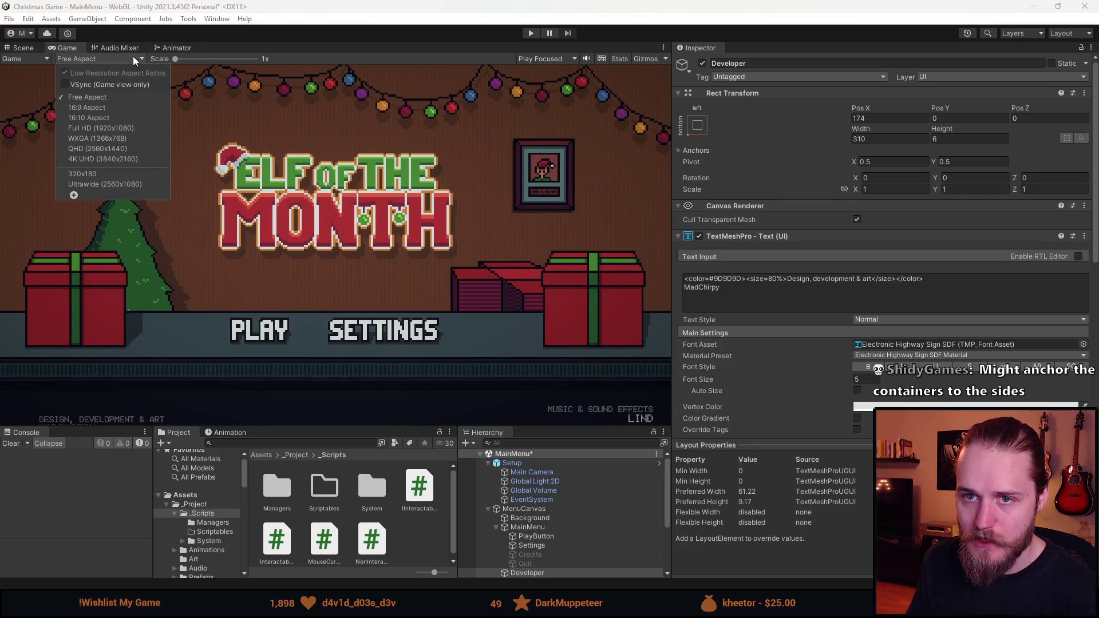
{"action": "left_click", "coordinate": [112, 128]}
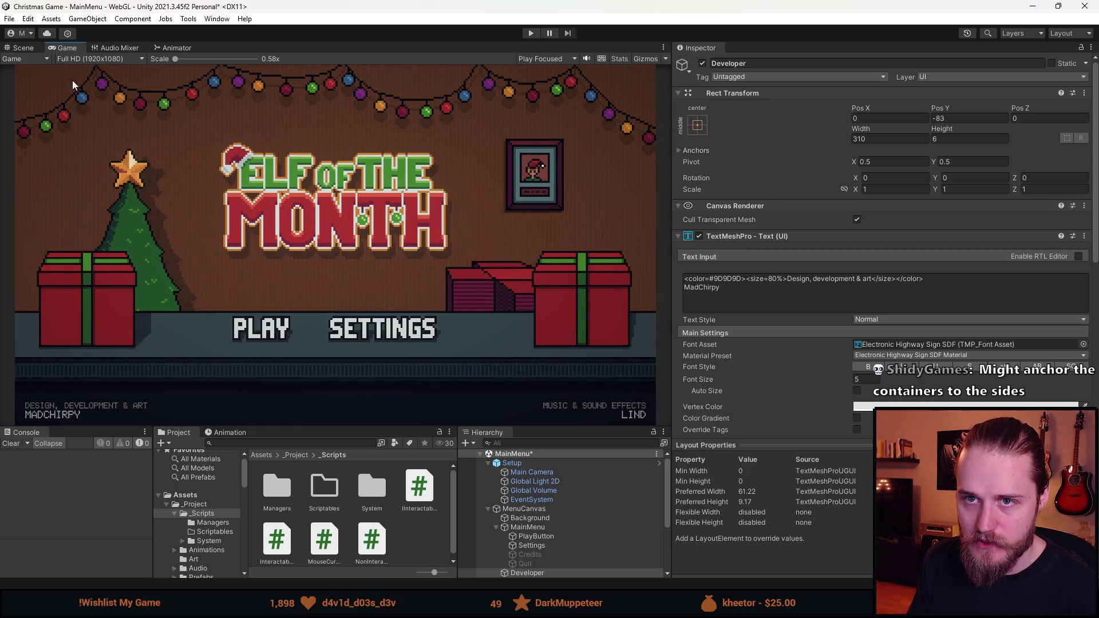
{"action": "left_click", "coordinate": [98, 58]}
{"action": "left_click", "coordinate": [110, 131]}
- Resize the preview panels and reapply the bottom-left anchor to the Developer text
{"action": "mouse_move", "coordinate": [344, 426]}
{"action": "left_mouse_down"}
{"action": "mouse_move", "coordinate": [342, 401]}
{"action": "mouse_move", "coordinate": [375, 369]}
{"action": "left_mouse_up"}
{"action": "left_click_drag", "start_coordinate": [670, 260], "coordinate": [723, 256]}
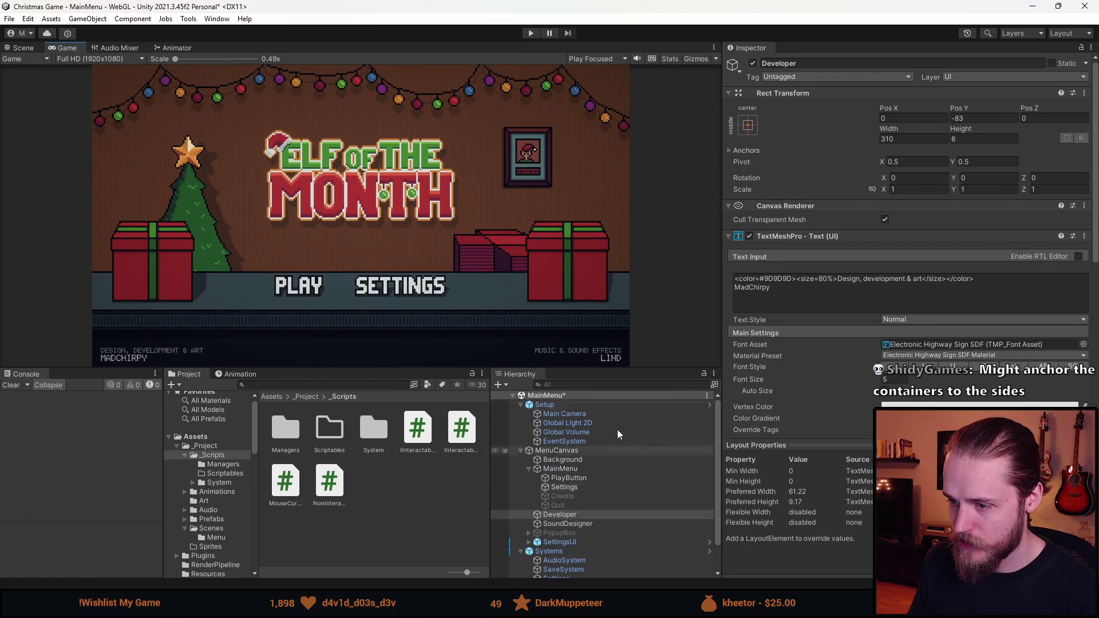
{"action": "left_click", "coordinate": [748, 125]}
{"action": "left_click", "coordinate": [788, 263]}
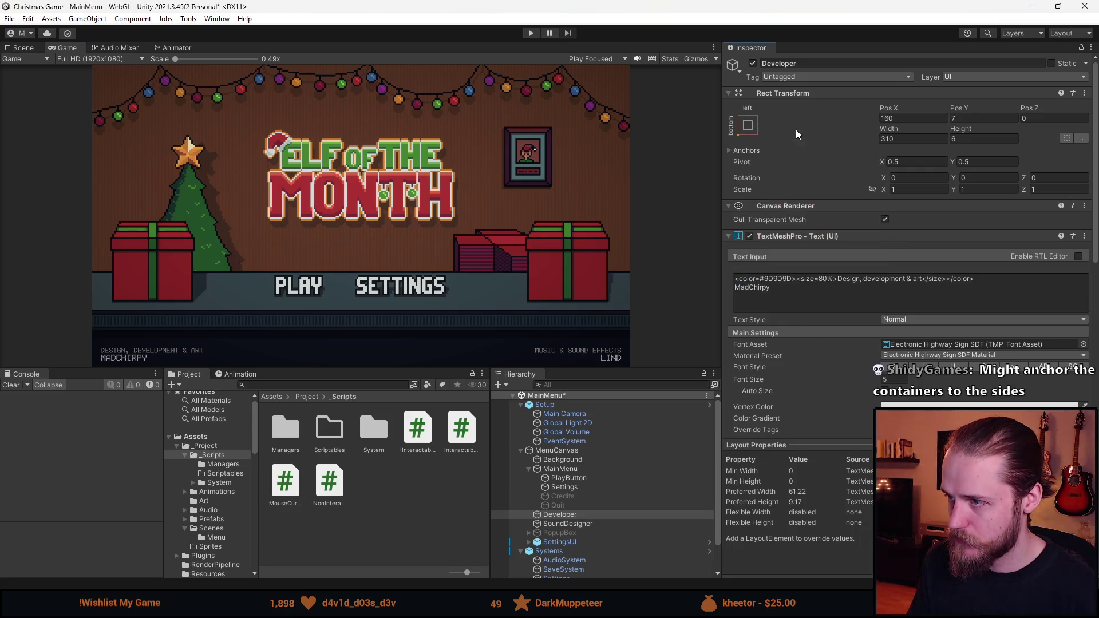
- Anchor SoundDesigner to the bottom-right corner, mirroring Developer, then select PlayButton
{"action": "left_click", "coordinate": [572, 523]}
{"action": "left_click", "coordinate": [747, 125]}
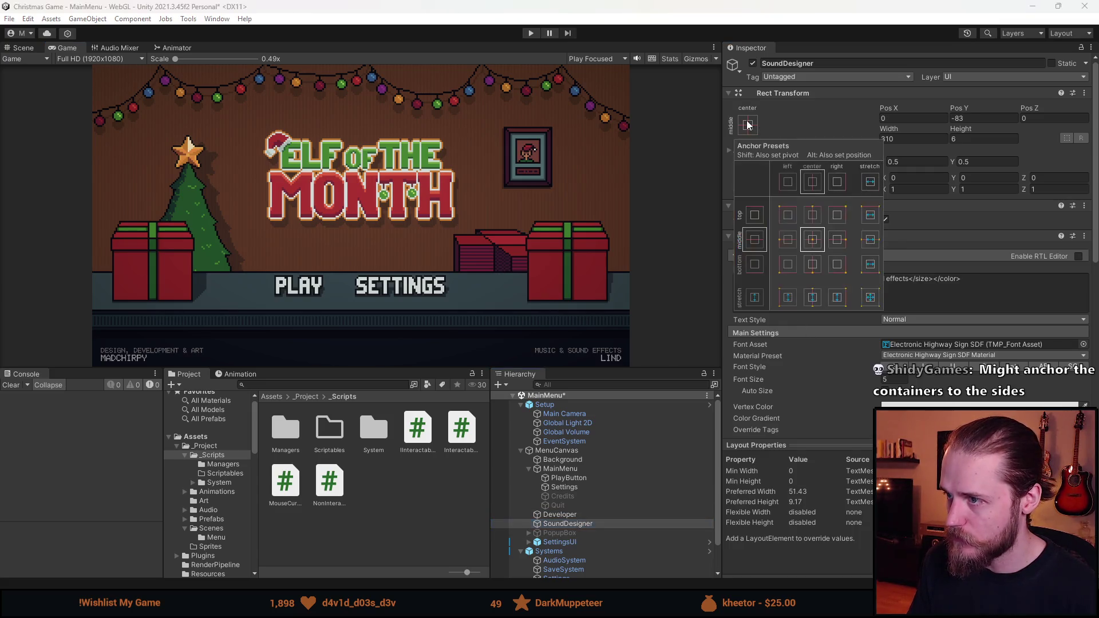
{"action": "left_click", "coordinate": [836, 264]}
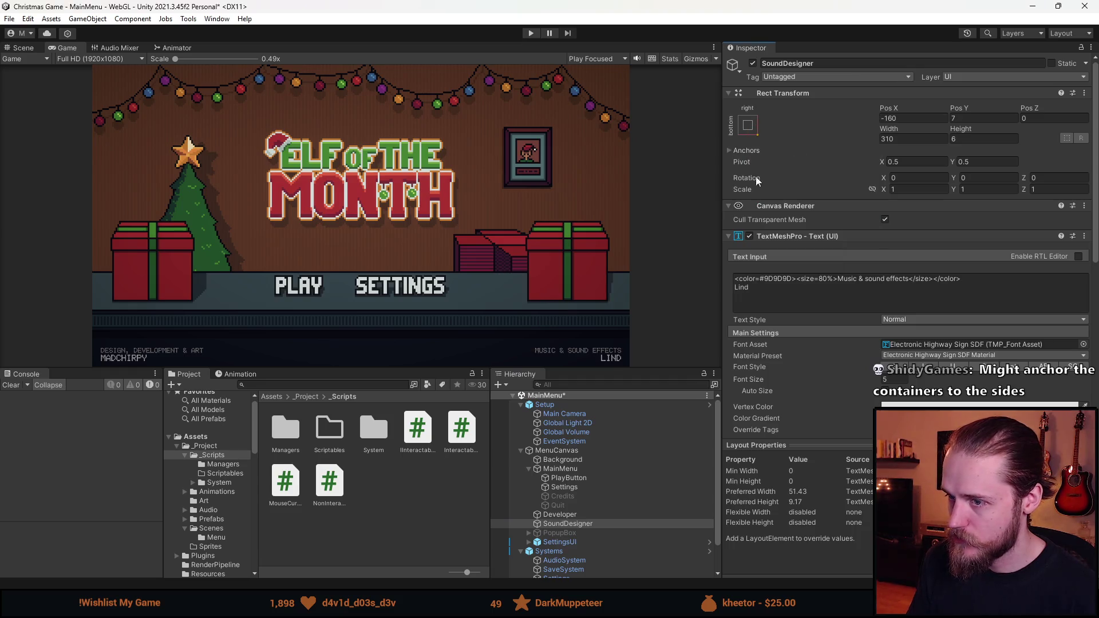
{"action": "left_click", "coordinate": [578, 478]}
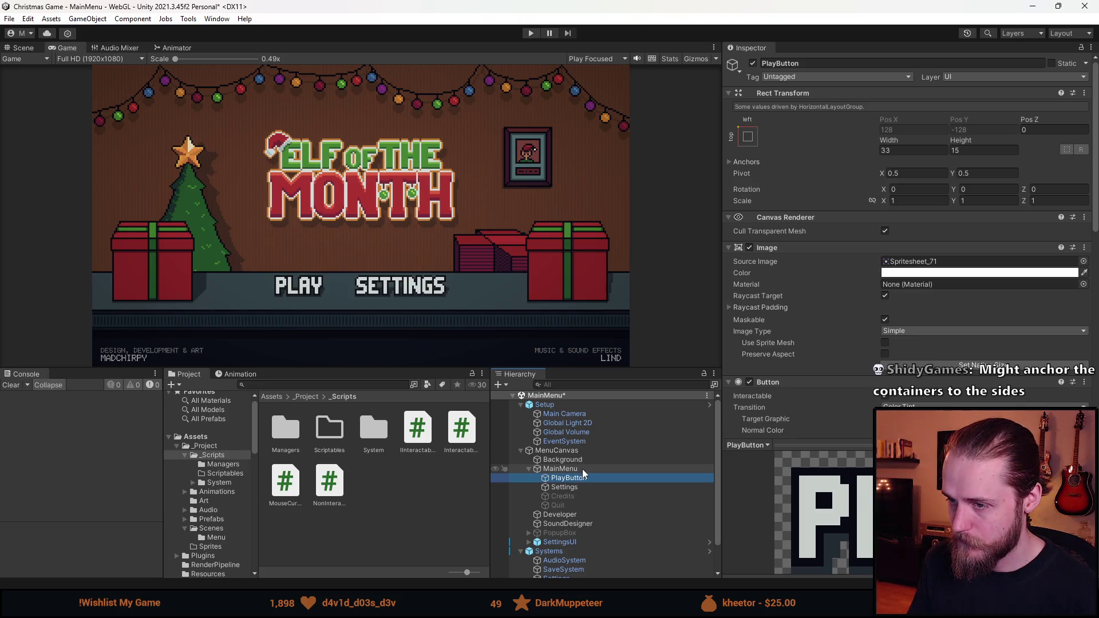
- In the Scene view with the Rect tool, select MenuCanvas to show its Canvas Scaler
{"action": "left_click", "coordinate": [582, 469]}
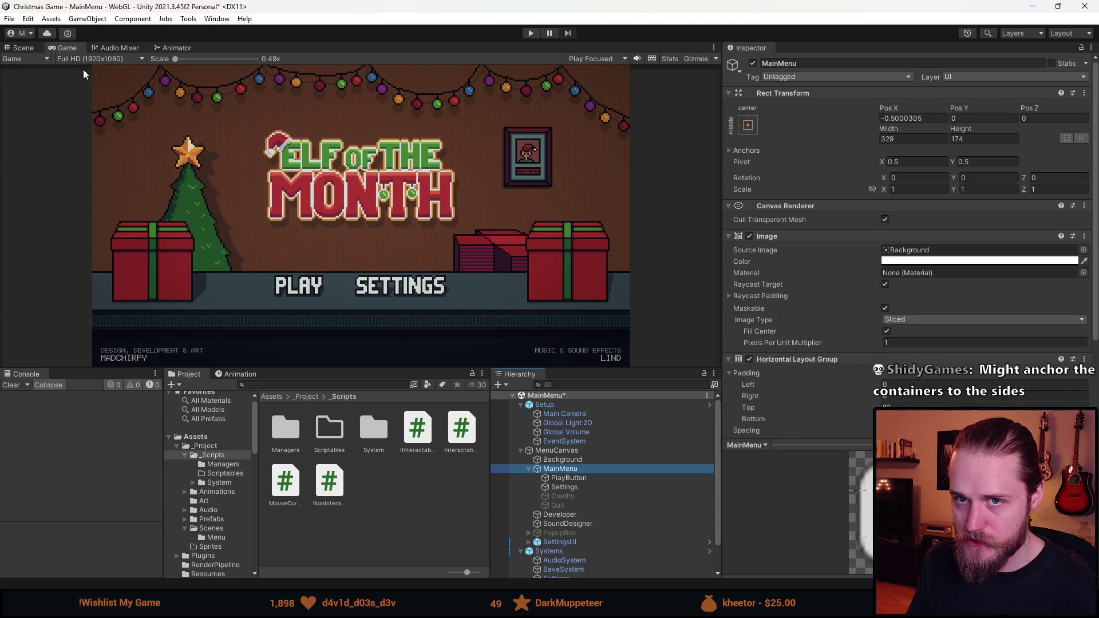
{"action": "left_click", "coordinate": [23, 47]}
{"action": "left_click", "coordinate": [16, 133]}
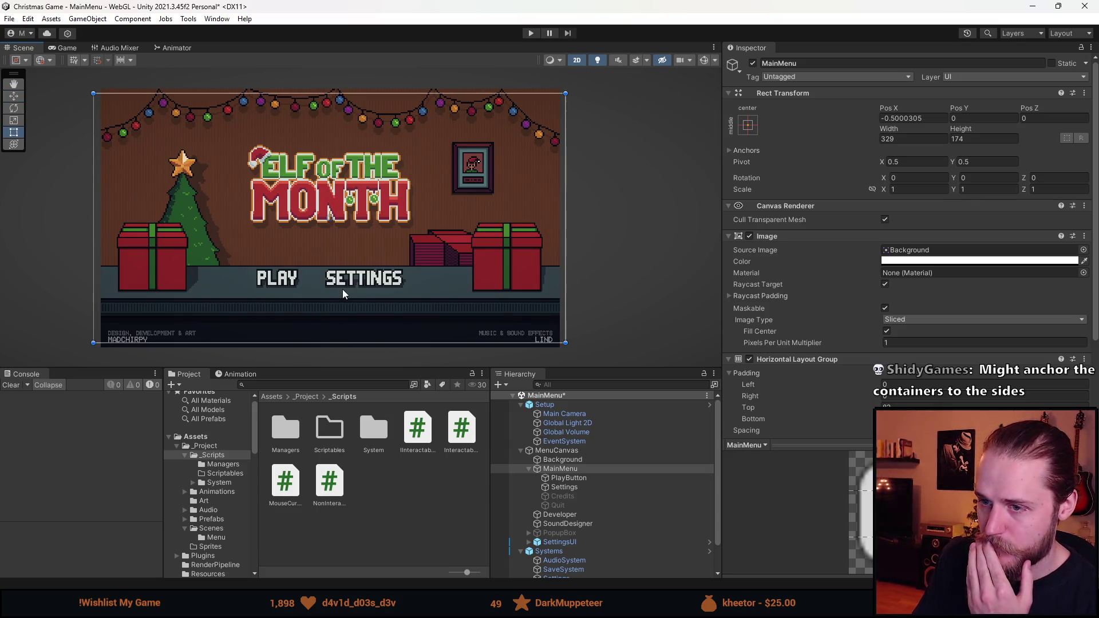
{"action": "left_click_drag", "start_coordinate": [355, 367], "coordinate": [351, 339]}
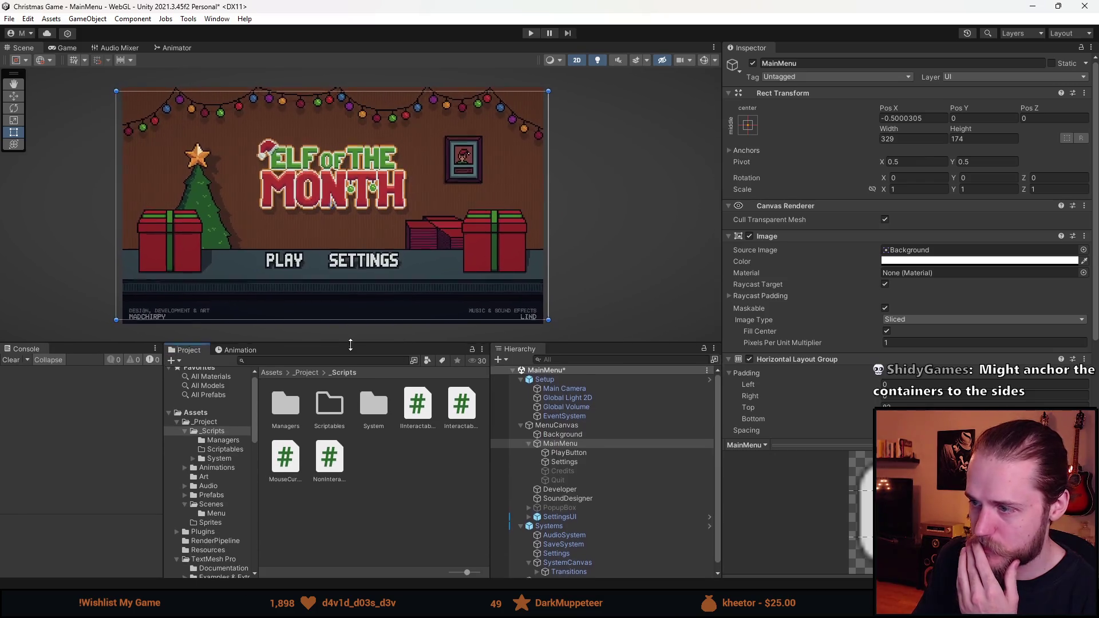
{"action": "scroll", "coordinate": [797, 282], "scroll_direction": "down", "scroll_amount": 5}
{"action": "left_click", "coordinate": [564, 435]}
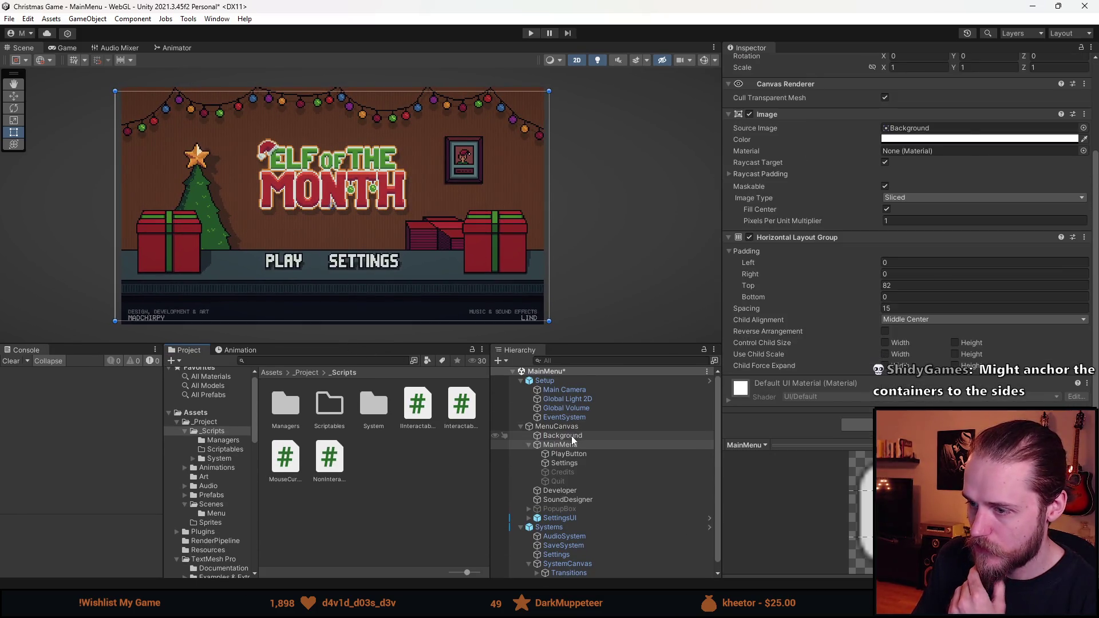
{"action": "left_click", "coordinate": [558, 426]}
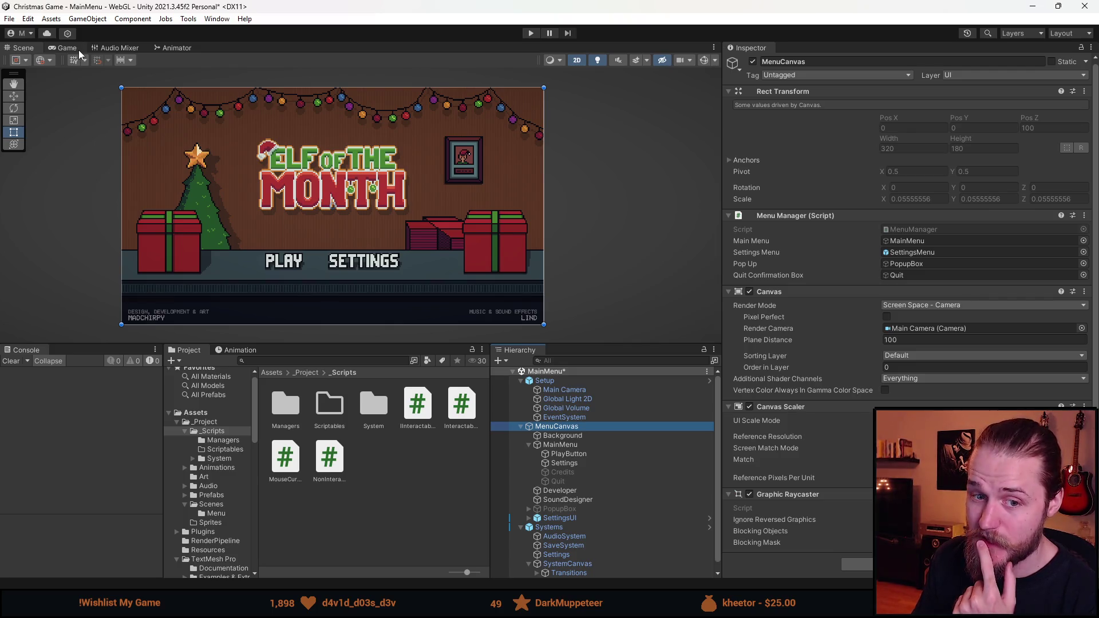
- Preview the menu in the Game view at Free Aspect, then at 16:9
{"action": "left_click", "coordinate": [68, 48]}
{"action": "left_click", "coordinate": [97, 58]}
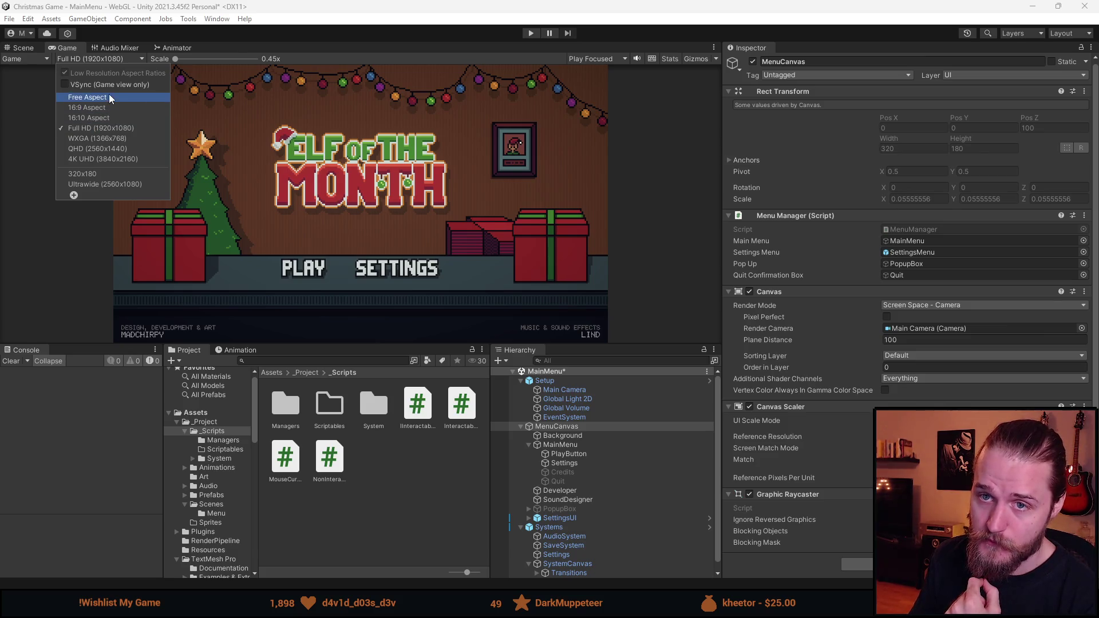
{"action": "left_click", "coordinate": [87, 97]}
{"action": "mouse_move", "coordinate": [360, 344]}
{"action": "left_mouse_down"}
{"action": "mouse_move", "coordinate": [343, 245]}
{"action": "mouse_move", "coordinate": [347, 182]}
{"action": "mouse_move", "coordinate": [352, 497]}
{"action": "mouse_move", "coordinate": [326, 319]}
{"action": "mouse_move", "coordinate": [320, 455]}
{"action": "mouse_move", "coordinate": [301, 269]}
{"action": "mouse_move", "coordinate": [299, 464]}
{"action": "mouse_move", "coordinate": [297, 303]}
{"action": "mouse_move", "coordinate": [296, 414]}
{"action": "mouse_move", "coordinate": [293, 370]}
{"action": "left_mouse_up"}
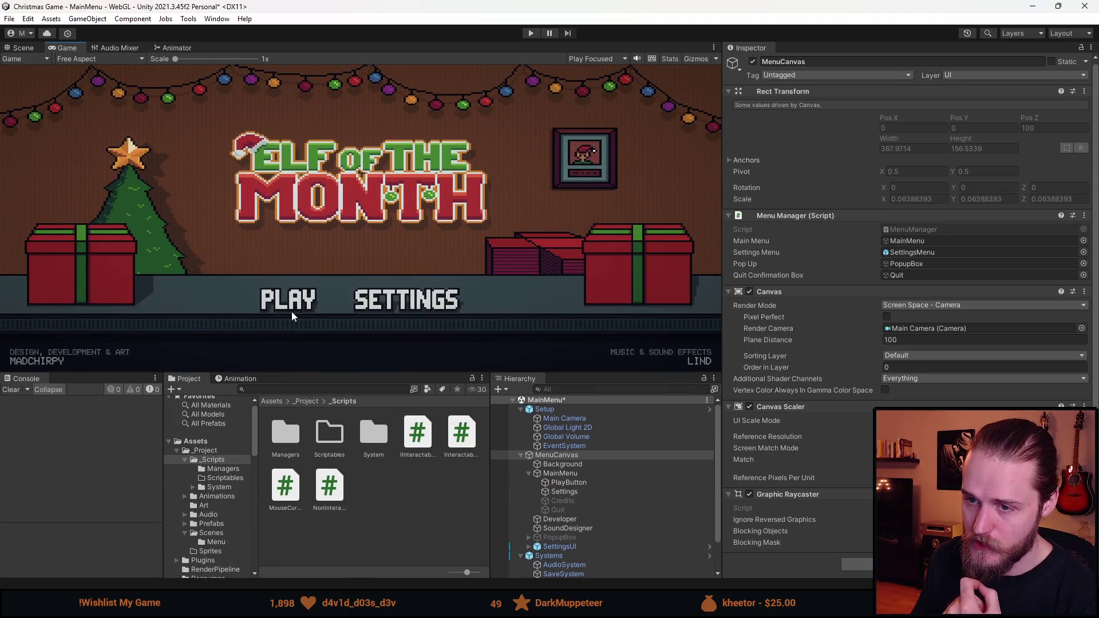
{"action": "left_click", "coordinate": [74, 58]}
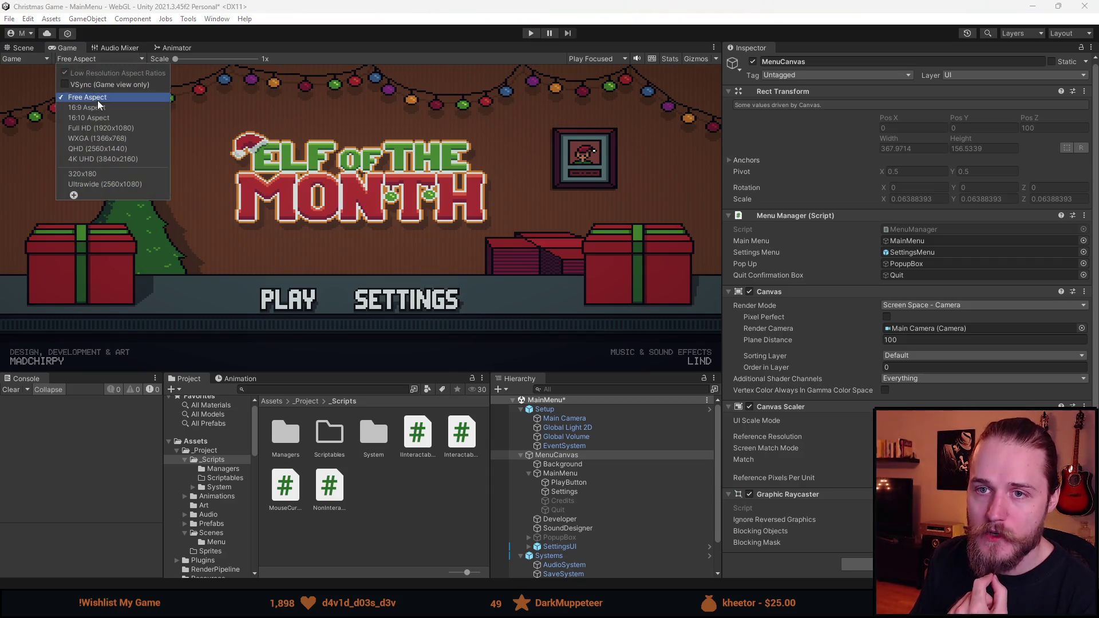
{"action": "left_click", "coordinate": [91, 112]}
- Disable MainMenu's Horizontal Layout Group and return the preview to Free Aspect
{"action": "left_click", "coordinate": [576, 473]}
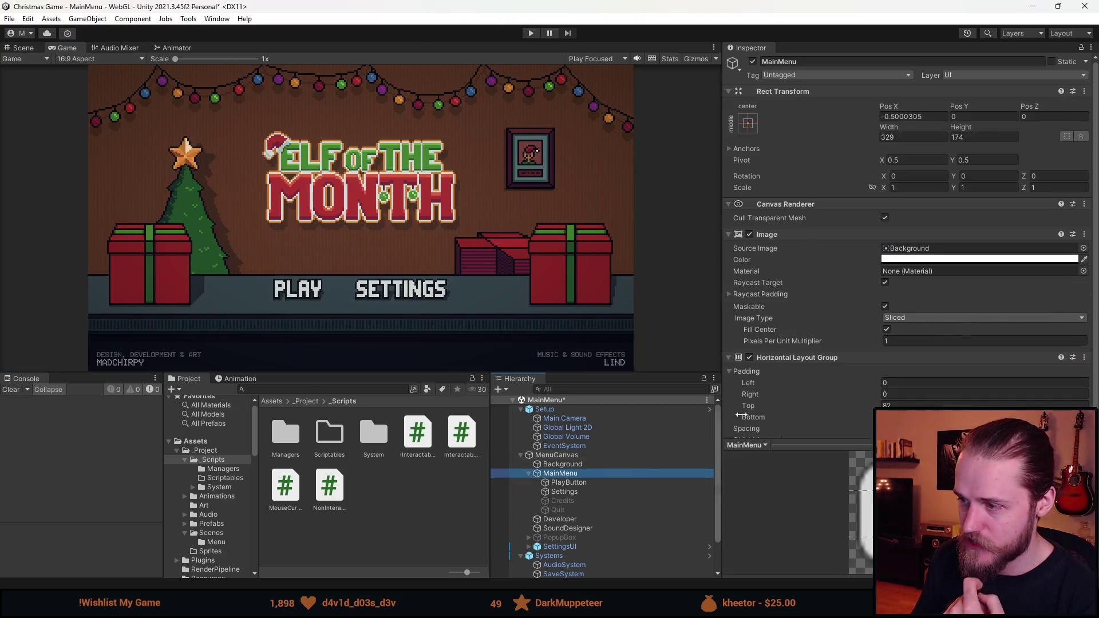
{"action": "left_click", "coordinate": [749, 358]}
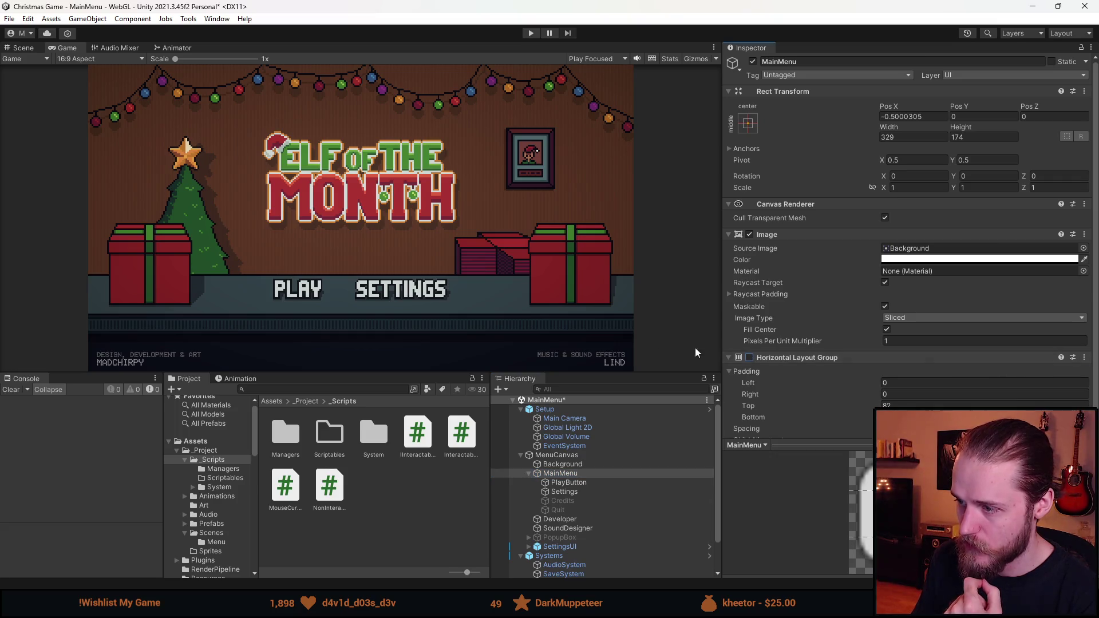
{"action": "left_click", "coordinate": [113, 48]}
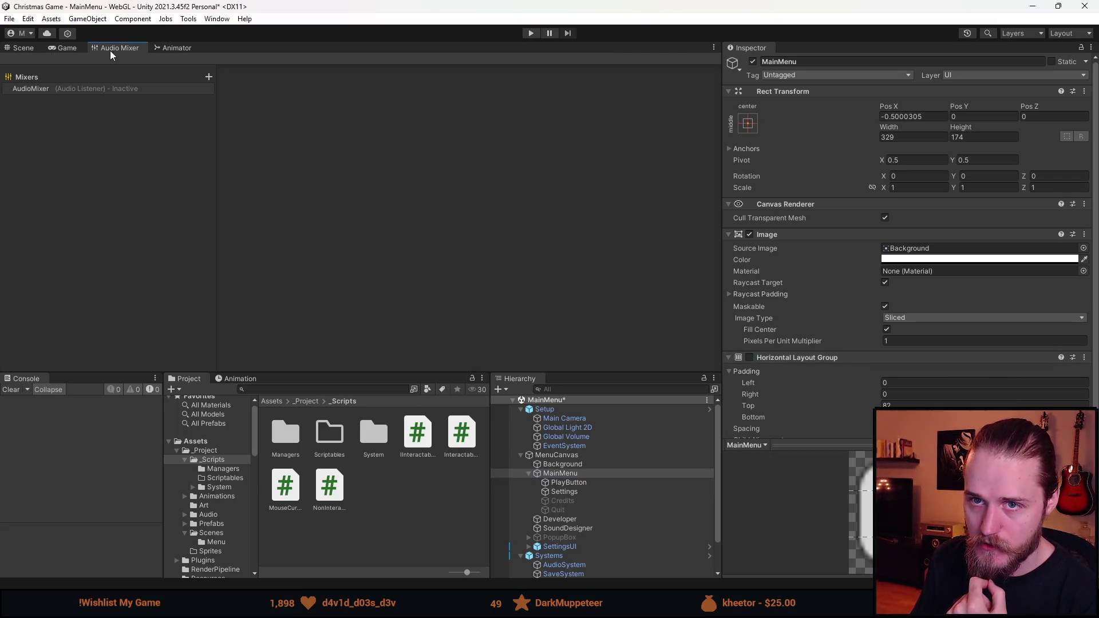
{"action": "left_click", "coordinate": [63, 48]}
{"action": "left_click", "coordinate": [97, 59]}
{"action": "left_click", "coordinate": [97, 106]}
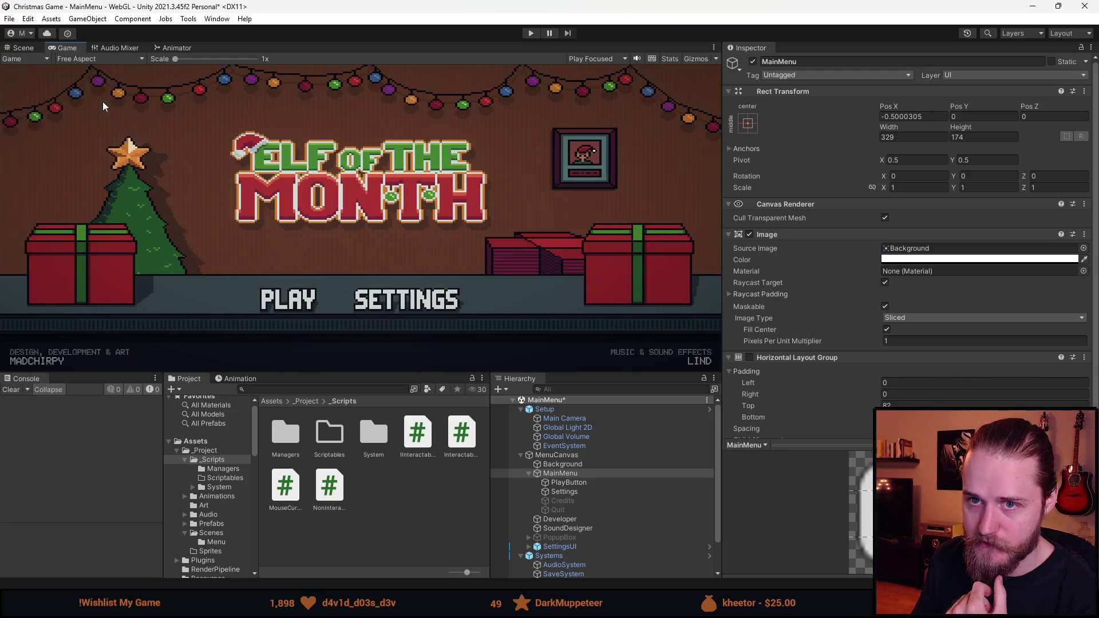
{"action": "mouse_move", "coordinate": [359, 374]}
{"action": "left_mouse_down"}
{"action": "mouse_move", "coordinate": [367, 245]}
{"action": "mouse_move", "coordinate": [363, 346]}
{"action": "left_mouse_up"}
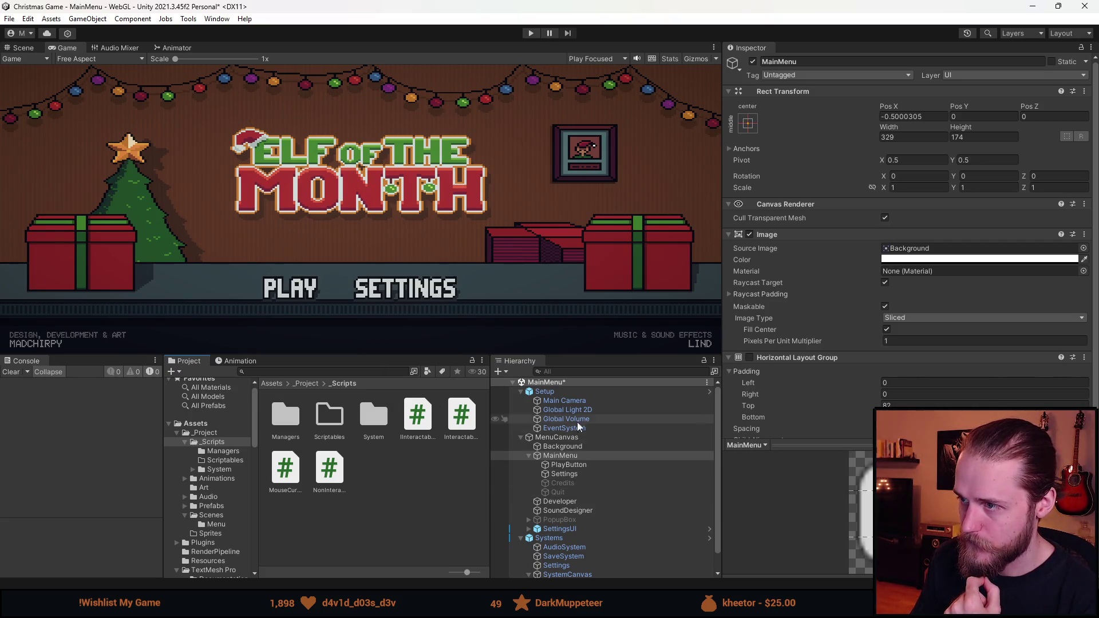
{"action": "left_click", "coordinate": [743, 125]}
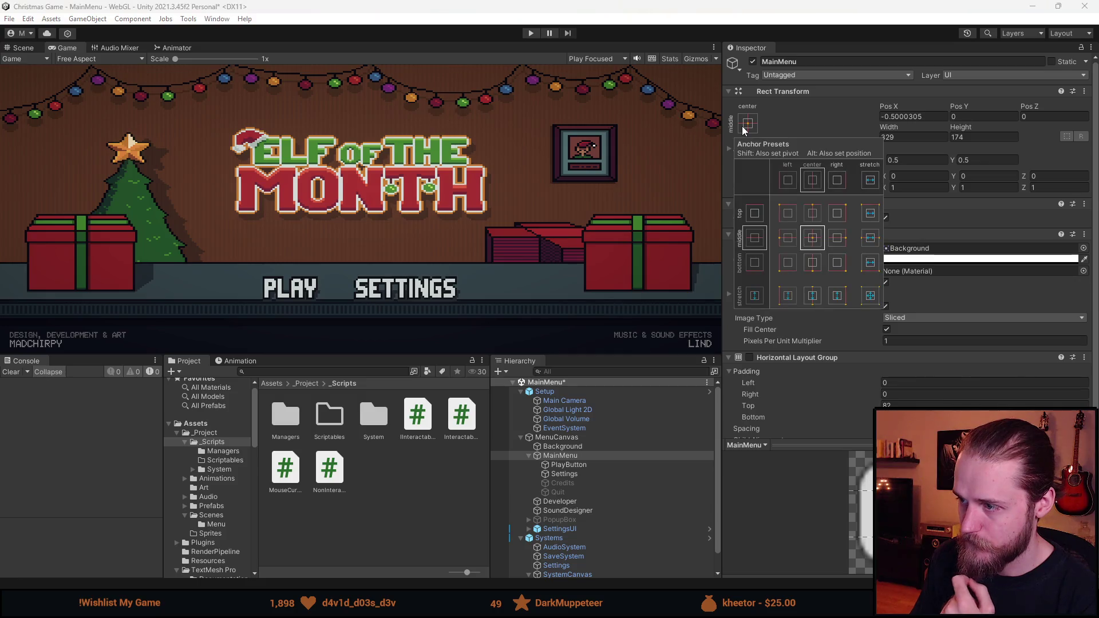
- At 16:9 aspect, give MainMenu a vertical stretch anchor preset
{"action": "left_click", "coordinate": [87, 46]}
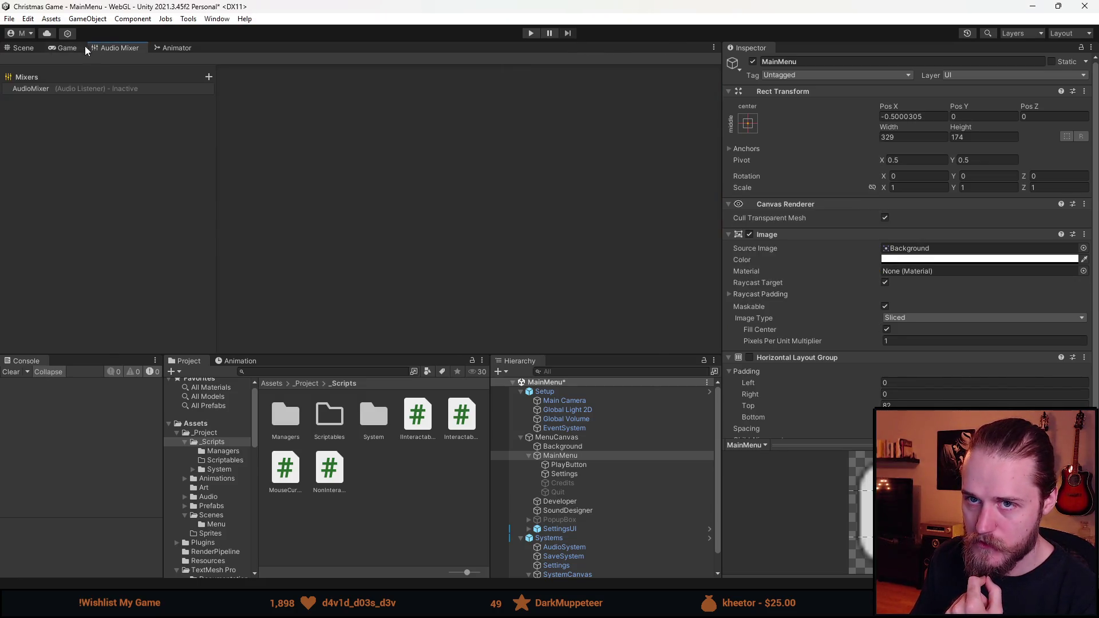
{"action": "left_click", "coordinate": [77, 59]}
{"action": "left_click", "coordinate": [108, 109]}
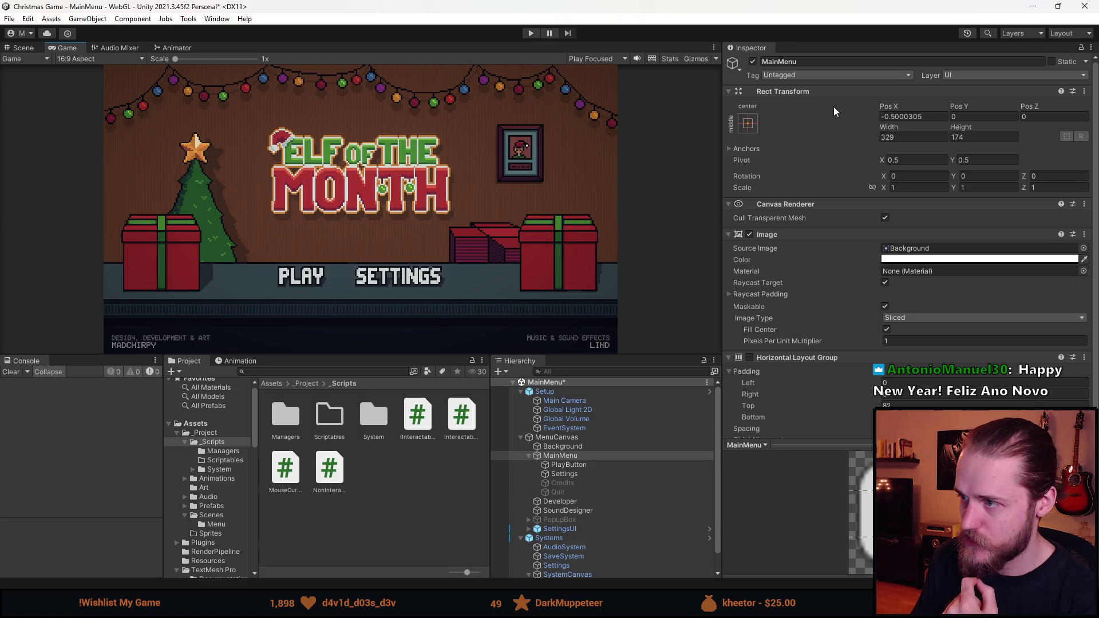
{"action": "left_click", "coordinate": [745, 124]}
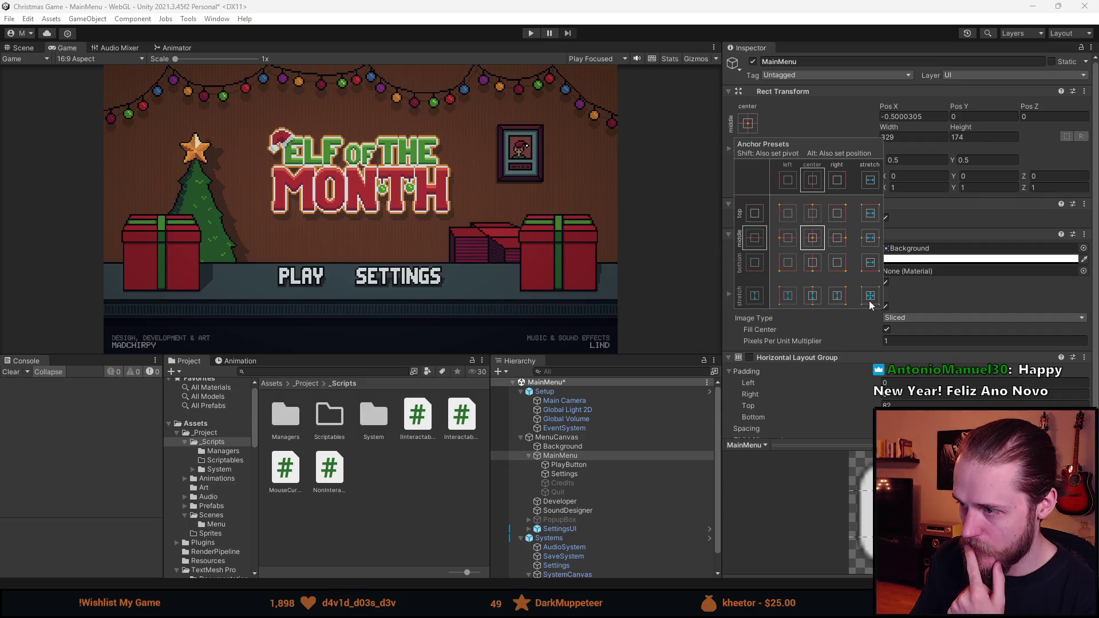
{"action": "left_click", "coordinate": [815, 300]}
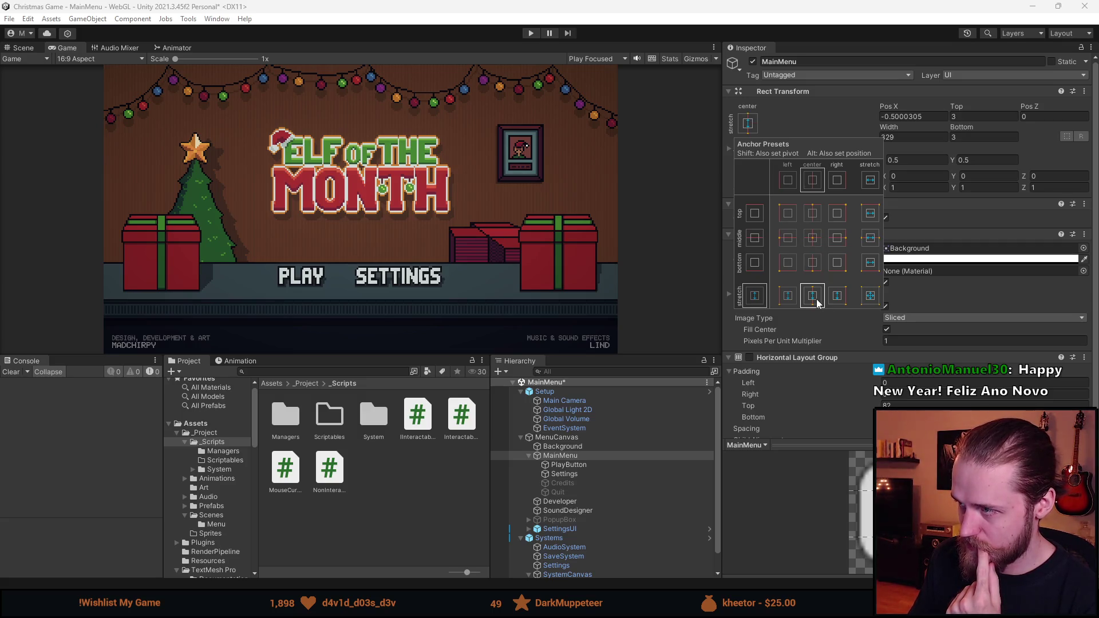
{"action": "left_click", "coordinate": [440, 369]}
- Check the menu at Free Aspect, then switch the preview back to 16:9
{"action": "mouse_move", "coordinate": [439, 356]}
{"action": "left_mouse_down"}
{"action": "mouse_move", "coordinate": [439, 331]}
{"action": "mouse_move", "coordinate": [382, 313]}
{"action": "mouse_move", "coordinate": [368, 226]}
{"action": "mouse_move", "coordinate": [370, 461]}
{"action": "mouse_move", "coordinate": [371, 171]}
{"action": "mouse_move", "coordinate": [374, 443]}
{"action": "mouse_move", "coordinate": [371, 382]}
{"action": "left_mouse_up"}
{"action": "left_click", "coordinate": [104, 59]}
{"action": "left_click", "coordinate": [102, 98]}
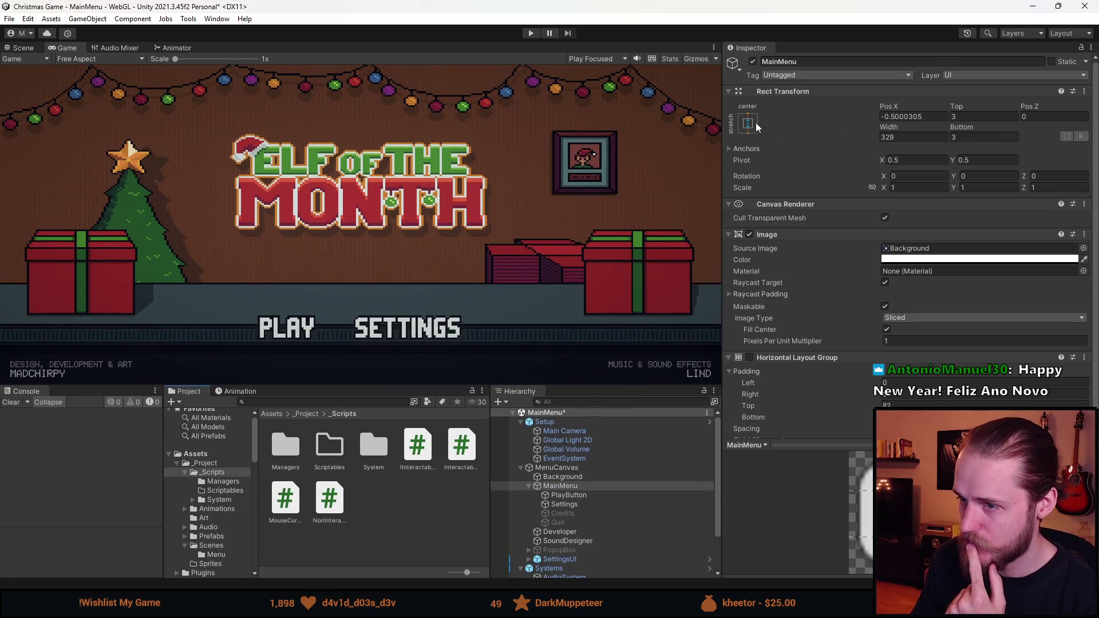
{"action": "left_click", "coordinate": [97, 59]}
{"action": "left_click", "coordinate": [98, 111]}
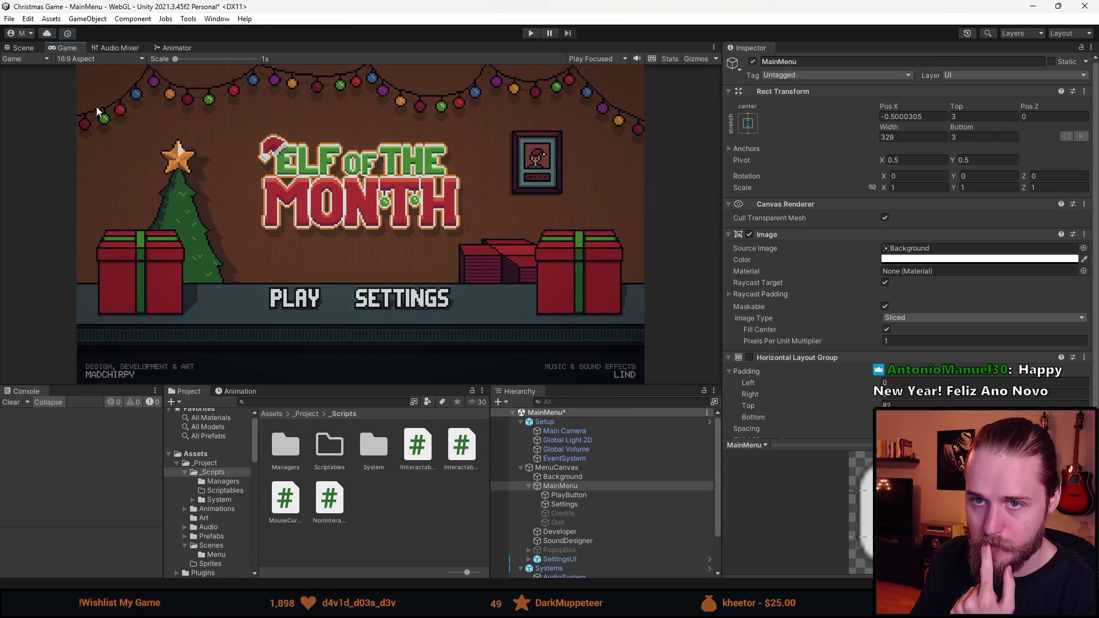
- Set MainMenu to full stretch across the canvas and test it at Free Aspect and 16:9
{"action": "left_click", "coordinate": [753, 130]}
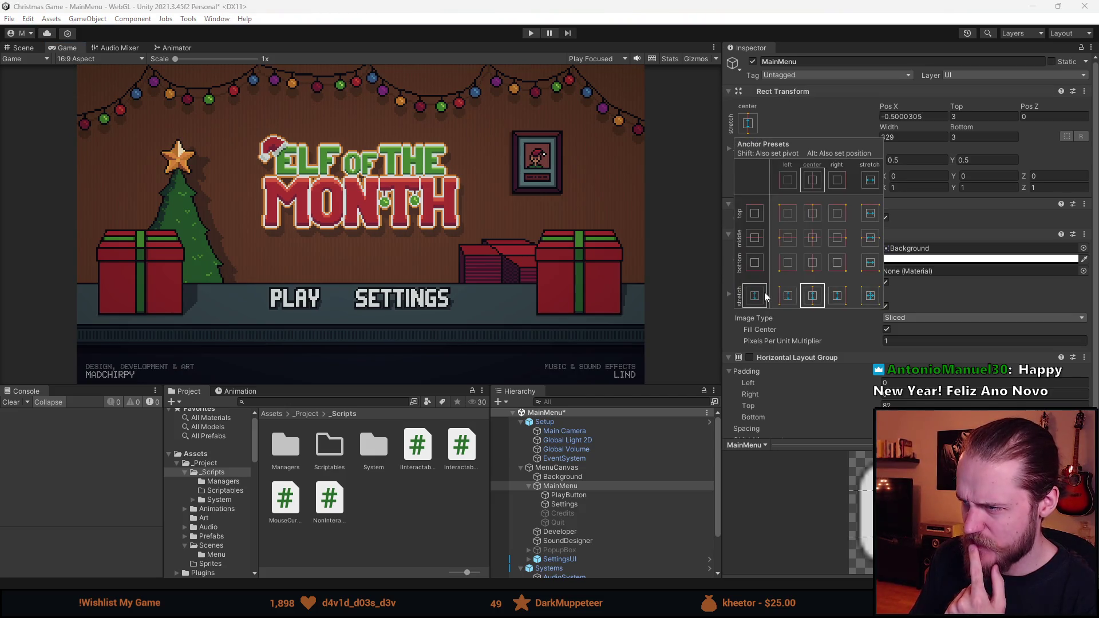
{"action": "key", "text": "Escape"}
{"action": "left_click", "coordinate": [755, 126]}
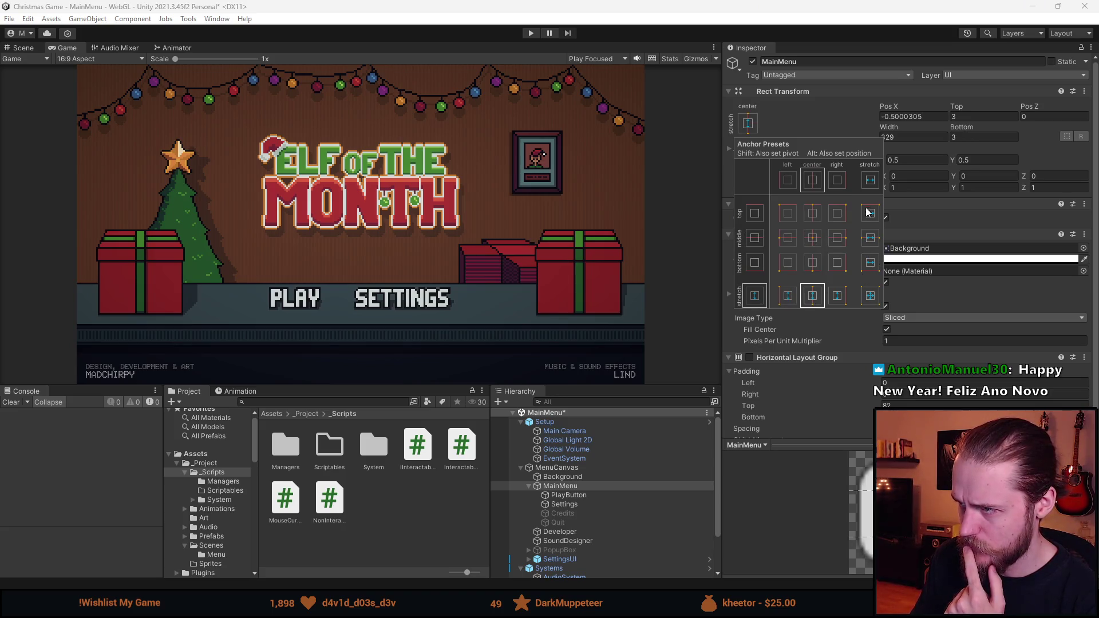
{"action": "left_click", "coordinate": [871, 295]}
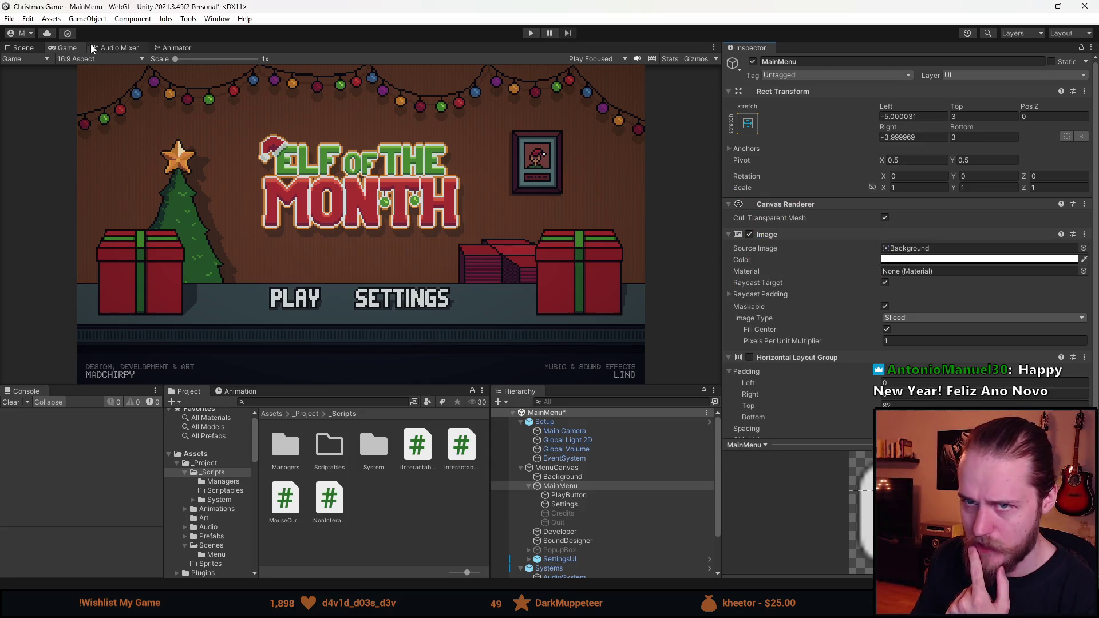
{"action": "left_click", "coordinate": [97, 59]}
{"action": "left_click", "coordinate": [109, 100]}
{"action": "mouse_move", "coordinate": [340, 387]}
{"action": "left_mouse_down"}
{"action": "mouse_move", "coordinate": [340, 172]}
{"action": "mouse_move", "coordinate": [341, 441]}
{"action": "mouse_move", "coordinate": [342, 216]}
{"action": "mouse_move", "coordinate": [343, 425]}
{"action": "mouse_move", "coordinate": [345, 233]}
{"action": "mouse_move", "coordinate": [351, 405]}
{"action": "mouse_move", "coordinate": [349, 382]}
{"action": "left_mouse_up"}
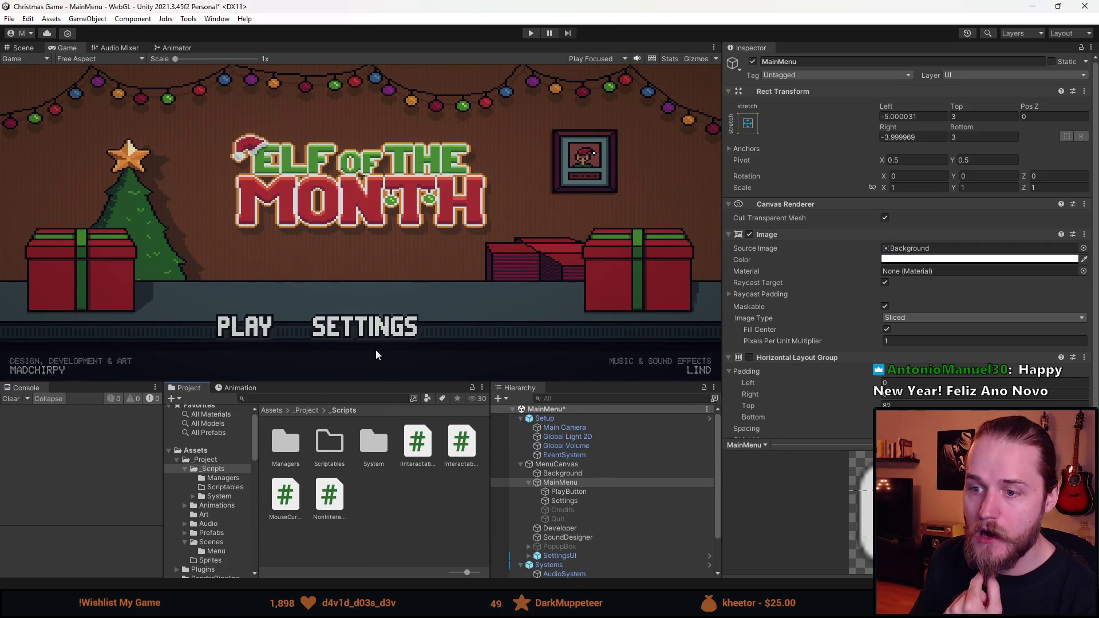
{"action": "left_click", "coordinate": [97, 58]}
{"action": "left_click", "coordinate": [100, 105]}
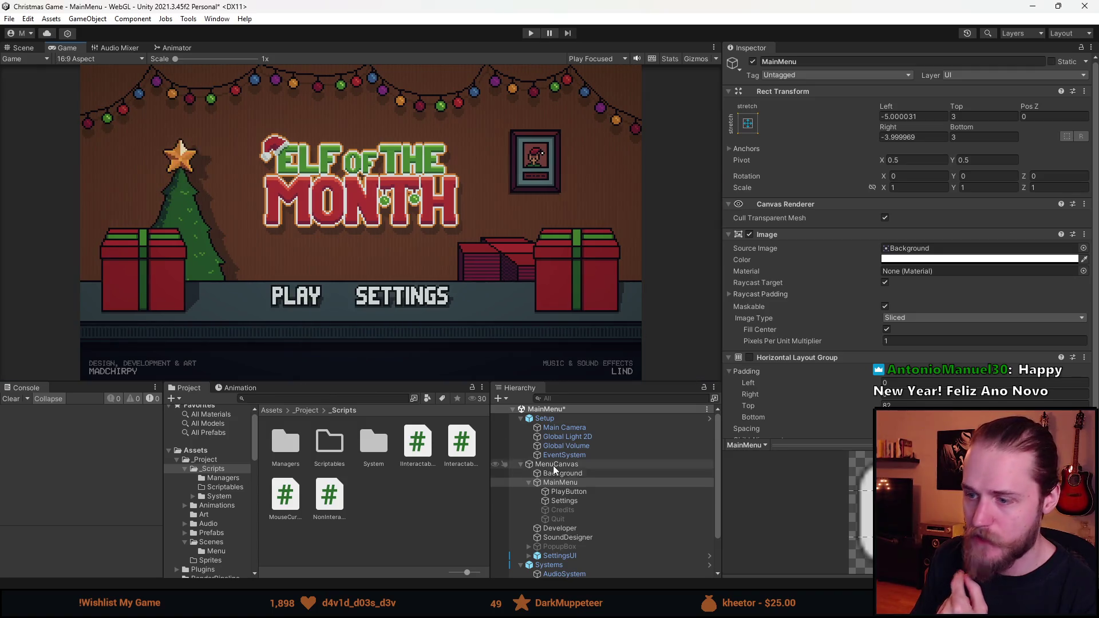
- Anchor PlayButton and Settings together to the middle-center
{"action": "left_click", "coordinate": [570, 492]}
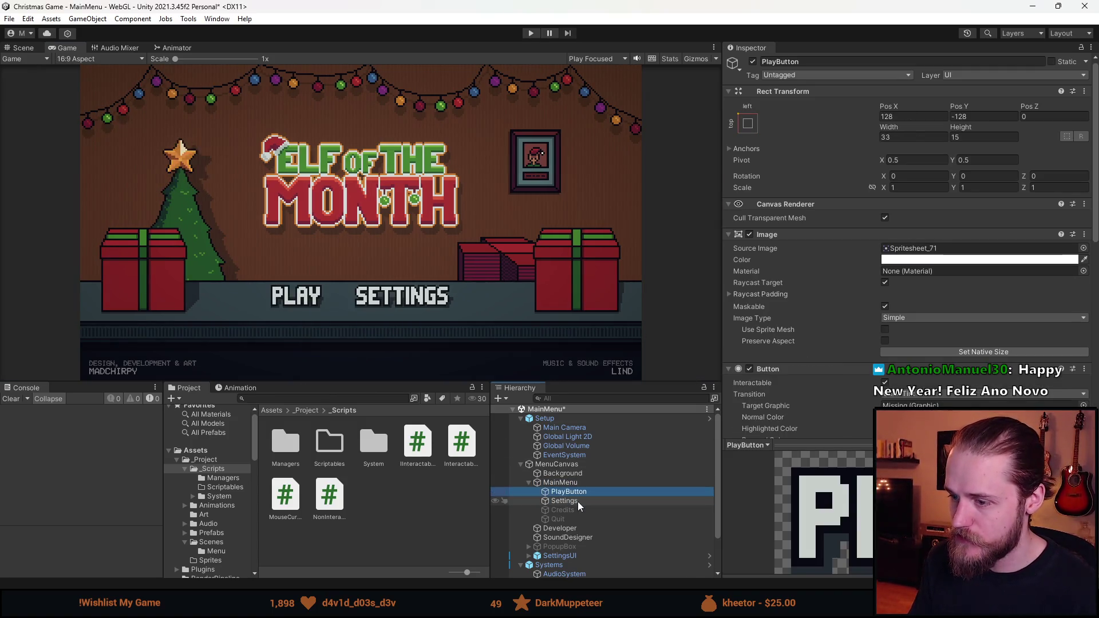
{"action": "left_click", "coordinate": [579, 504], "text": "ctrl"}
{"action": "left_click", "coordinate": [747, 123]}
{"action": "left_click", "coordinate": [805, 120]}
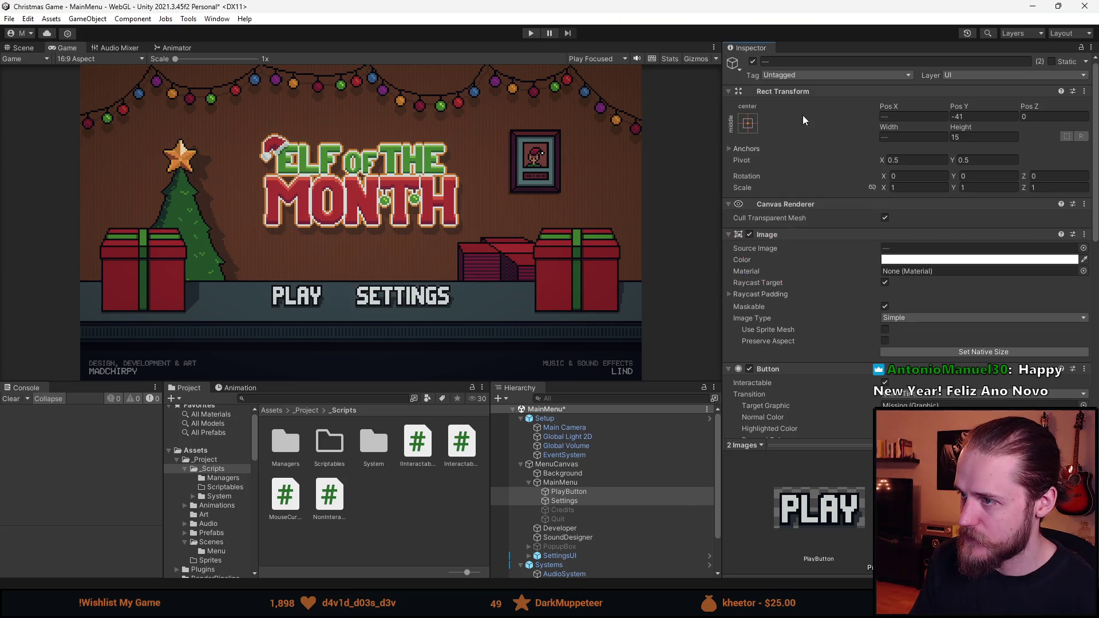
{"action": "left_click", "coordinate": [35, 49]}
- Set the Game view to Free Aspect and resize it repeatedly to check PLAY, SETTINGS and credits
{"action": "left_click", "coordinate": [64, 48]}
{"action": "left_click", "coordinate": [97, 59]}
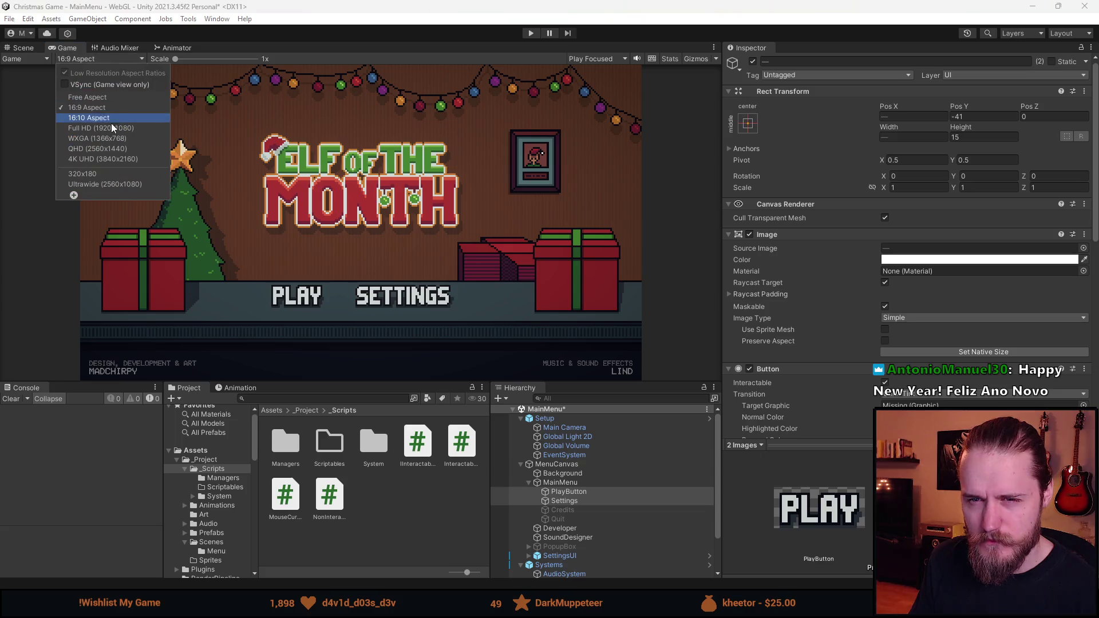
{"action": "left_click", "coordinate": [108, 105]}
{"action": "mouse_move", "coordinate": [359, 381]}
{"action": "left_mouse_down"}
{"action": "mouse_move", "coordinate": [319, 209]}
{"action": "mouse_move", "coordinate": [319, 405]}
{"action": "left_mouse_up"}
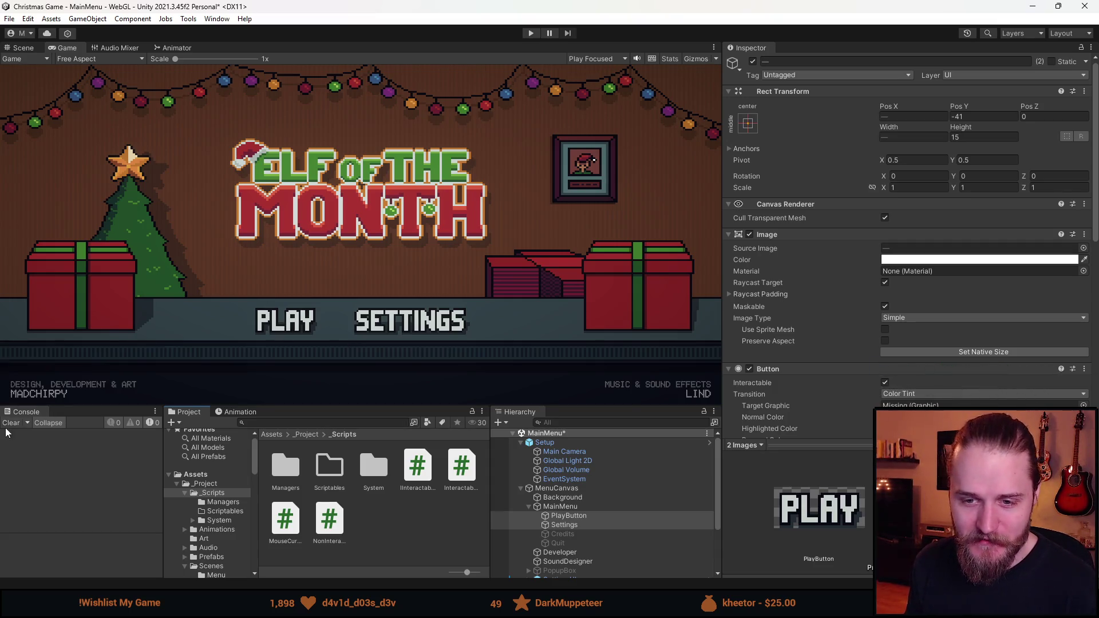
{"action": "mouse_move", "coordinate": [412, 405]}
{"action": "left_mouse_down"}
{"action": "mouse_move", "coordinate": [405, 269]}
{"action": "mouse_move", "coordinate": [405, 373]}
{"action": "left_mouse_up"}
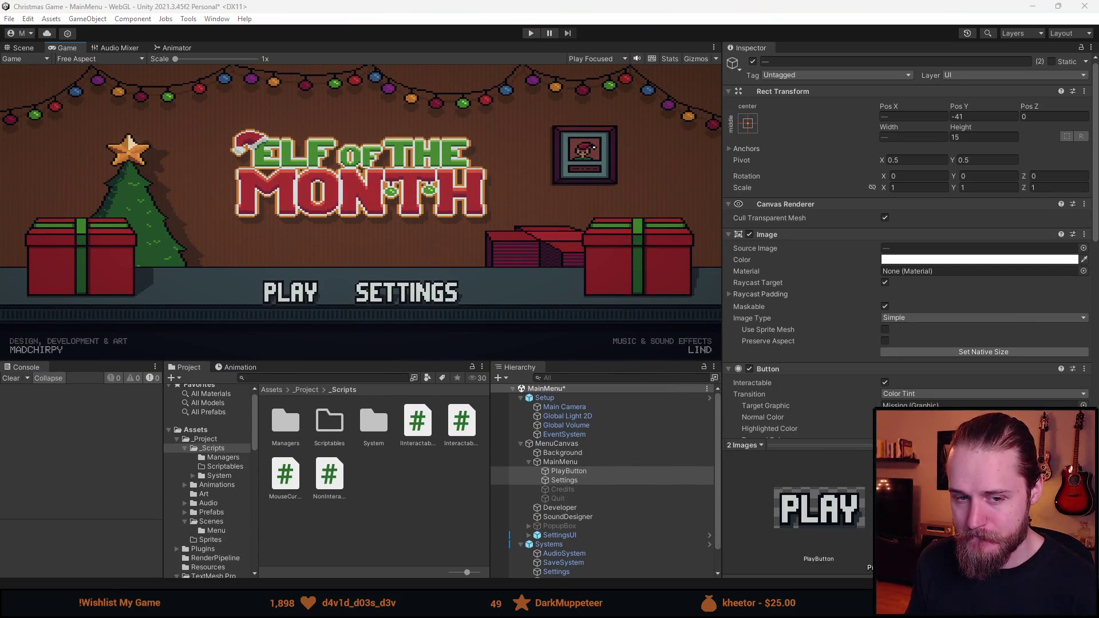
{"action": "mouse_move", "coordinate": [389, 363]}
{"action": "left_mouse_down"}
{"action": "mouse_move", "coordinate": [388, 265]}
{"action": "mouse_move", "coordinate": [387, 514]}
{"action": "mouse_move", "coordinate": [383, 220]}
{"action": "mouse_move", "coordinate": [381, 509]}
{"action": "mouse_move", "coordinate": [371, 271]}
{"action": "mouse_move", "coordinate": [389, 415]}
{"action": "left_mouse_up"}
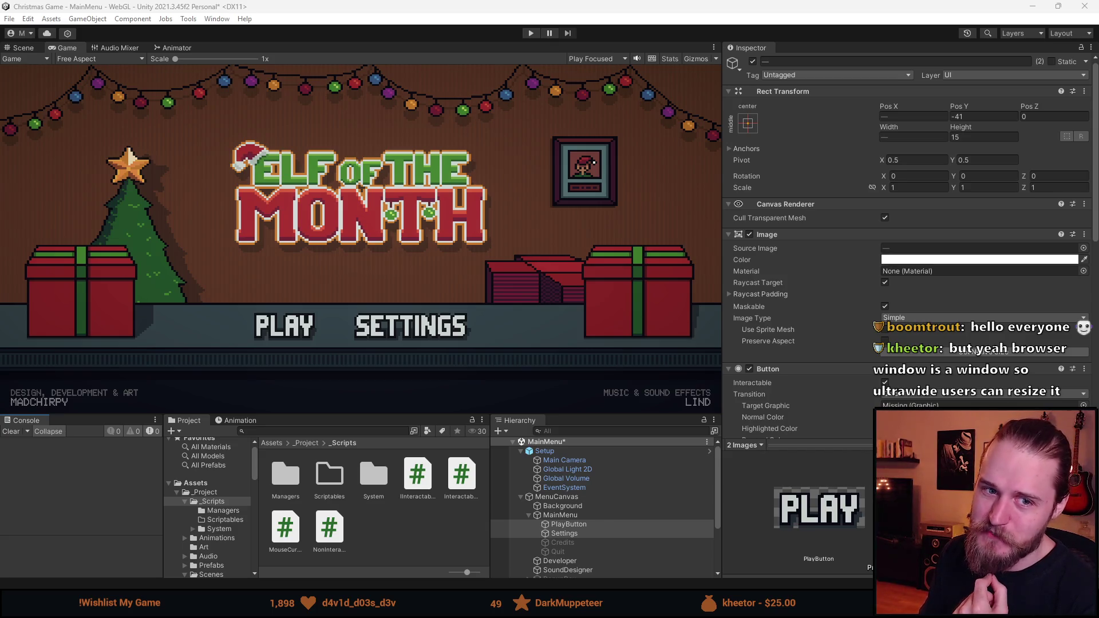
{"action": "mouse_move", "coordinate": [395, 413]}
{"action": "left_mouse_down"}
{"action": "mouse_move", "coordinate": [359, 238]}
{"action": "mouse_move", "coordinate": [358, 359]}
{"action": "mouse_move", "coordinate": [346, 334]}
{"action": "mouse_move", "coordinate": [344, 402]}
{"action": "mouse_move", "coordinate": [341, 379]}
{"action": "left_mouse_up"}
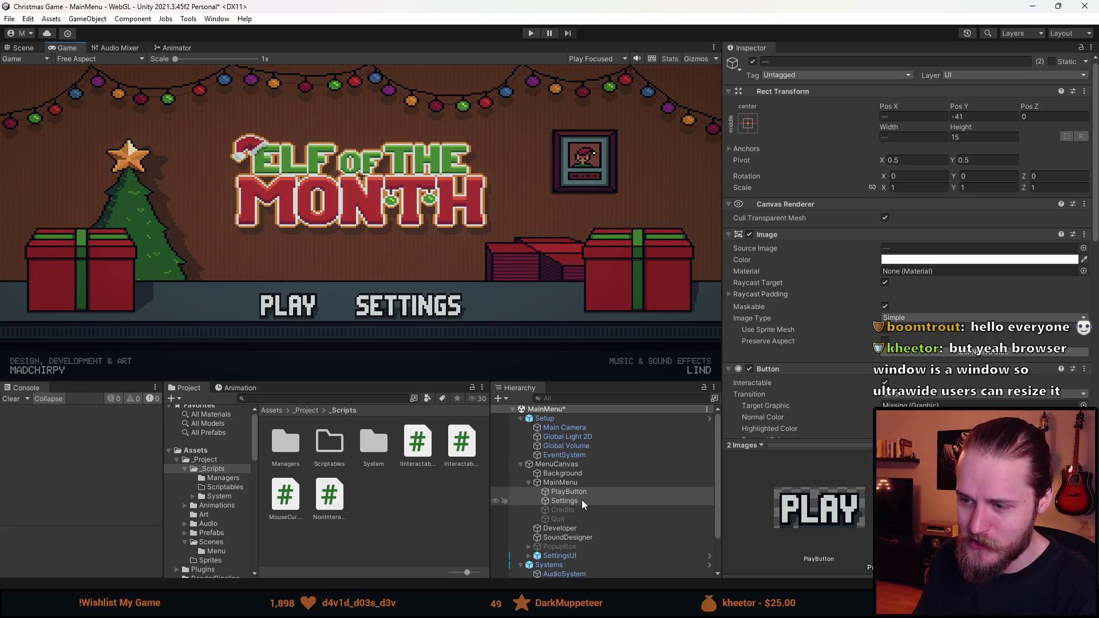
{"action": "left_click", "coordinate": [108, 59]}
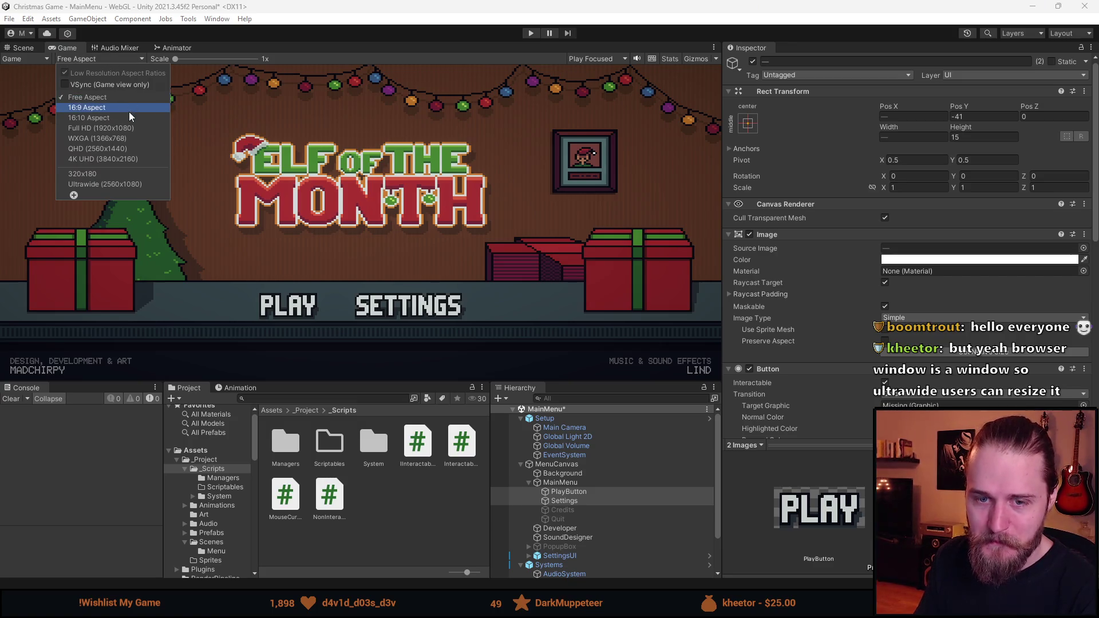
- At 16:9, drag PlayButton and Settings out of MainMenu to sit directly under MenuCanvas
{"action": "left_click", "coordinate": [115, 108]}
{"action": "mouse_move", "coordinate": [387, 380]}
{"action": "left_mouse_down"}
{"action": "mouse_move", "coordinate": [370, 309]}
{"action": "mouse_move", "coordinate": [393, 336]}
{"action": "left_mouse_up"}
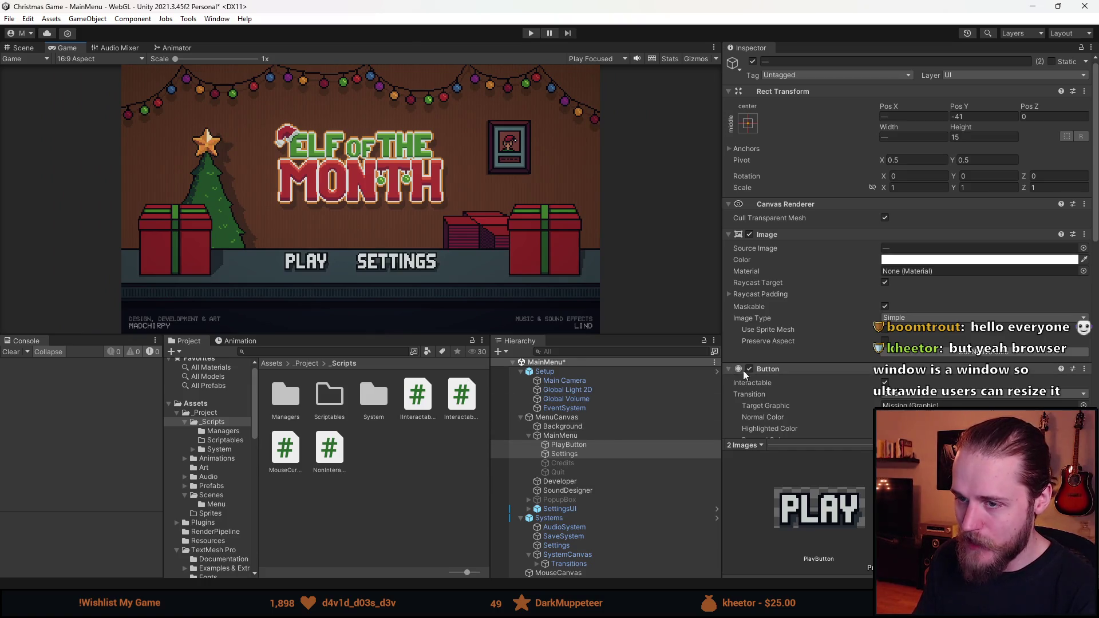
{"action": "left_click", "coordinate": [569, 445]}
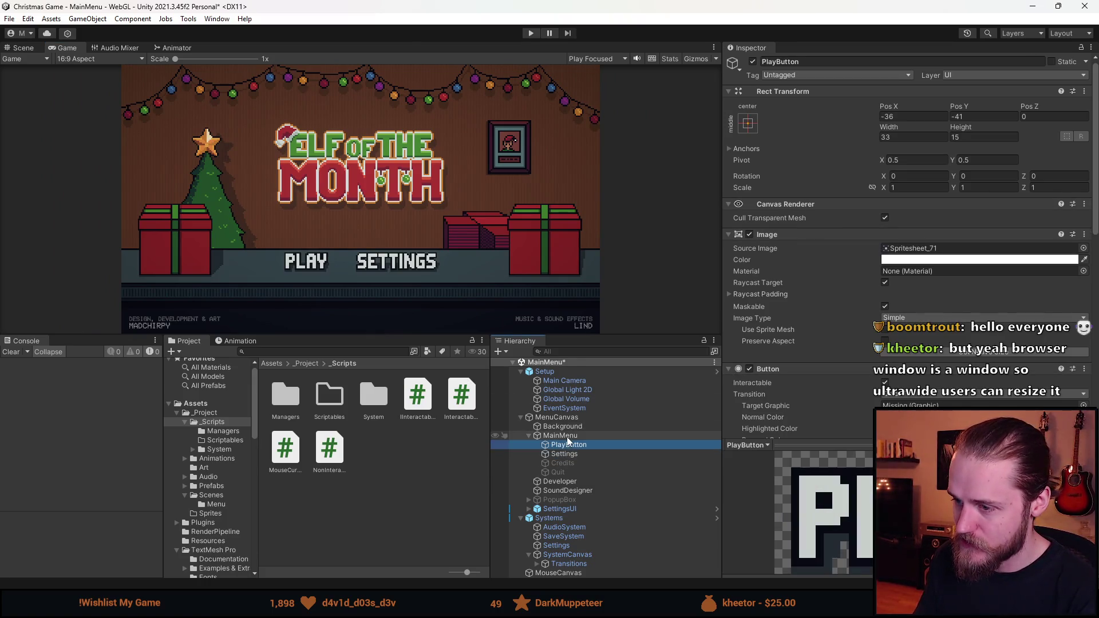
{"action": "left_click", "coordinate": [559, 435]}
{"action": "left_click", "coordinate": [567, 444]}
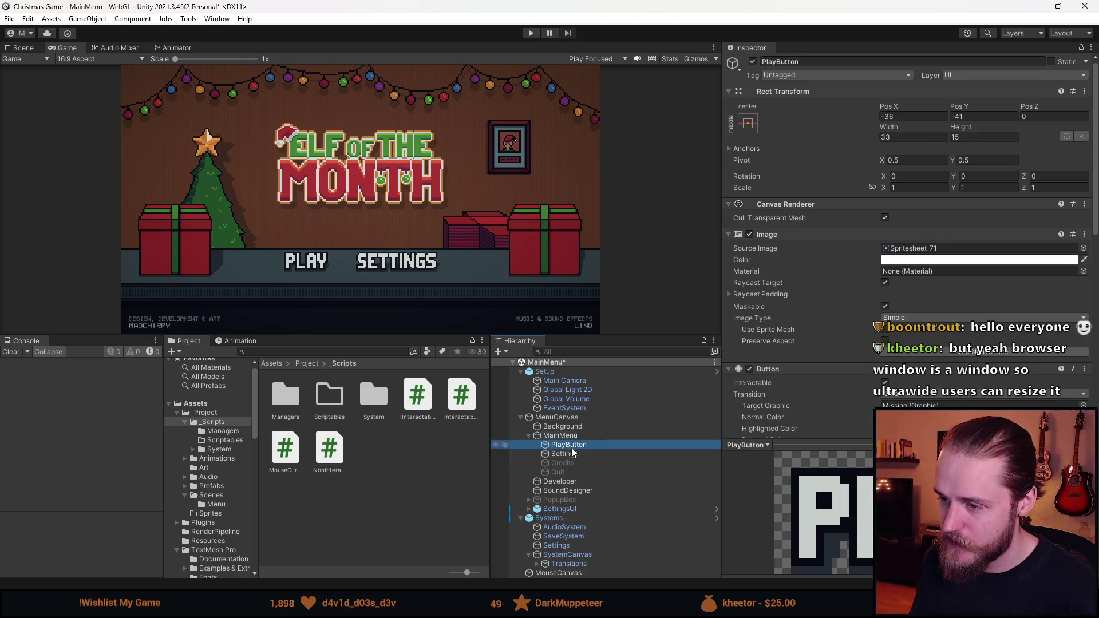
{"action": "left_click", "coordinate": [564, 454], "text": "shift"}
{"action": "left_click_drag", "start_coordinate": [564, 449], "coordinate": [550, 437]}
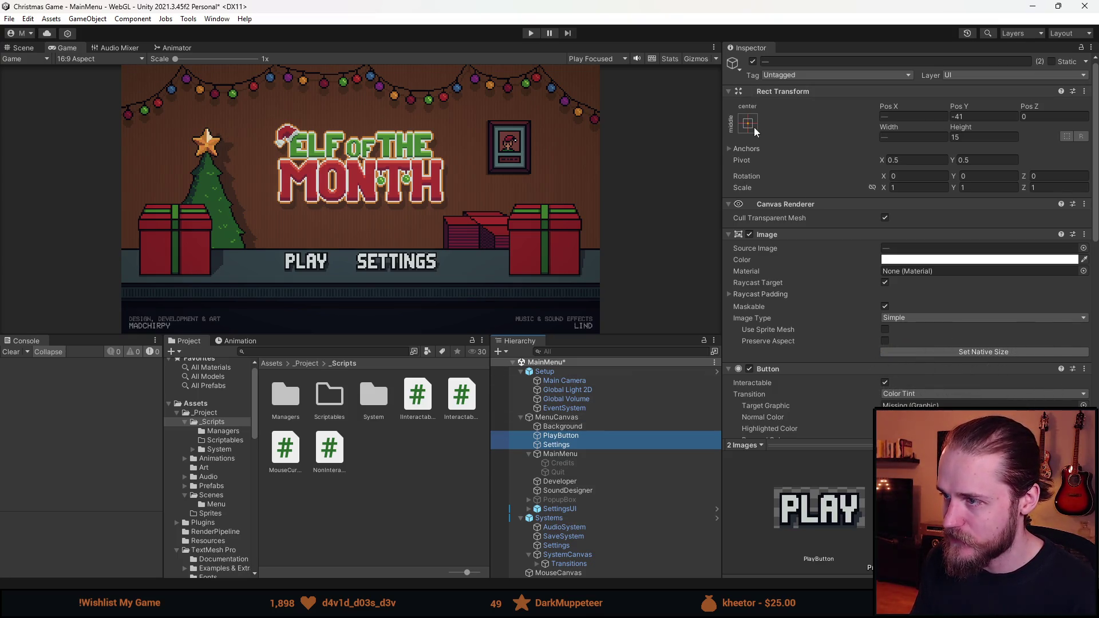
{"action": "left_click", "coordinate": [559, 429]}
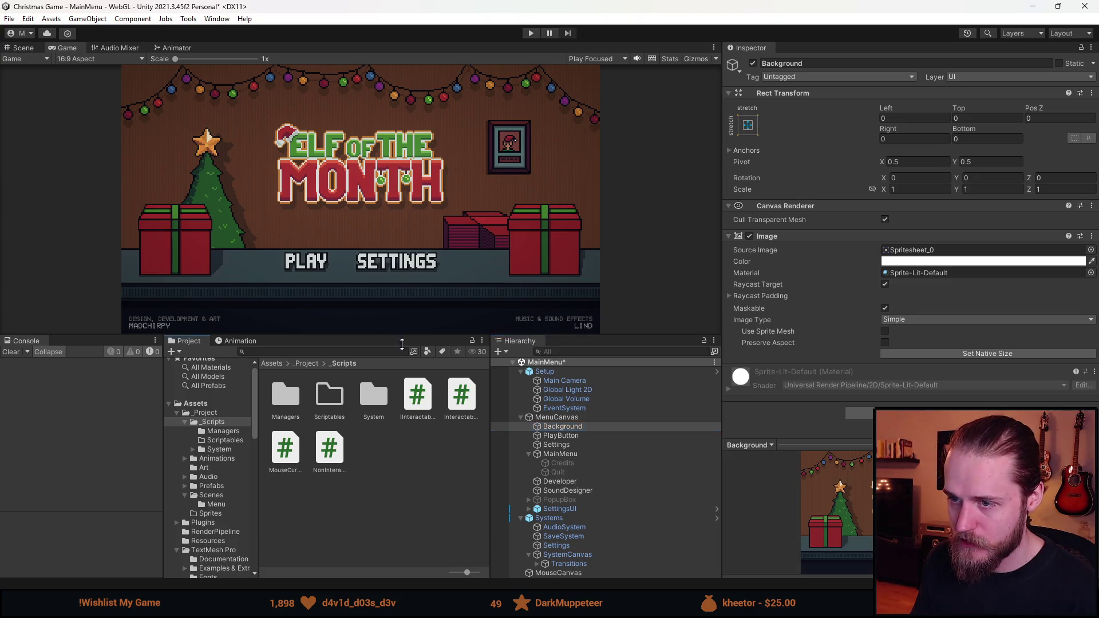
- Check the layout at Free Aspect, return to 16:9, and select Settings and PlayButton together
{"action": "left_click_drag", "start_coordinate": [492, 336], "coordinate": [492, 424]}
{"action": "left_click", "coordinate": [100, 59]}
{"action": "left_click", "coordinate": [87, 97]}
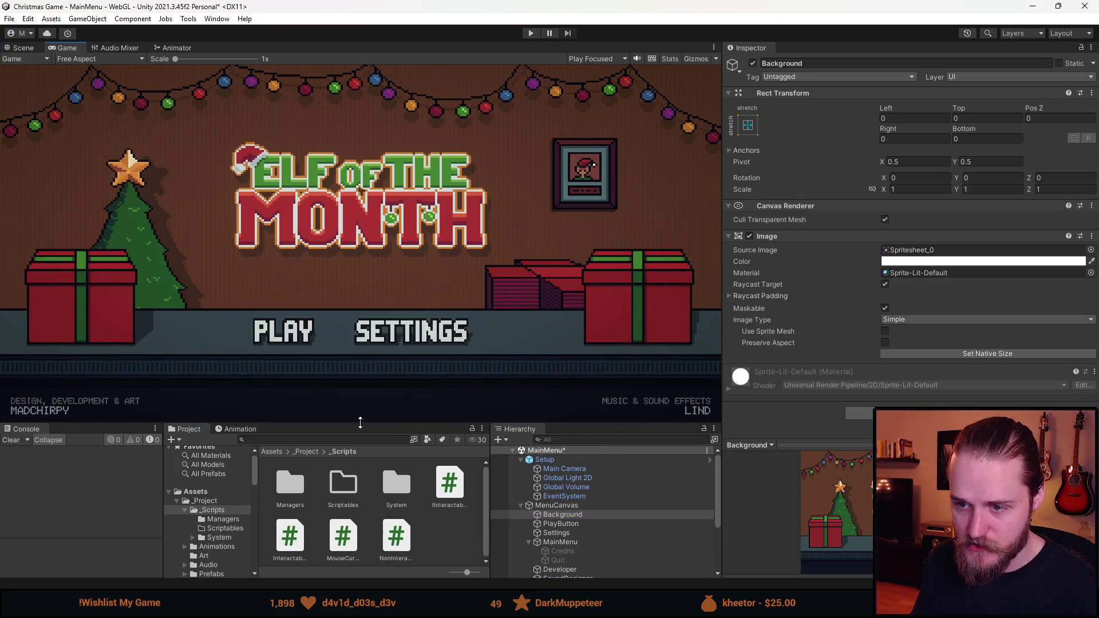
{"action": "mouse_move", "coordinate": [359, 424]}
{"action": "left_mouse_down"}
{"action": "mouse_move", "coordinate": [343, 209]}
{"action": "mouse_move", "coordinate": [342, 332]}
{"action": "mouse_move", "coordinate": [346, 363]}
{"action": "mouse_move", "coordinate": [347, 143]}
{"action": "mouse_move", "coordinate": [350, 352]}
{"action": "left_mouse_up"}
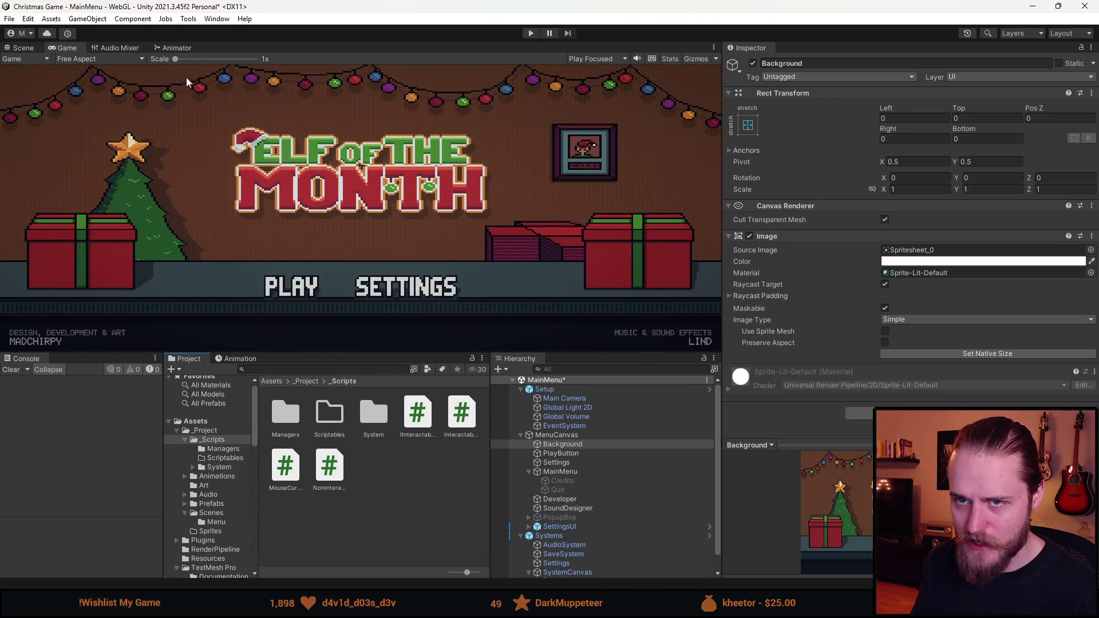
{"action": "left_click", "coordinate": [125, 47]}
{"action": "left_click", "coordinate": [80, 48]}
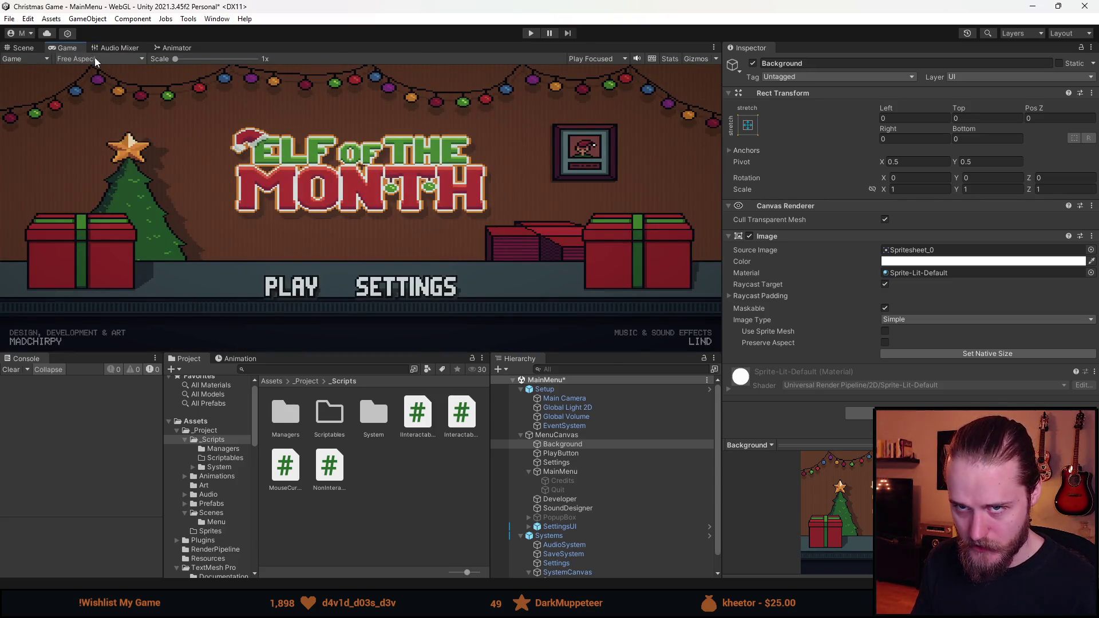
{"action": "left_click", "coordinate": [94, 59]}
{"action": "left_click", "coordinate": [103, 111]}
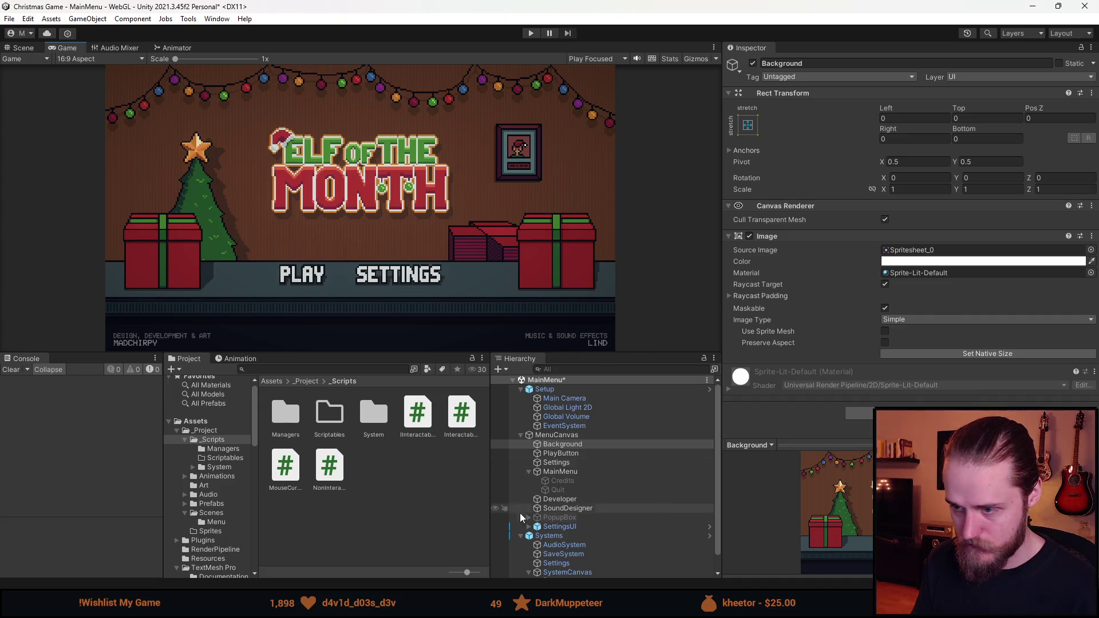
{"action": "left_click", "coordinate": [568, 463]}
{"action": "left_click", "coordinate": [580, 453], "text": "shift"}
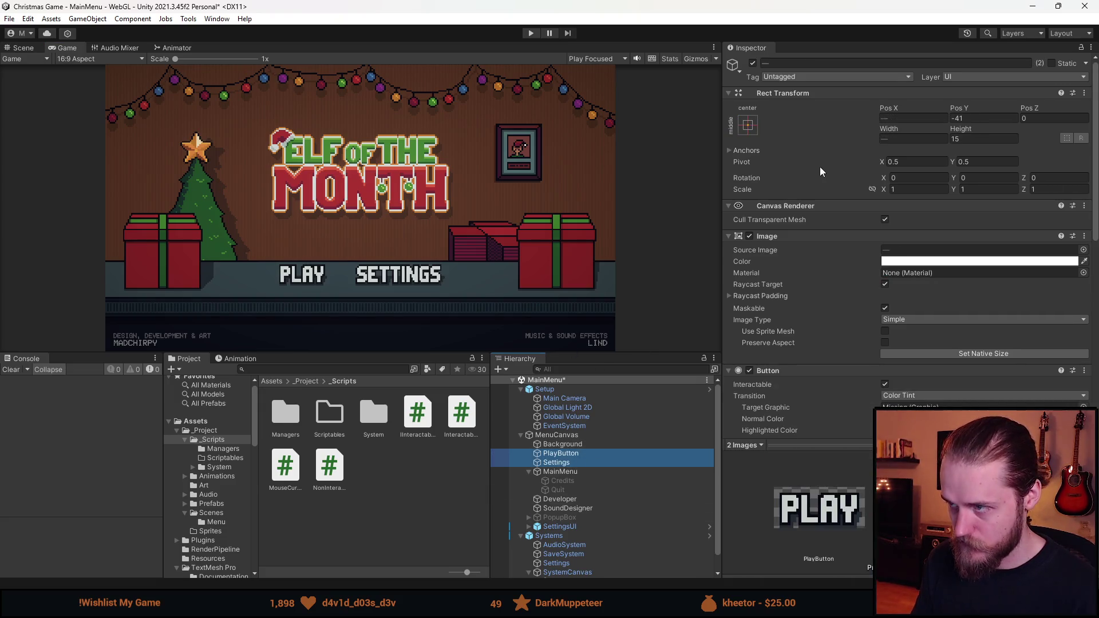
- Anchor both buttons to bottom center and play-test the menu
{"action": "left_click", "coordinate": [747, 124]}
{"action": "left_click", "coordinate": [810, 268]}
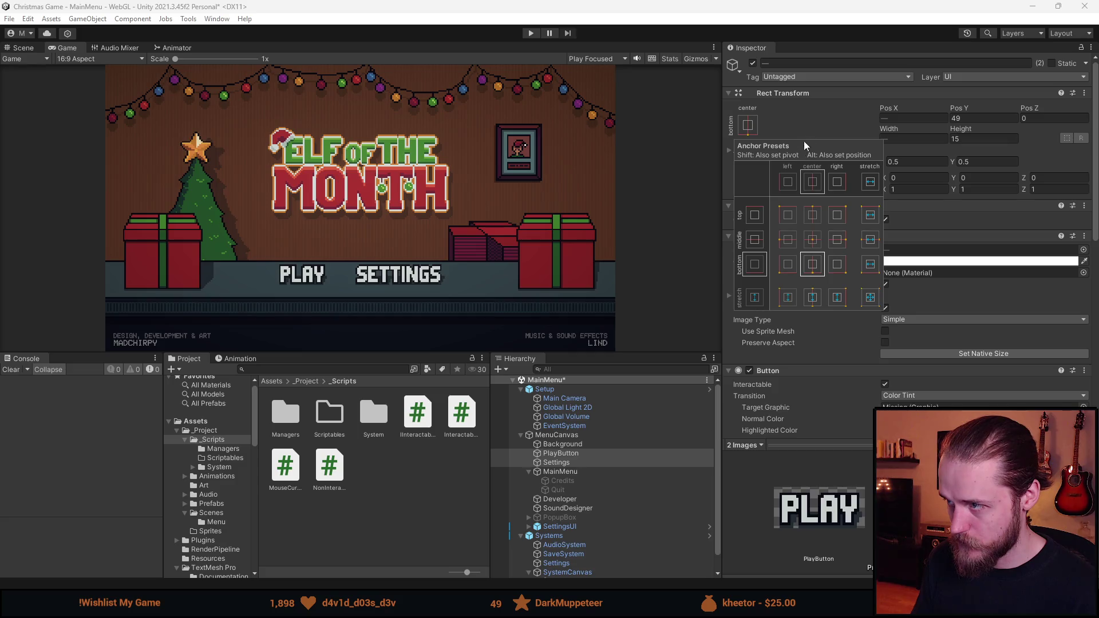
{"action": "left_click", "coordinate": [817, 126]}
{"action": "left_click", "coordinate": [531, 33]}
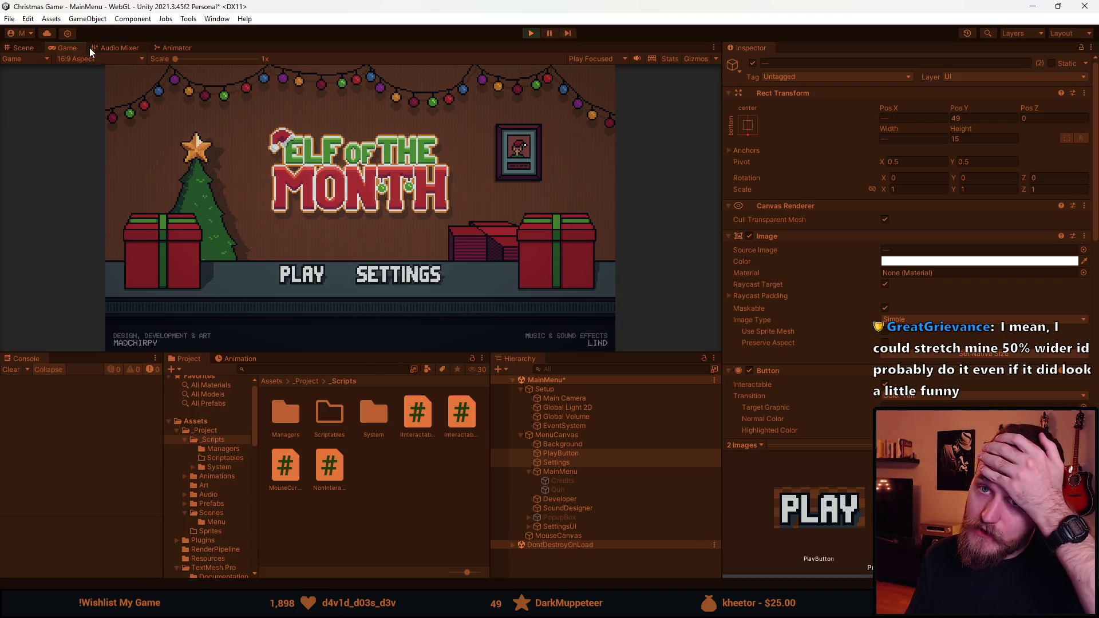
{"action": "left_click", "coordinate": [531, 33]}
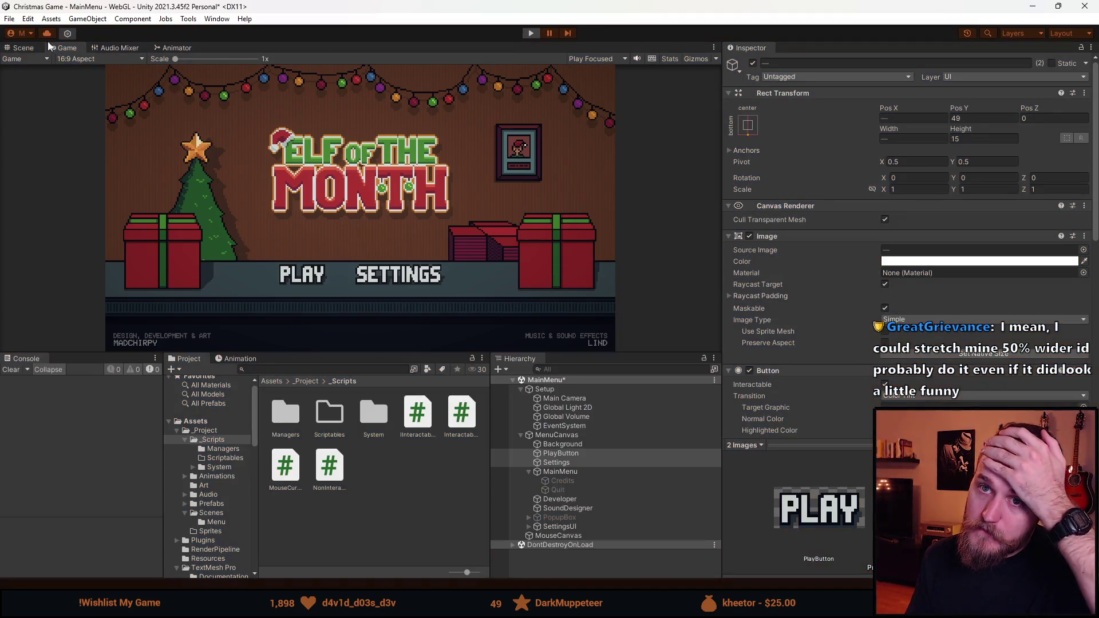
- Test at Free Aspect, return to 16:9, and Shift+Alt apply the full stretch preset to both buttons
{"action": "left_click", "coordinate": [90, 59]}
{"action": "left_click", "coordinate": [101, 103]}
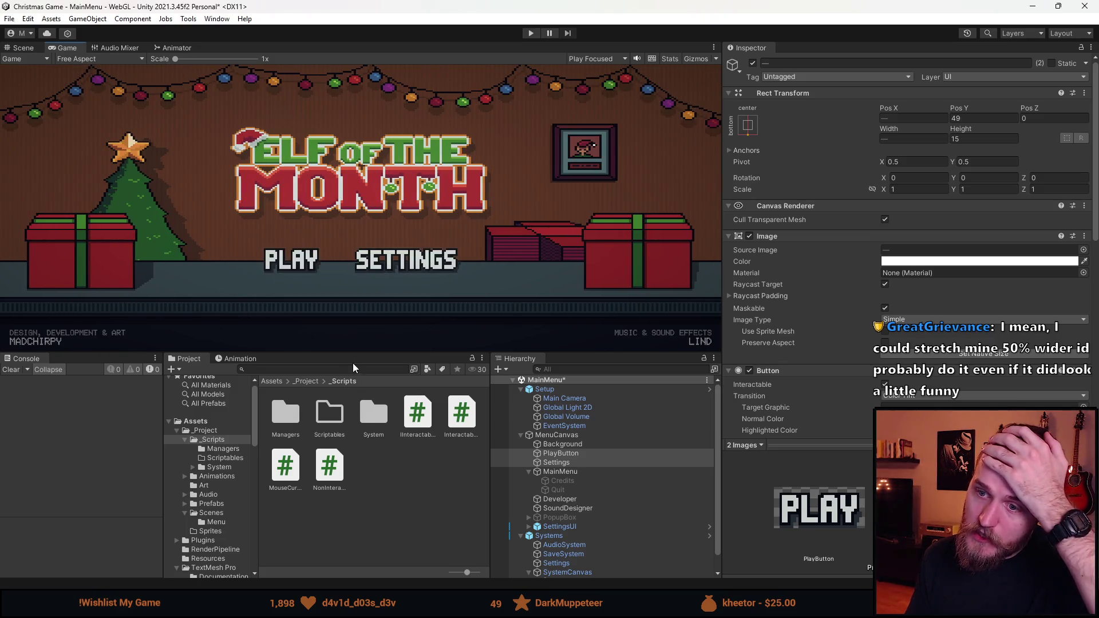
{"action": "mouse_move", "coordinate": [356, 352]}
{"action": "left_mouse_down"}
{"action": "mouse_move", "coordinate": [338, 118]}
{"action": "mouse_move", "coordinate": [340, 457]}
{"action": "mouse_move", "coordinate": [327, 118]}
{"action": "mouse_move", "coordinate": [316, 486]}
{"action": "mouse_move", "coordinate": [311, 412]}
{"action": "left_mouse_up"}
{"action": "left_click", "coordinate": [84, 59]}
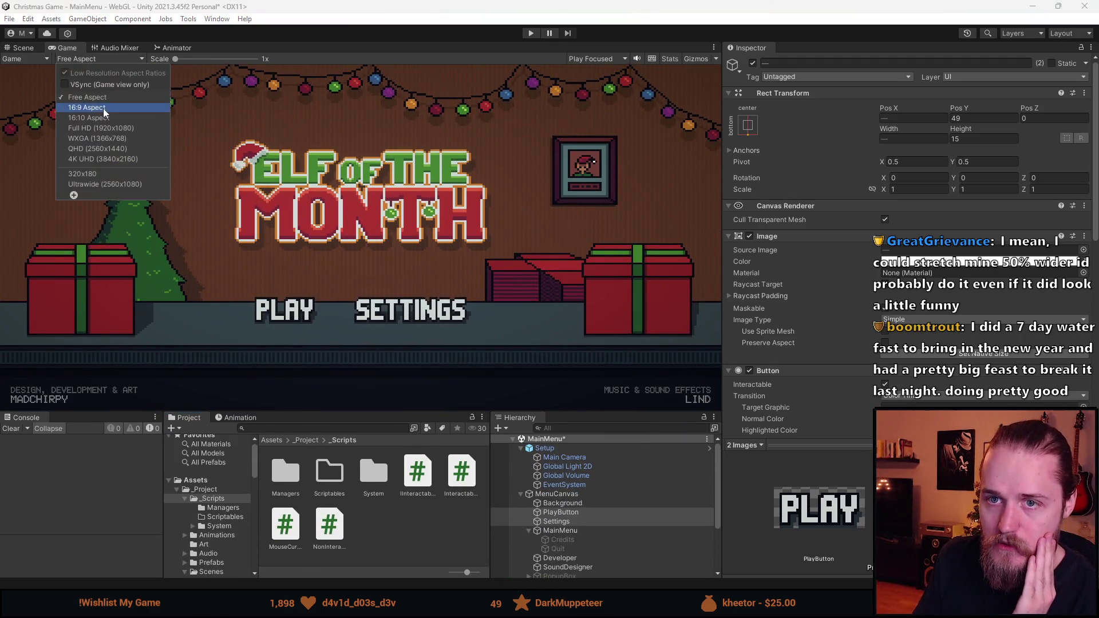
{"action": "left_click", "coordinate": [103, 108]}
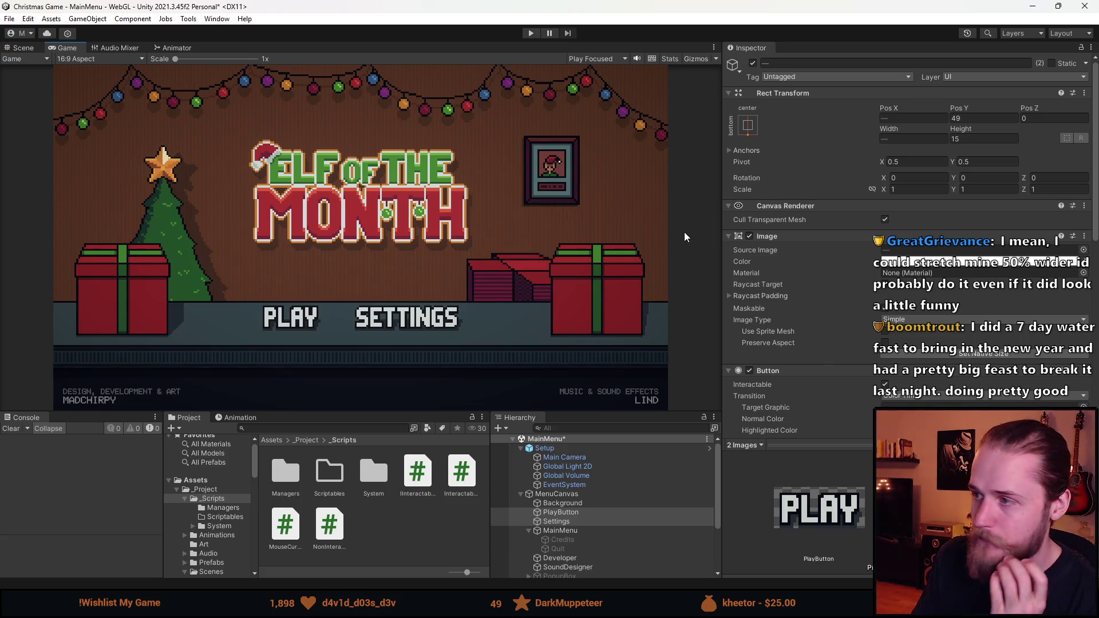
{"action": "left_click", "coordinate": [747, 125]}
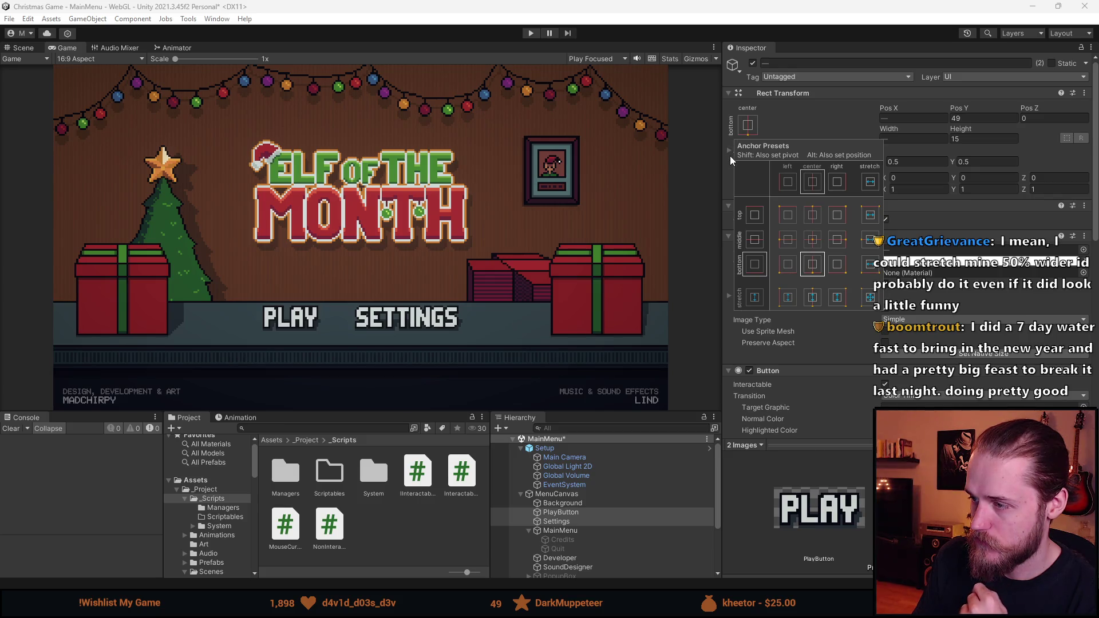
{"action": "key", "text": "shift+alt"}
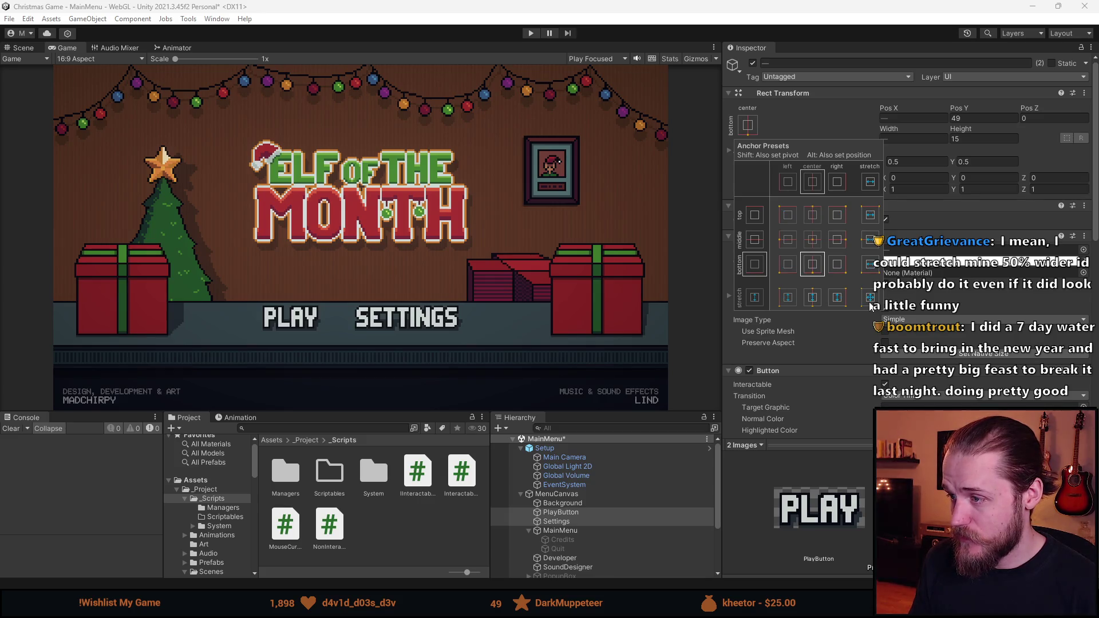
{"action": "left_click", "coordinate": [870, 297]}
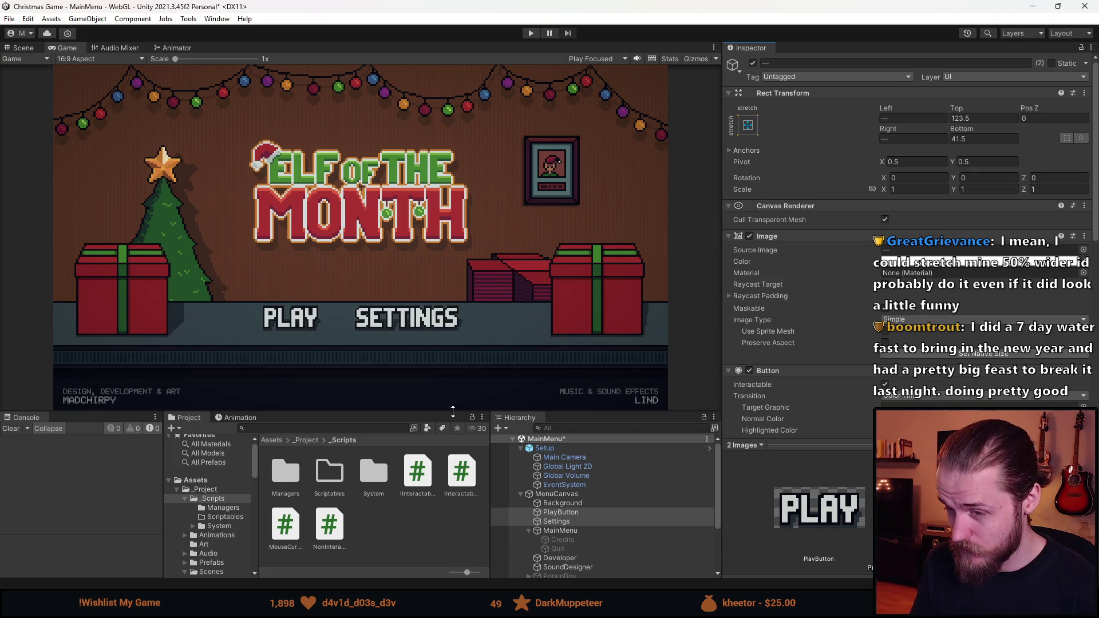
- Inspect PlayButton and Settings, then shrink the Free Aspect preview to watch the stretched buttons squash
{"action": "left_click", "coordinate": [592, 514]}
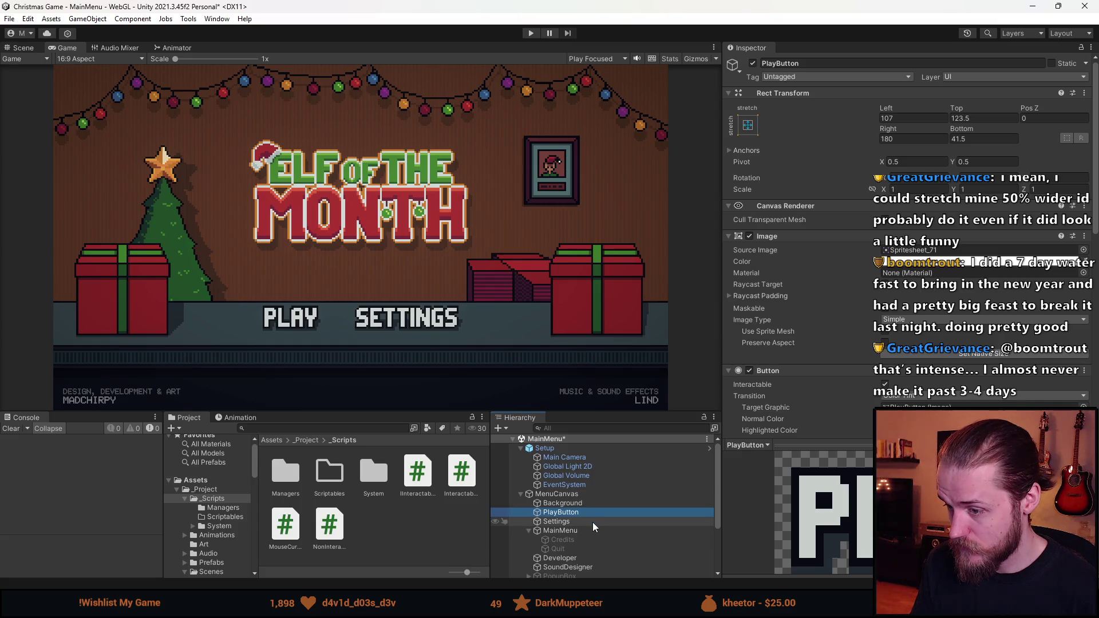
{"action": "left_click", "coordinate": [592, 520]}
{"action": "left_click", "coordinate": [94, 59]}
{"action": "left_click", "coordinate": [87, 97]}
{"action": "mouse_move", "coordinate": [360, 412]}
{"action": "left_mouse_down"}
{"action": "mouse_move", "coordinate": [370, 424]}
{"action": "mouse_move", "coordinate": [328, 256]}
{"action": "mouse_move", "coordinate": [394, 518]}
{"action": "mouse_move", "coordinate": [378, 544]}
{"action": "mouse_move", "coordinate": [393, 459]}
{"action": "mouse_move", "coordinate": [302, 330]}
{"action": "mouse_move", "coordinate": [309, 523]}
{"action": "mouse_move", "coordinate": [311, 361]}
{"action": "mouse_move", "coordinate": [312, 475]}
{"action": "mouse_move", "coordinate": [312, 458]}
{"action": "left_mouse_up"}
{"action": "left_click", "coordinate": [747, 125]}
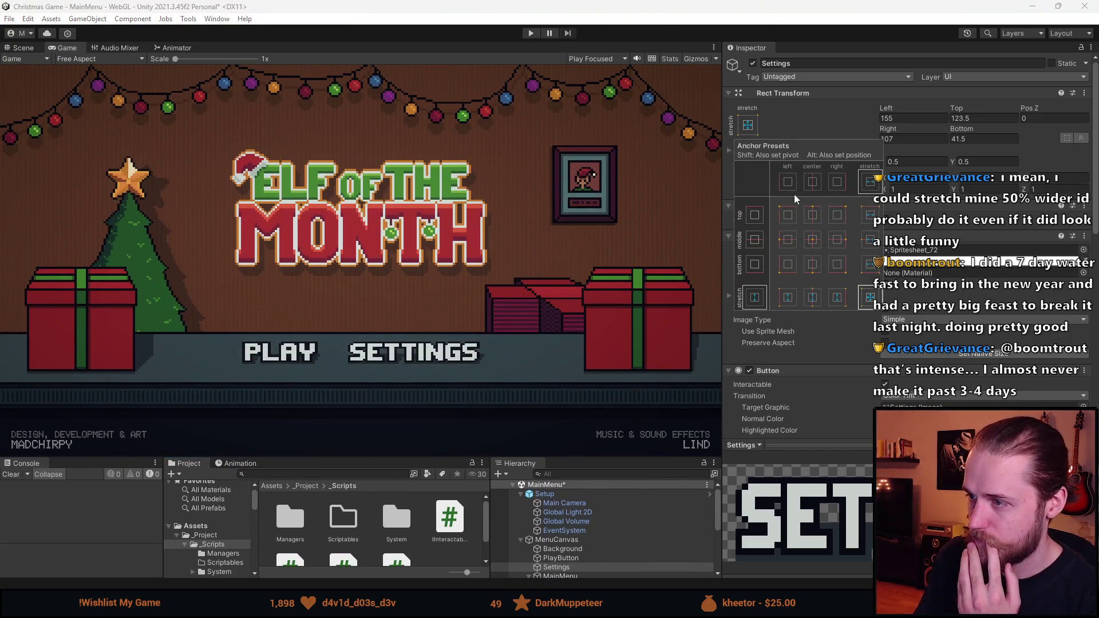
- Try the middle-center anchor on Settings, make the Game view taller, and preview at 16:9 Aspect
{"action": "left_click", "coordinate": [812, 239]}
{"action": "mouse_move", "coordinate": [362, 456]}
{"action": "left_mouse_down"}
{"action": "mouse_move", "coordinate": [366, 374]}
{"action": "mouse_move", "coordinate": [372, 487]}
{"action": "mouse_move", "coordinate": [360, 546]}
{"action": "mouse_move", "coordinate": [366, 247]}
{"action": "mouse_move", "coordinate": [371, 437]}
{"action": "mouse_move", "coordinate": [370, 388]}
{"action": "left_mouse_up"}
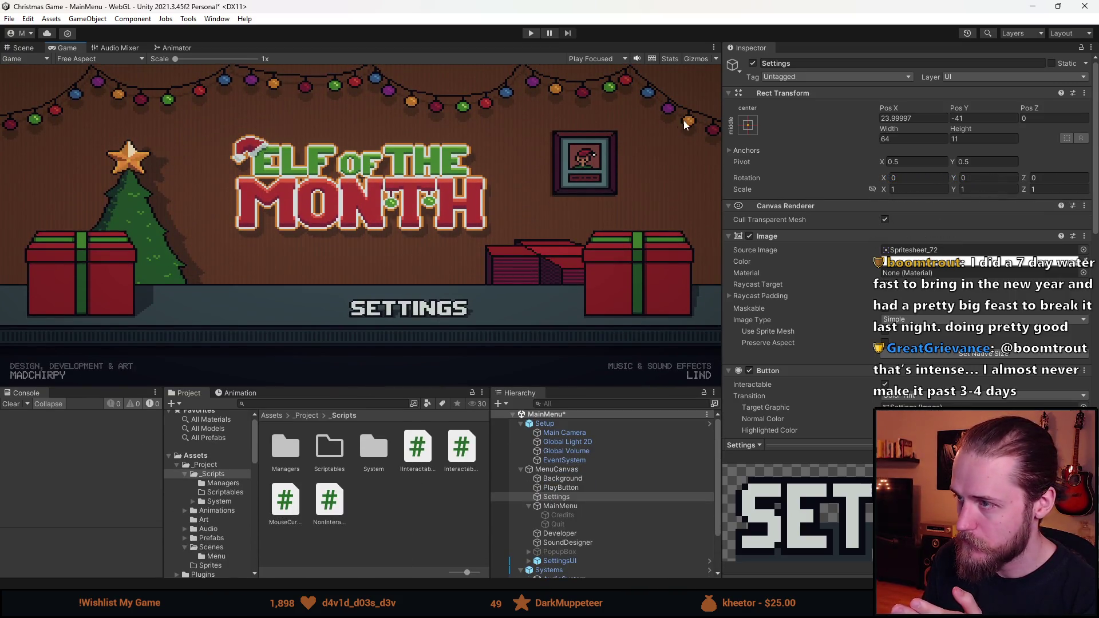
{"action": "left_click", "coordinate": [99, 58]}
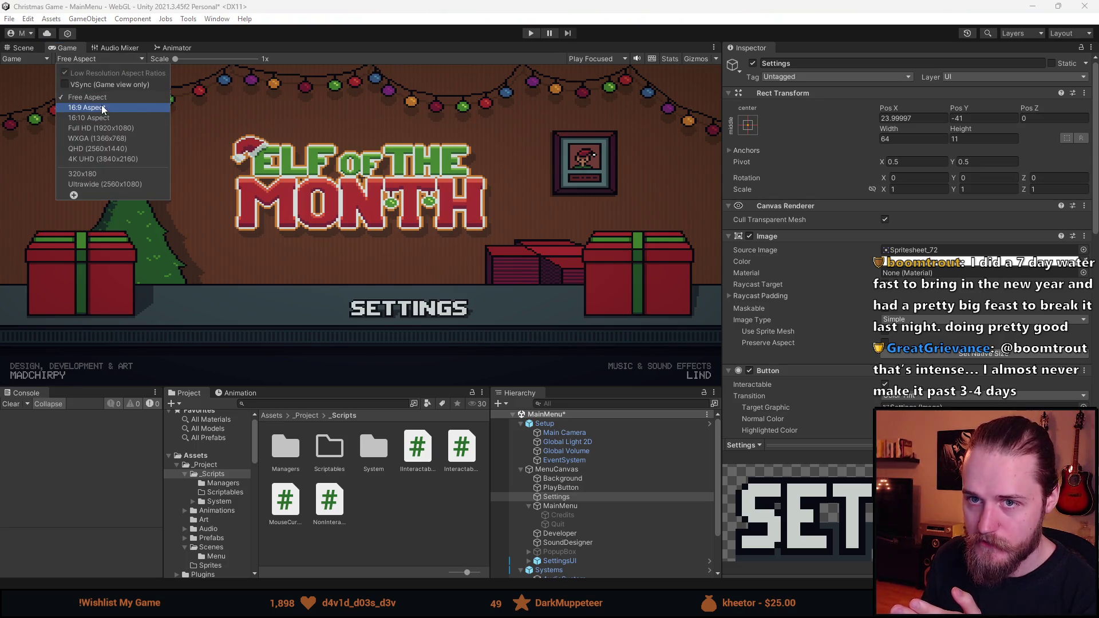
{"action": "left_click", "coordinate": [87, 107]}
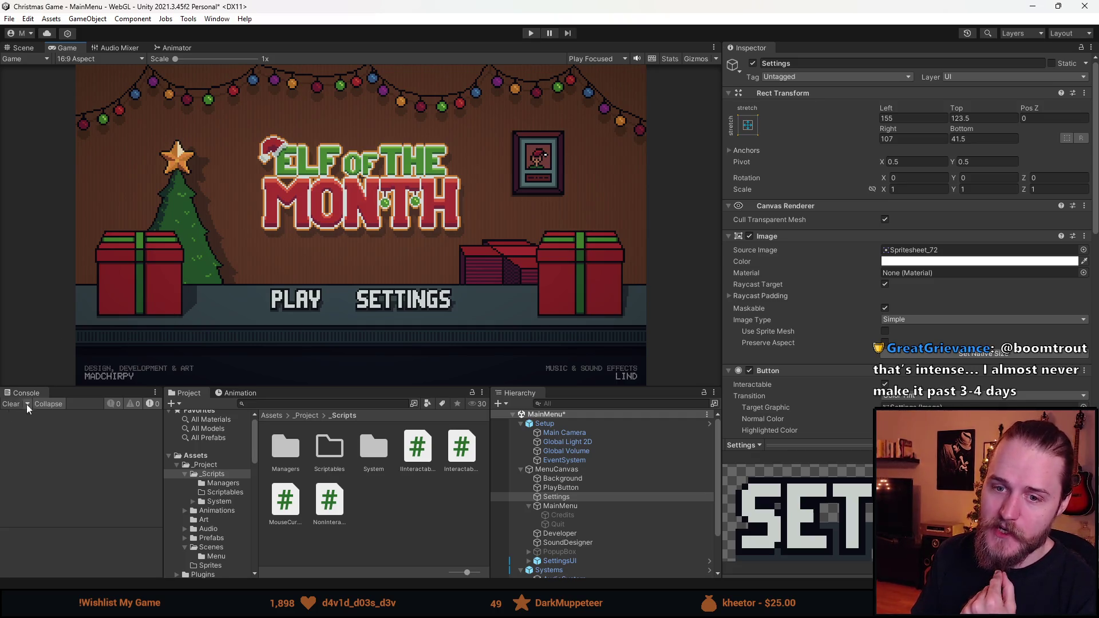
- Enlarge the Game view, then shrink it again to test that the menu buttons hold their place
{"action": "mouse_move", "coordinate": [309, 389]}
{"action": "left_mouse_down"}
{"action": "mouse_move", "coordinate": [318, 473]}
{"action": "mouse_move", "coordinate": [317, 421]}
{"action": "left_mouse_up"}
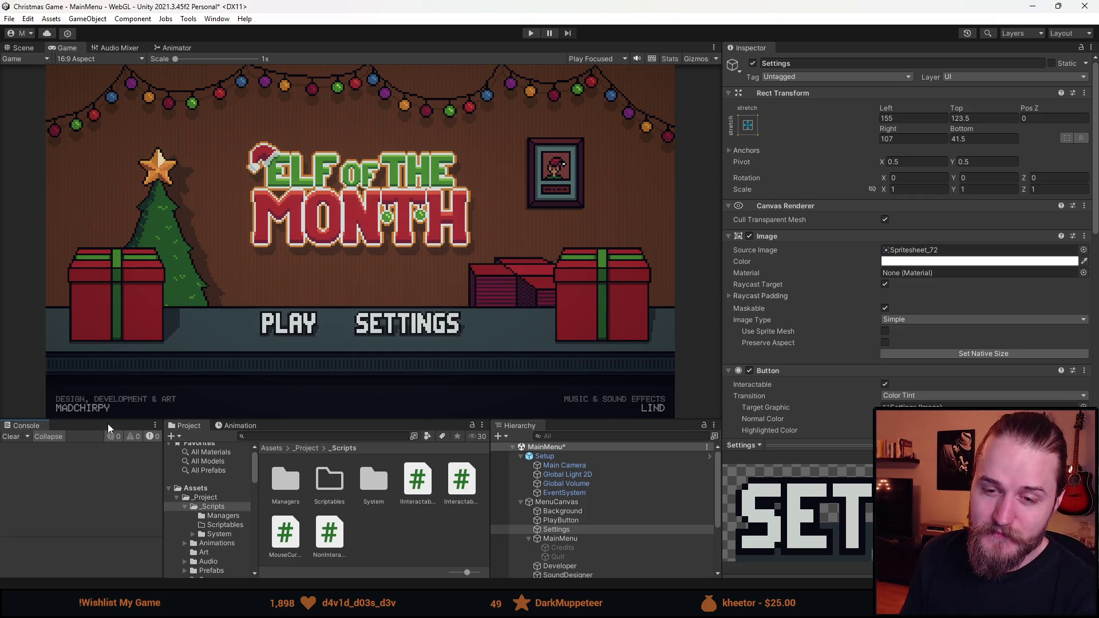
{"action": "left_click_drag", "start_coordinate": [302, 420], "coordinate": [323, 382]}
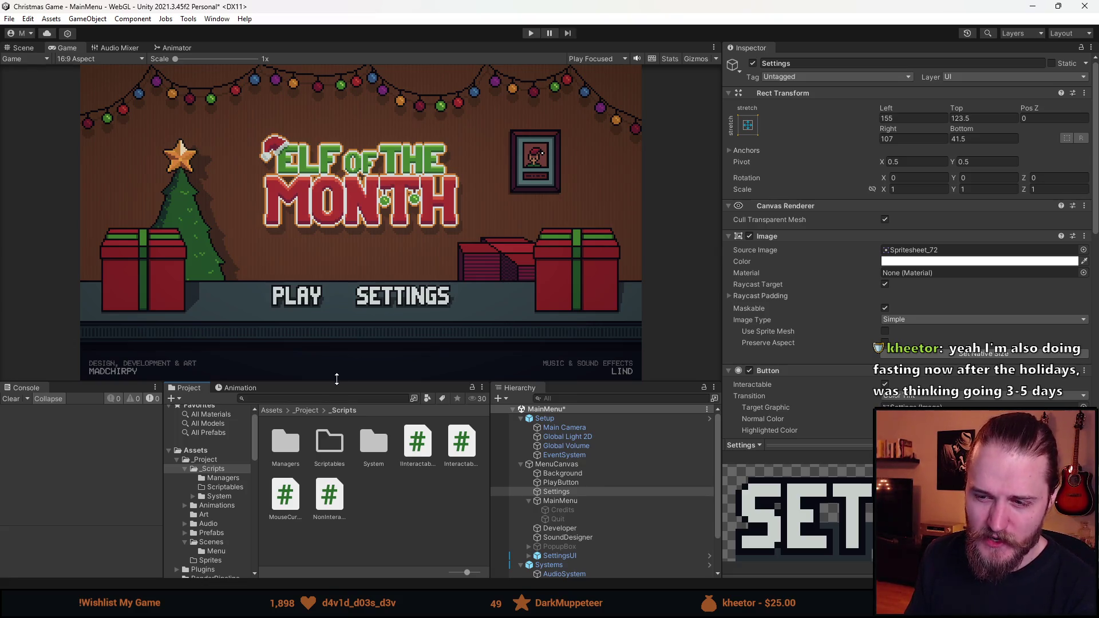
- Shrink and enlarge the Game view several times while checking PLAY and SETTINGS scale correctly
{"action": "left_click_drag", "start_coordinate": [337, 379], "coordinate": [339, 362]}
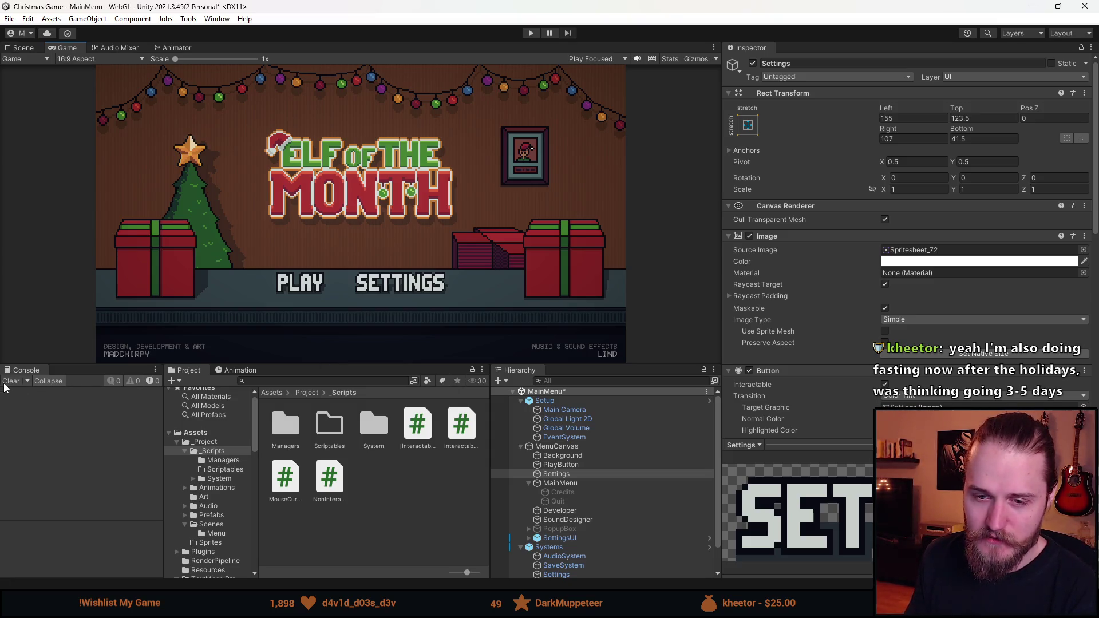
{"action": "mouse_move", "coordinate": [343, 369]}
{"action": "left_mouse_down"}
{"action": "mouse_move", "coordinate": [344, 333]}
{"action": "mouse_move", "coordinate": [361, 454]}
{"action": "mouse_move", "coordinate": [364, 351]}
{"action": "left_mouse_up"}
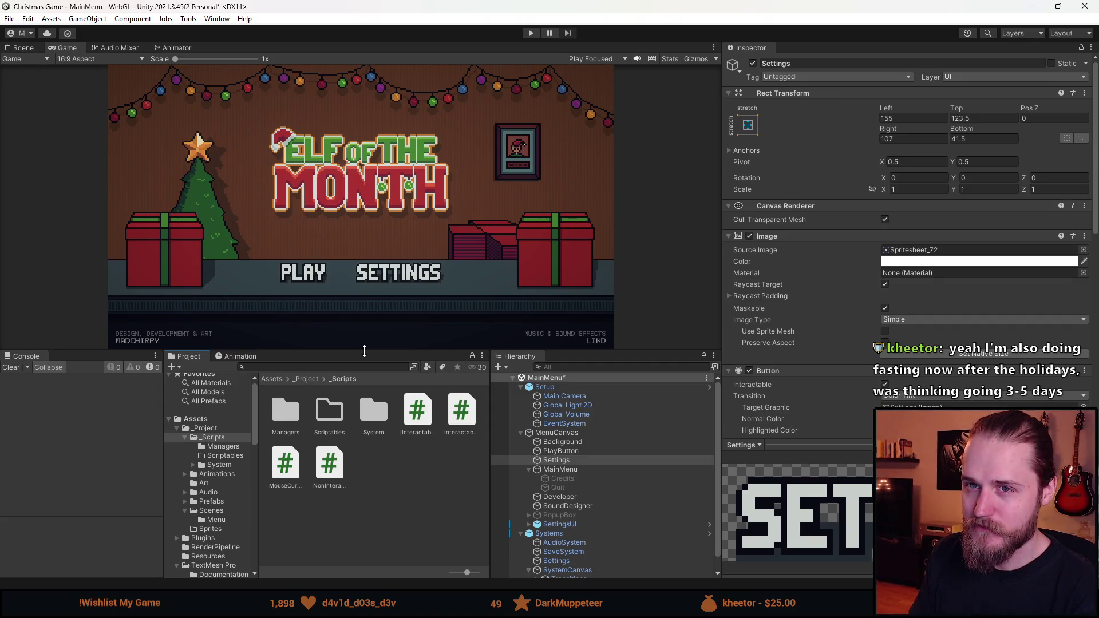
{"action": "mouse_move", "coordinate": [364, 351]}
{"action": "left_mouse_down"}
{"action": "mouse_move", "coordinate": [366, 452]}
{"action": "mouse_move", "coordinate": [361, 380]}
{"action": "left_mouse_up"}
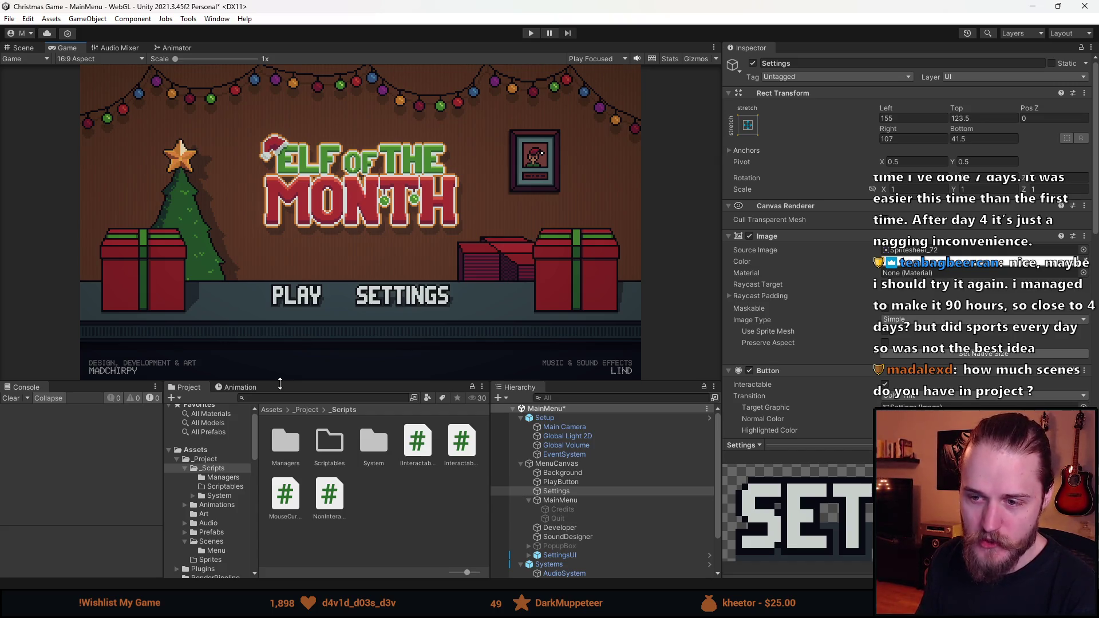
{"action": "left_click_drag", "start_coordinate": [280, 383], "coordinate": [280, 366]}
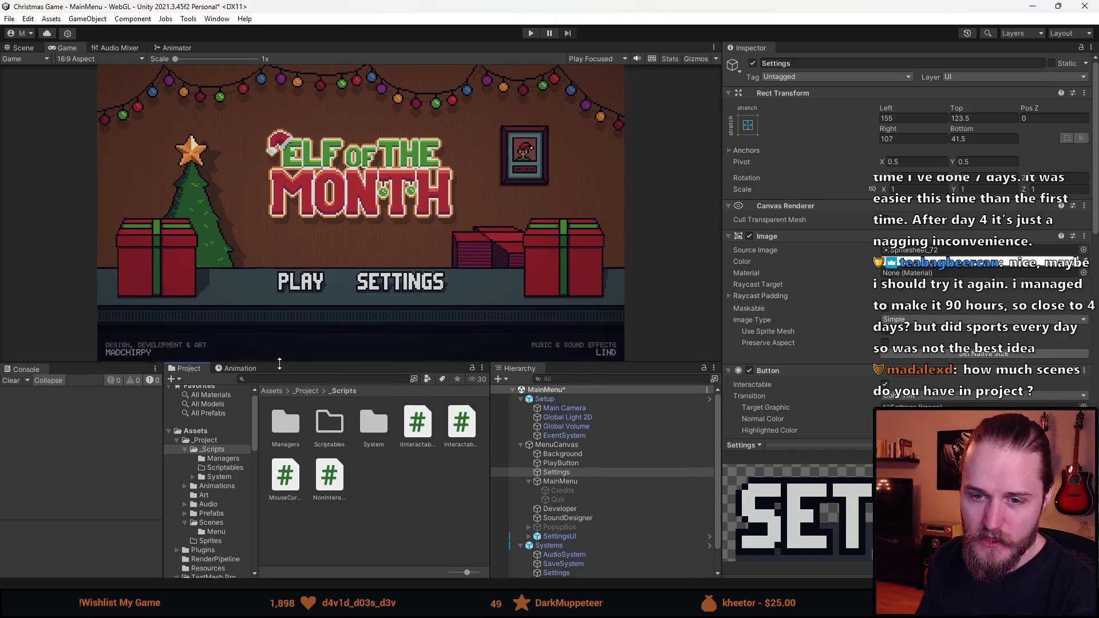
{"action": "left_click", "coordinate": [16, 383]}
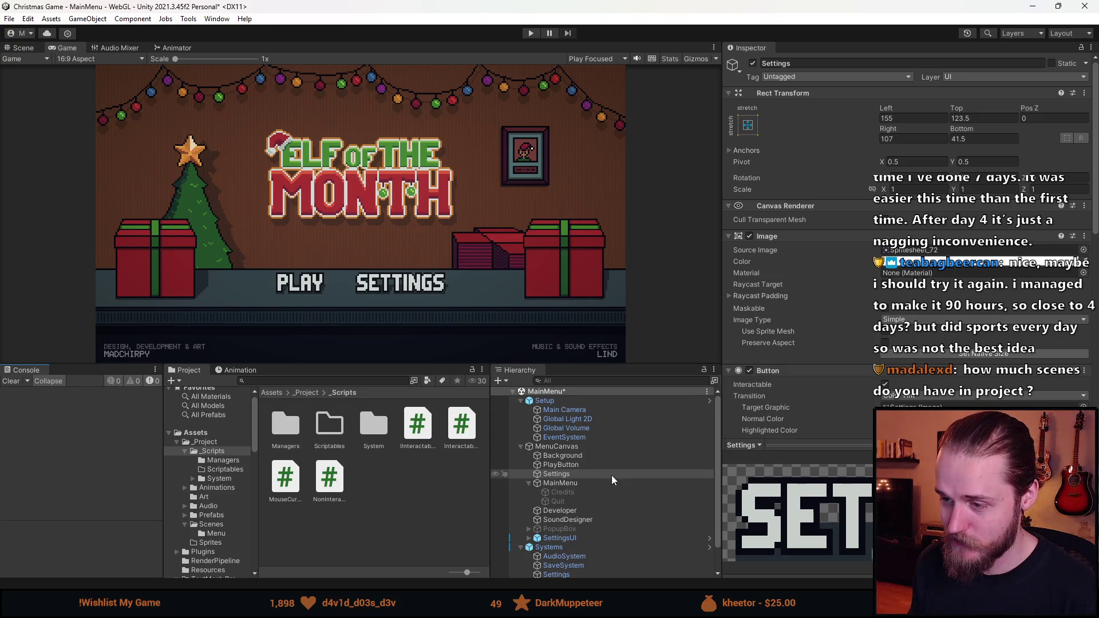
{"action": "scroll", "coordinate": [613, 479], "scroll_direction": "down", "scroll_amount": 1}
{"action": "left_click", "coordinate": [575, 434]}
{"action": "left_click", "coordinate": [581, 425]}
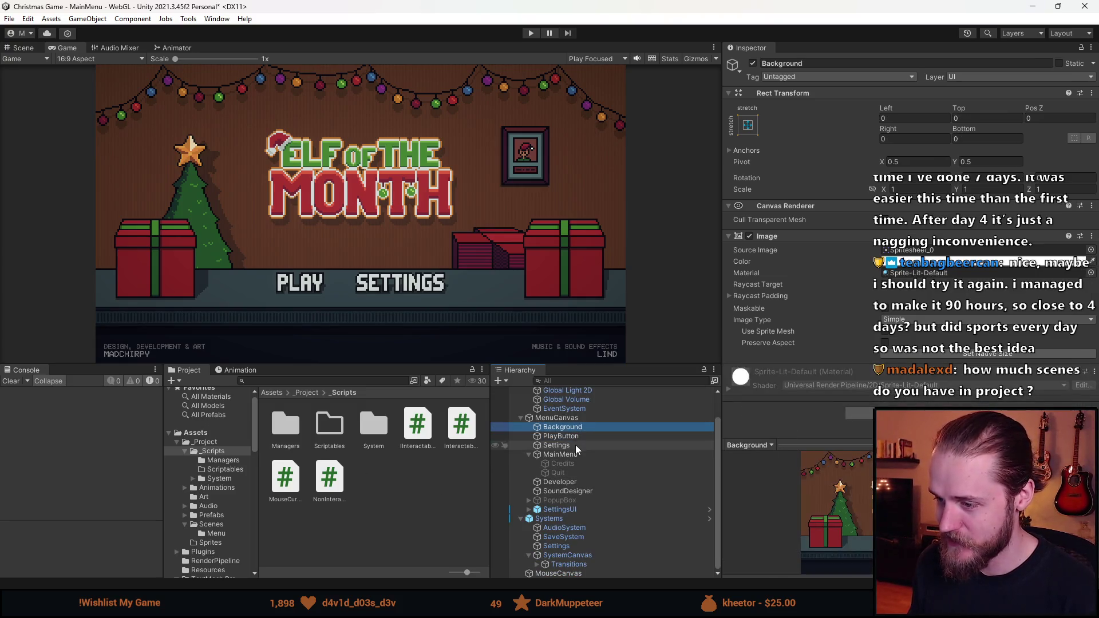
{"action": "left_click", "coordinate": [575, 437]}
{"action": "left_click", "coordinate": [573, 445]}
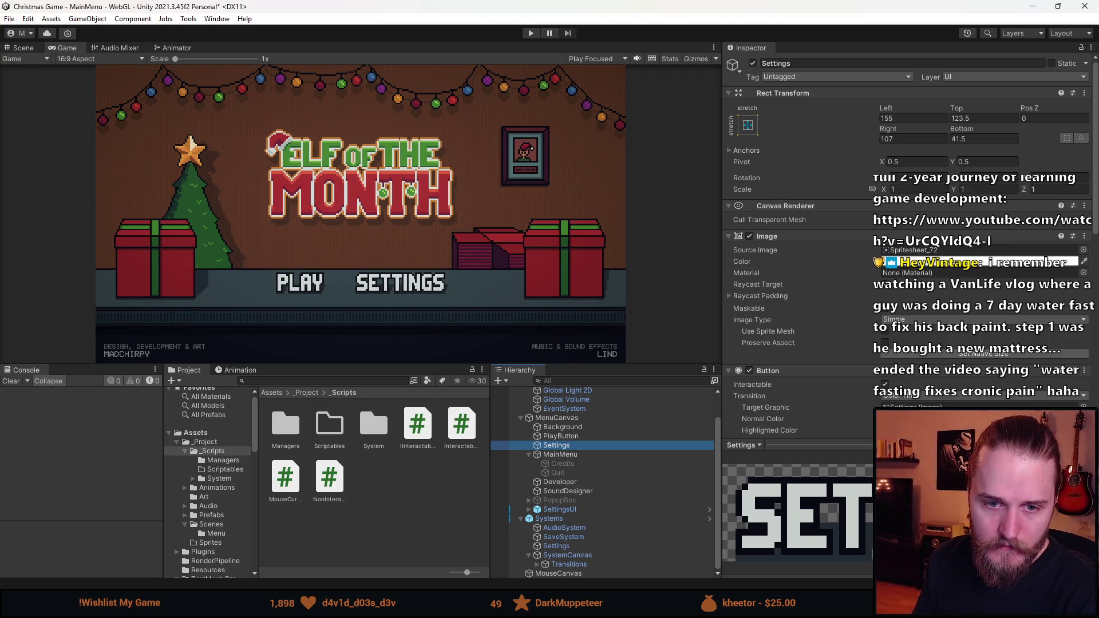
{"action": "left_click", "coordinate": [55, 383]}
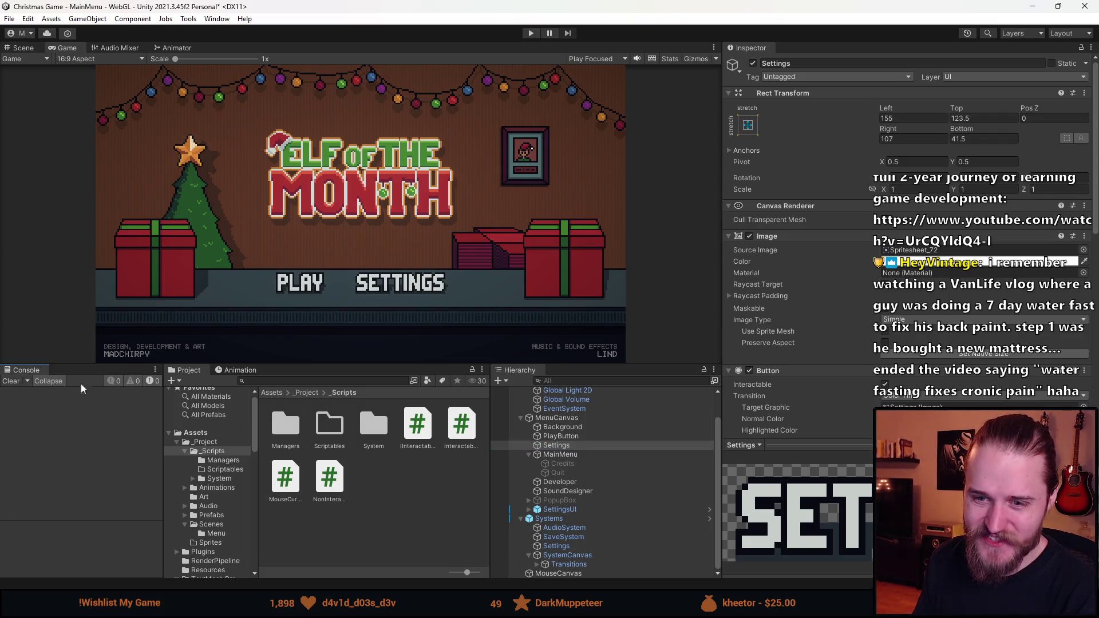
- Resize the game preview taller, wider, then shorter to confirm the menu scales and stays placed
{"action": "left_click_drag", "start_coordinate": [291, 364], "coordinate": [282, 453]}
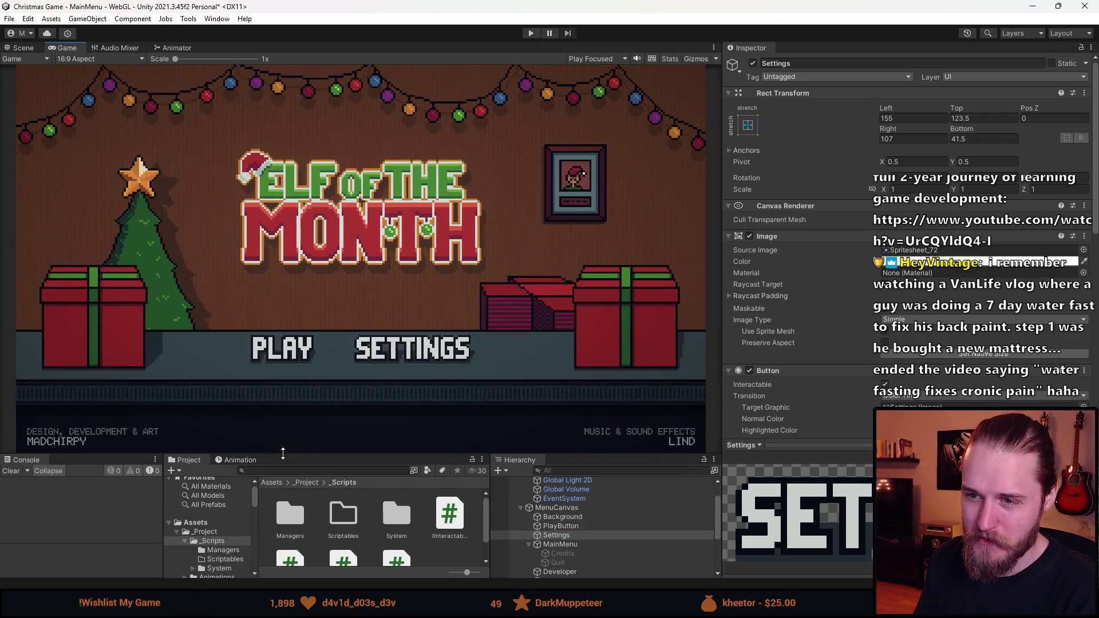
{"action": "mouse_move", "coordinate": [722, 135]}
{"action": "left_mouse_down"}
{"action": "mouse_move", "coordinate": [788, 149]}
{"action": "mouse_move", "coordinate": [910, 150]}
{"action": "left_mouse_up"}
{"action": "left_click_drag", "start_coordinate": [432, 453], "coordinate": [432, 438]}
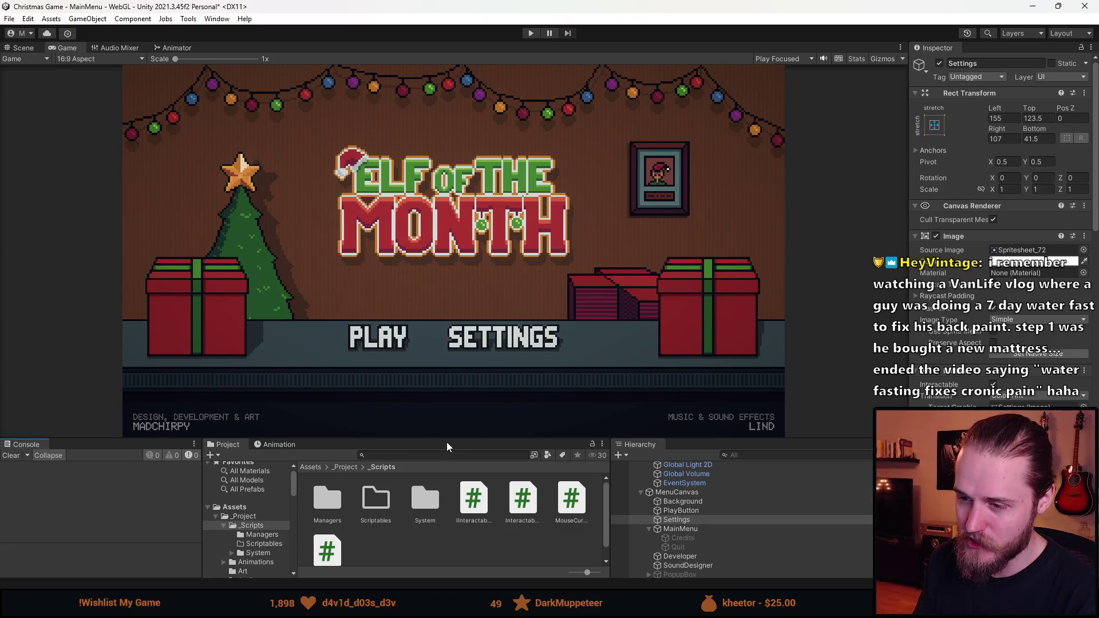
{"action": "left_click_drag", "start_coordinate": [453, 437], "coordinate": [451, 405]}
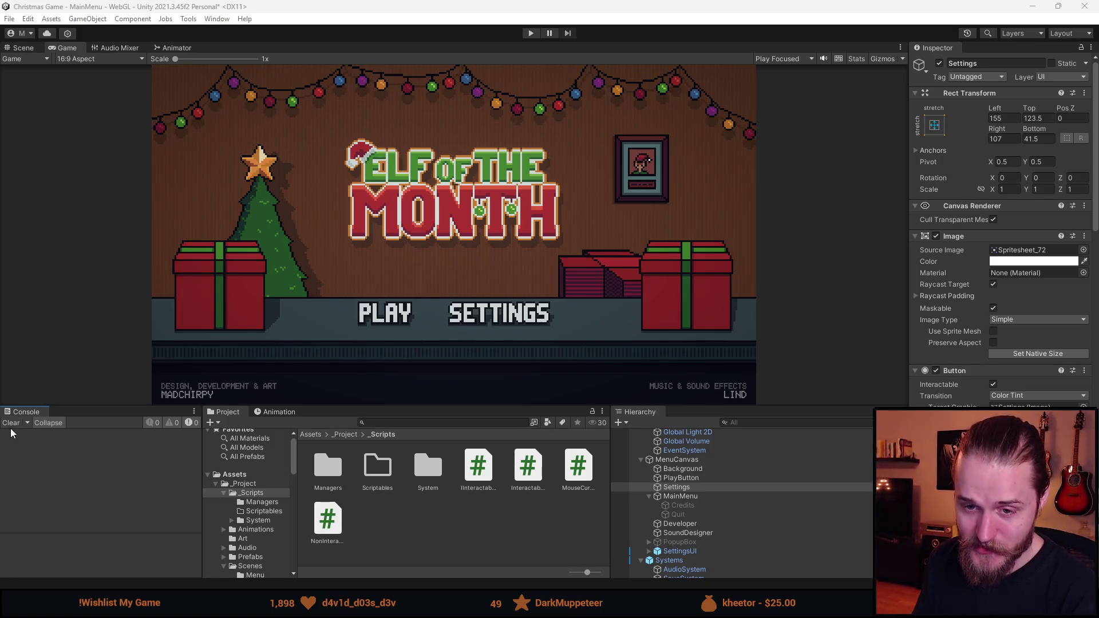
{"action": "mouse_move", "coordinate": [410, 408]}
{"action": "left_mouse_down"}
{"action": "mouse_move", "coordinate": [398, 461]}
{"action": "mouse_move", "coordinate": [391, 423]}
{"action": "mouse_move", "coordinate": [372, 408]}
{"action": "left_mouse_up"}
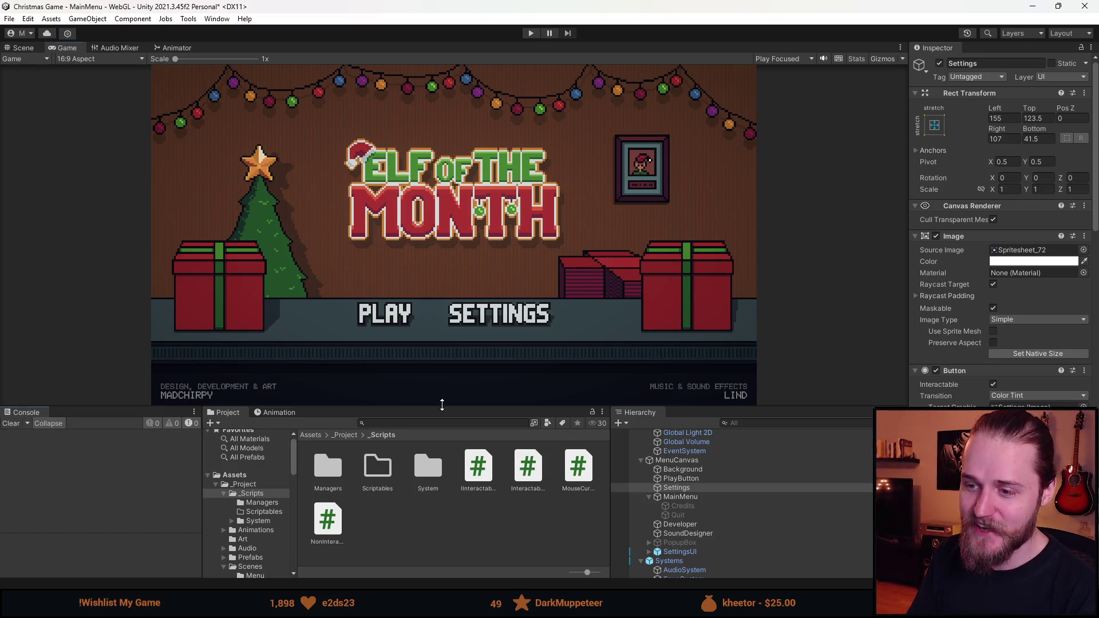
{"action": "left_click_drag", "start_coordinate": [433, 405], "coordinate": [432, 370]}
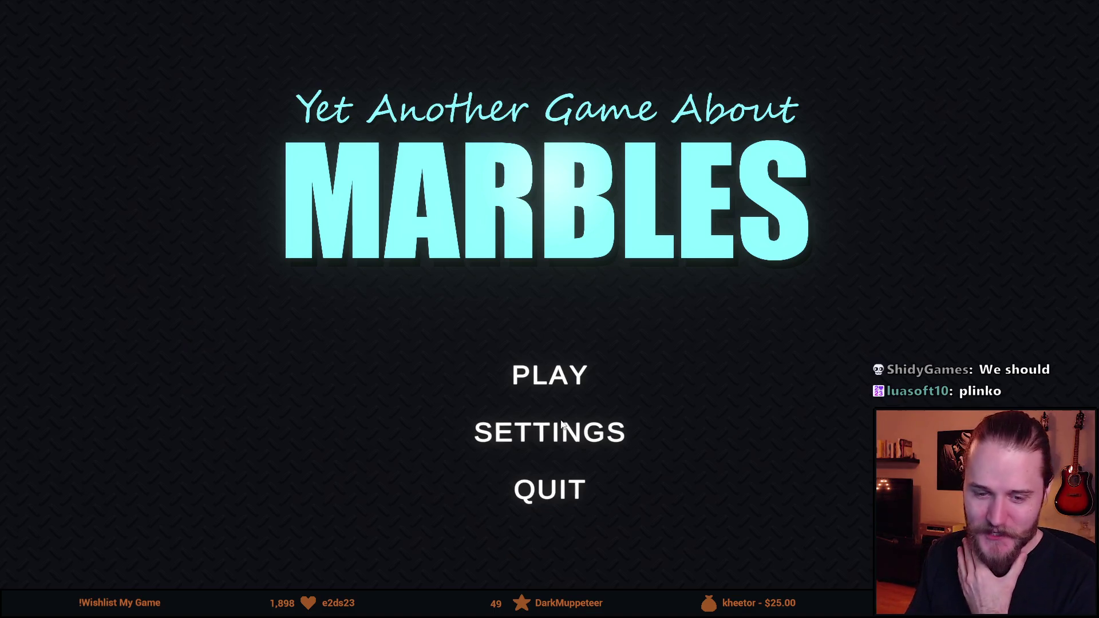
- Choose PLAY to reach the level screen with marble amounts and Descent, Gigaplinko, Teleporter tracks
{"action": "left_click", "coordinate": [564, 382]}
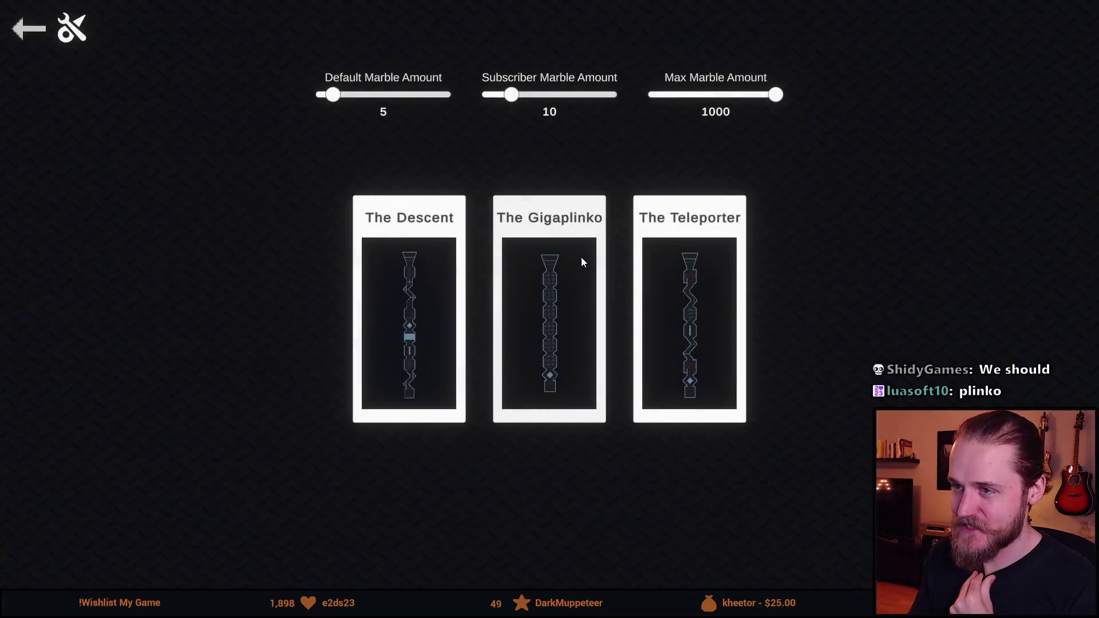
- Load the Gigaplinko level, let viewers' marbles join, then start the race countdown
{"action": "left_click", "coordinate": [566, 314]}
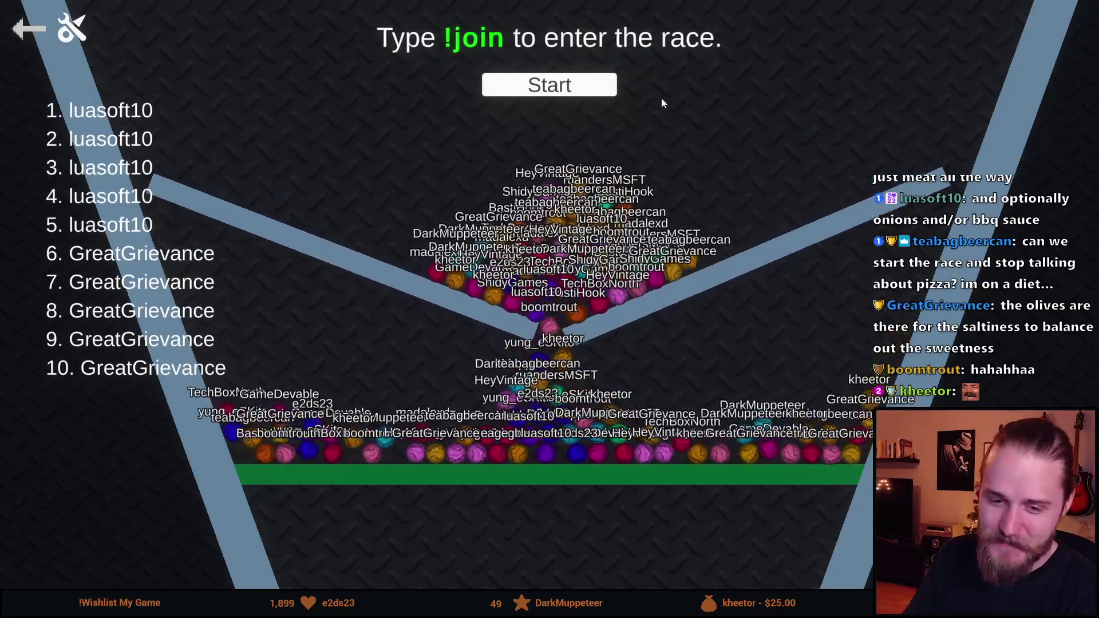
{"action": "left_click", "coordinate": [603, 94]}
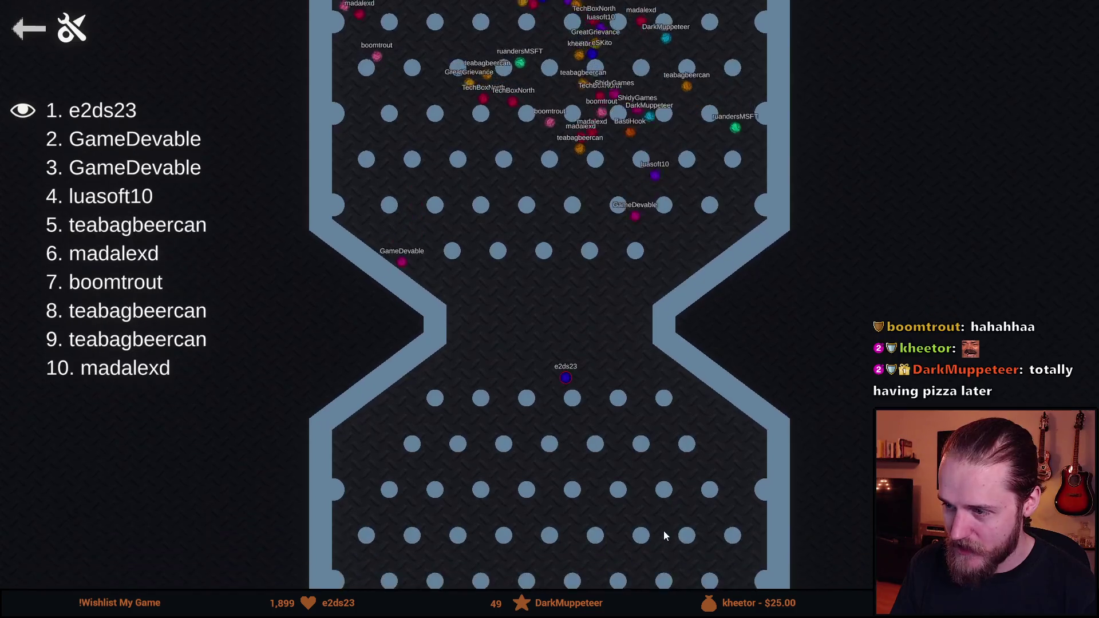
- Zoom the race camera in and out while the marbles fall until e2ds23 wins
{"action": "scroll", "coordinate": [506, 438], "scroll_direction": "down", "scroll_amount": 5}
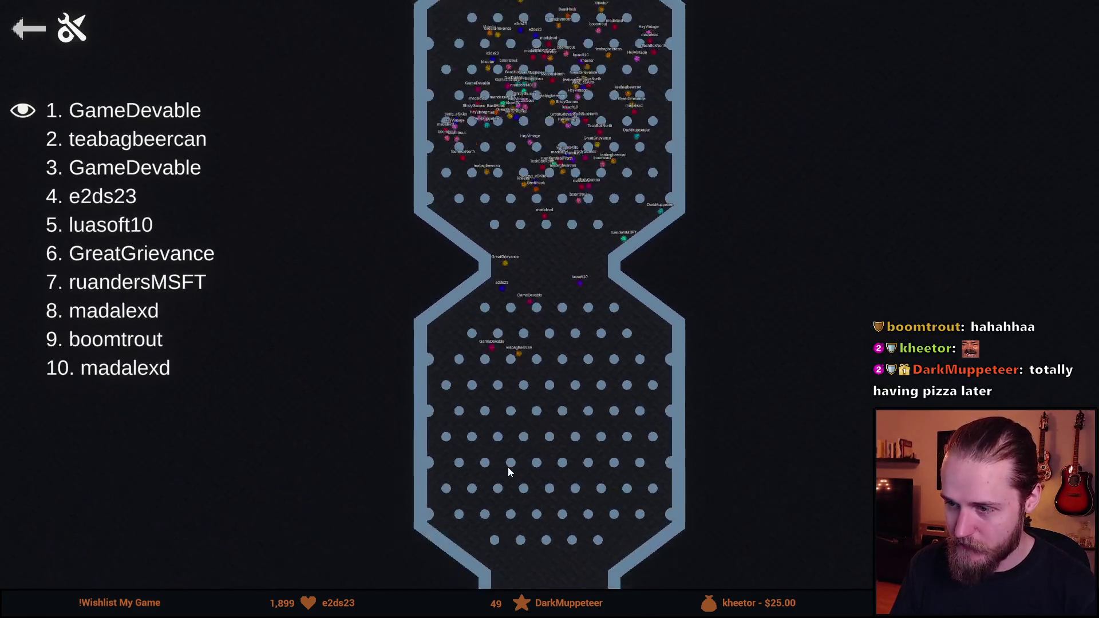
{"action": "scroll", "coordinate": [515, 466], "scroll_direction": "up", "scroll_amount": 4}
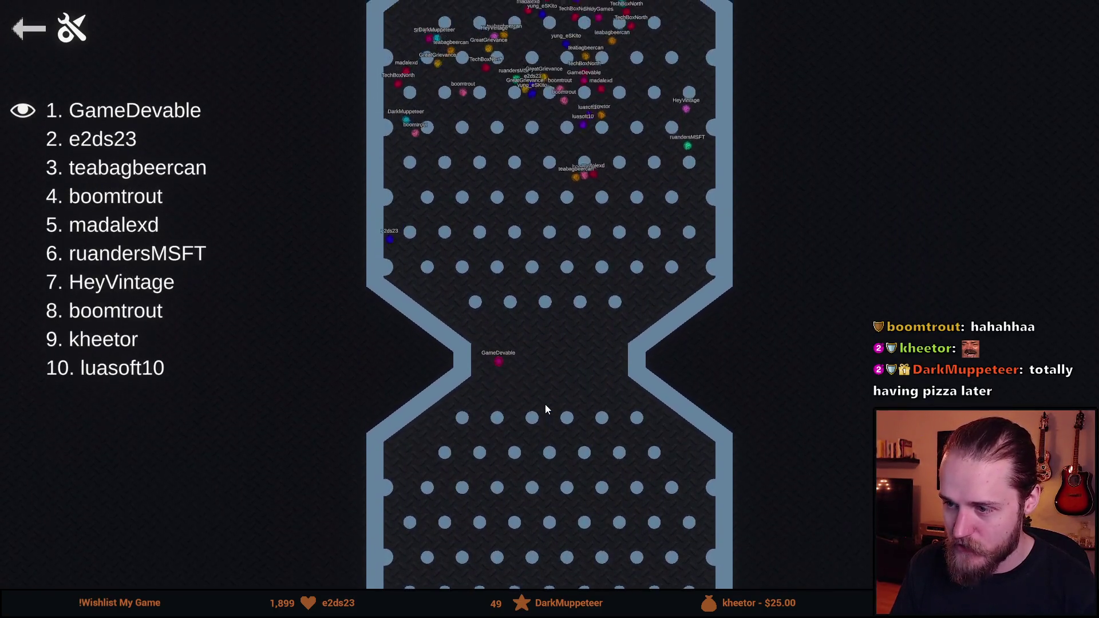
{"action": "scroll", "coordinate": [546, 402], "scroll_direction": "down", "scroll_amount": 4}
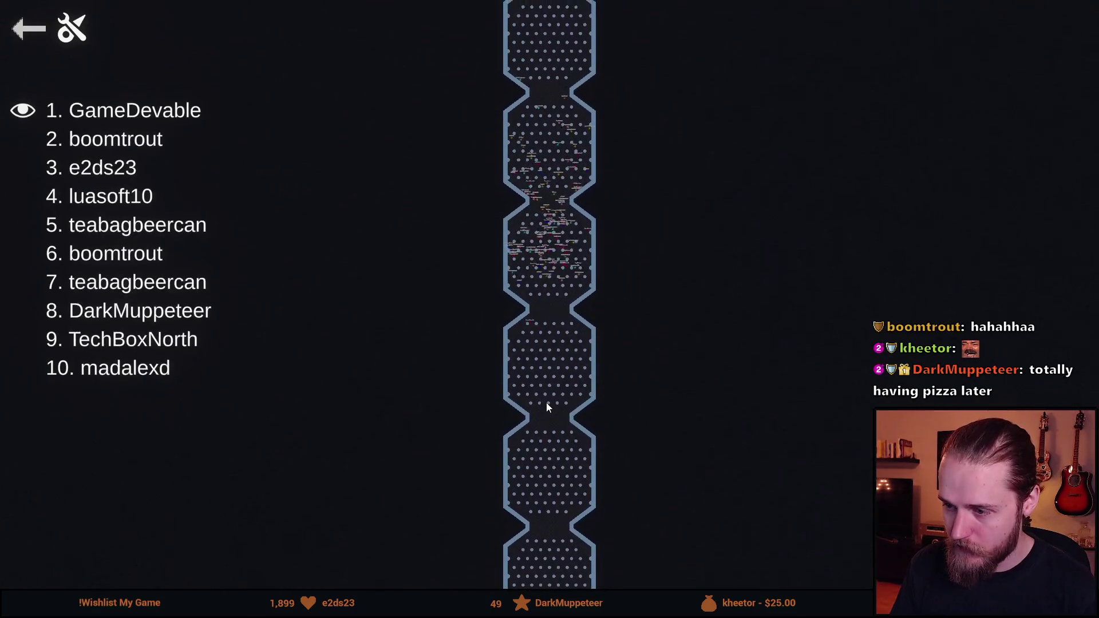
{"action": "scroll", "coordinate": [553, 420], "scroll_direction": "up", "scroll_amount": 4}
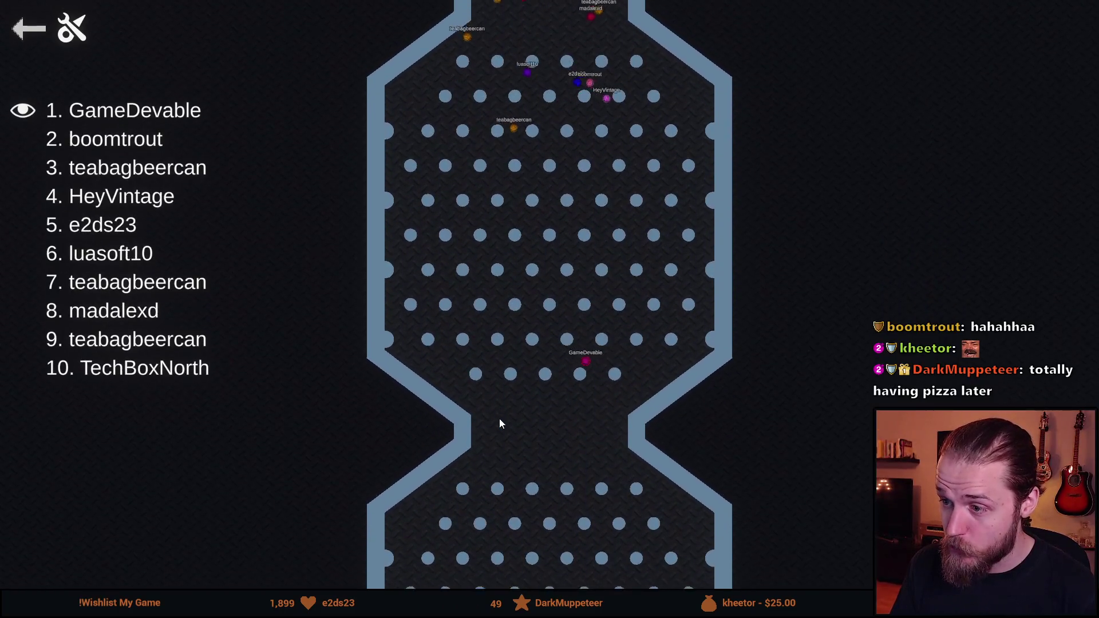
{"action": "scroll", "coordinate": [501, 423], "scroll_direction": "down", "scroll_amount": 4}
{"action": "scroll", "coordinate": [554, 448], "scroll_direction": "up", "scroll_amount": 3}
{"action": "scroll", "coordinate": [554, 448], "scroll_direction": "up", "scroll_amount": 3}
{"action": "scroll", "coordinate": [471, 420], "scroll_direction": "down", "scroll_amount": 2}
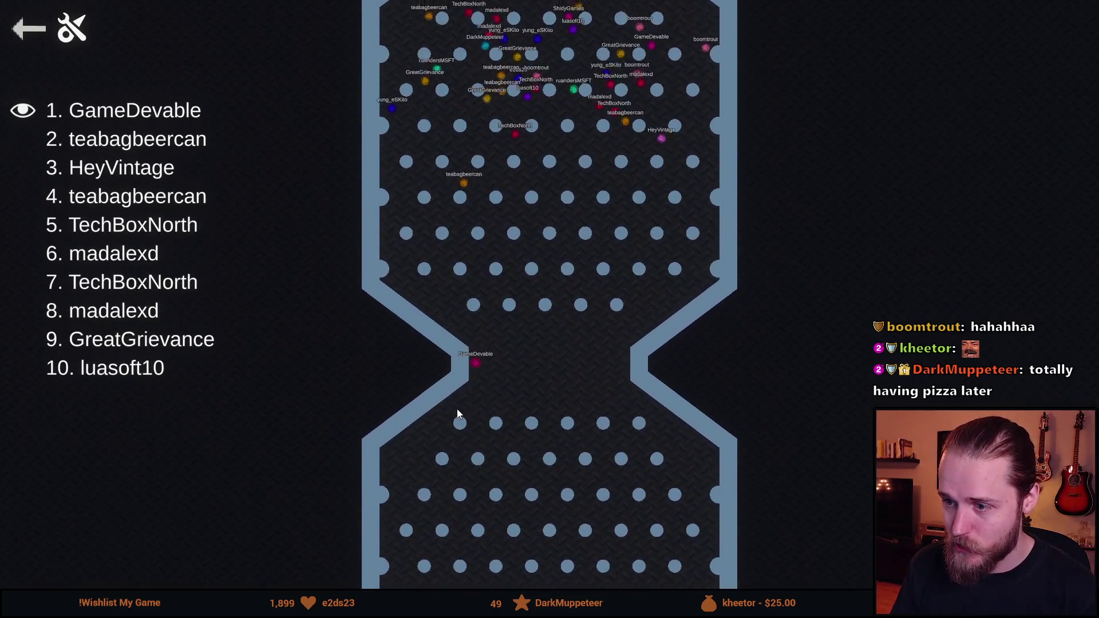
{"action": "scroll", "coordinate": [494, 424], "scroll_direction": "up", "scroll_amount": 1}
{"action": "scroll", "coordinate": [494, 424], "scroll_direction": "up", "scroll_amount": 1}
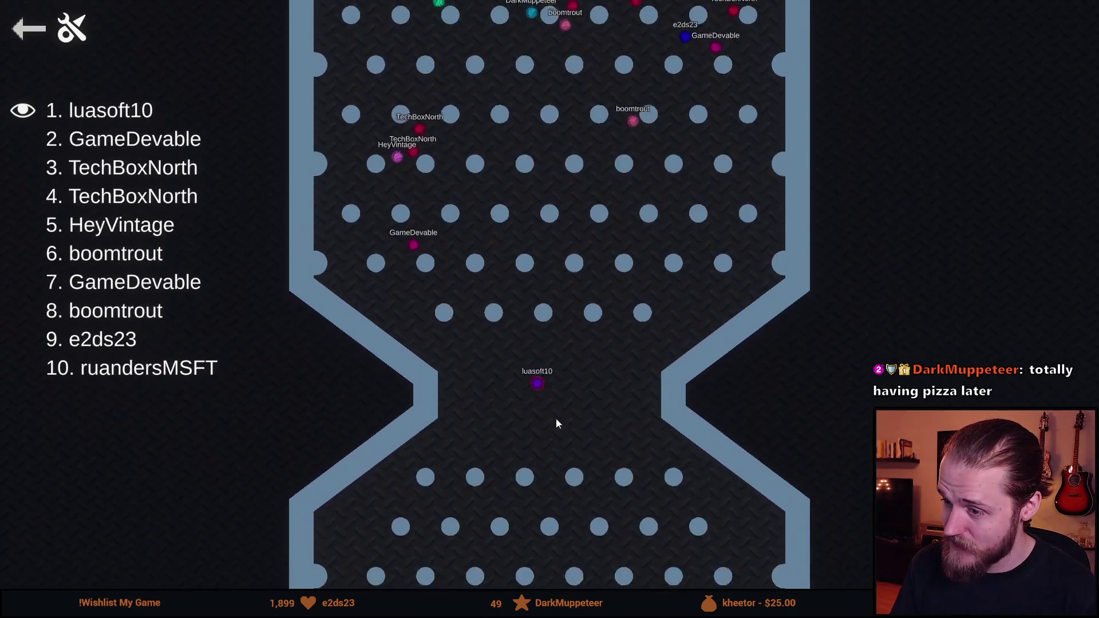
{"action": "scroll", "coordinate": [542, 390], "scroll_direction": "down", "scroll_amount": 3}
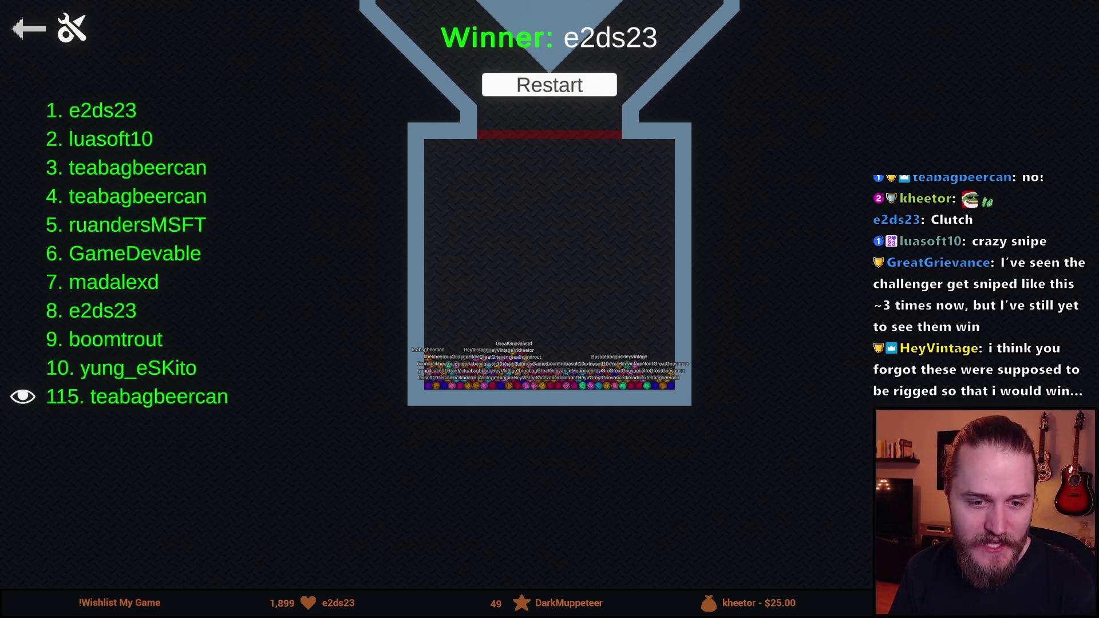
- Back out of the winner screen to the main menu and quit the game, confirming Yes
{"action": "left_click", "coordinate": [28, 29]}
{"action": "left_click", "coordinate": [29, 28]}
{"action": "left_click", "coordinate": [549, 488]}
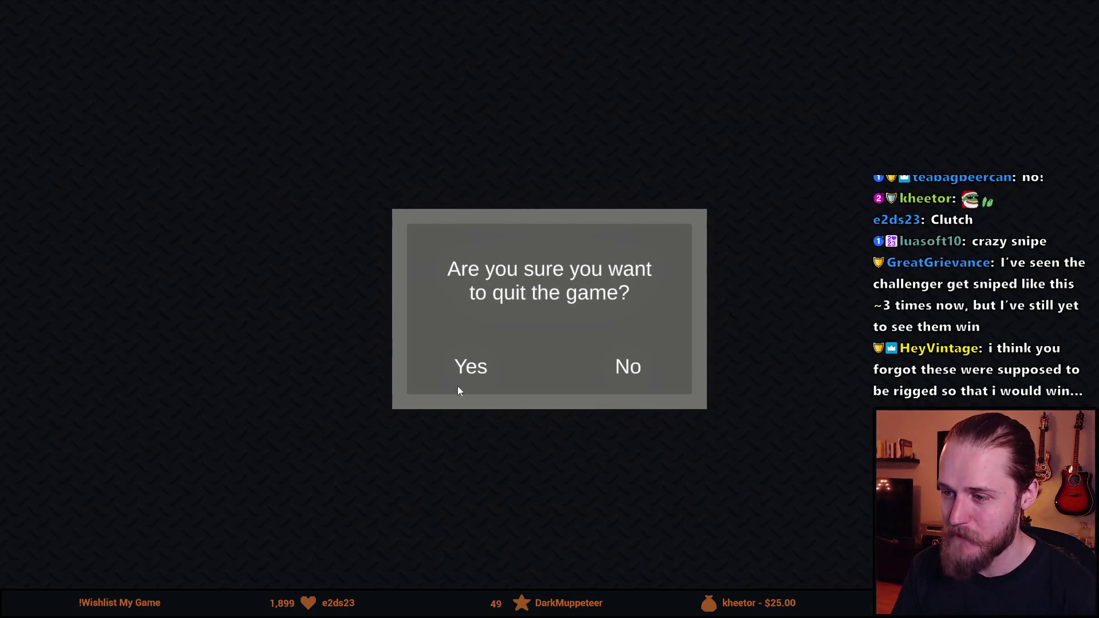
{"action": "left_click", "coordinate": [473, 389]}
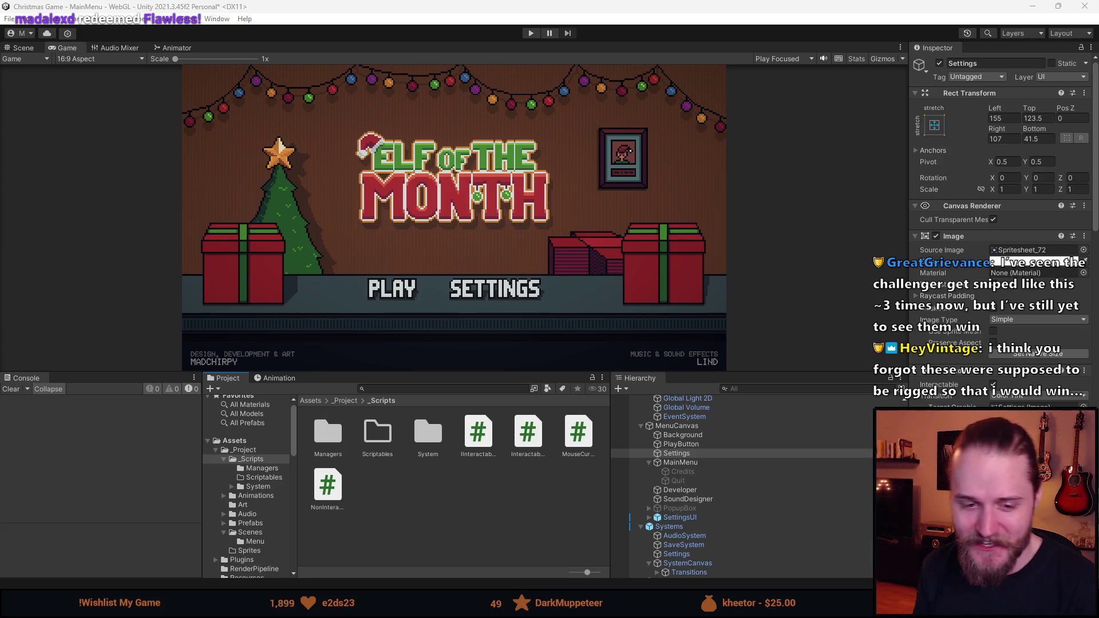
- Set the game preview to Free Aspect and resize it taller to test menu scaling
{"action": "left_click_drag", "start_coordinate": [445, 373], "coordinate": [424, 422]}
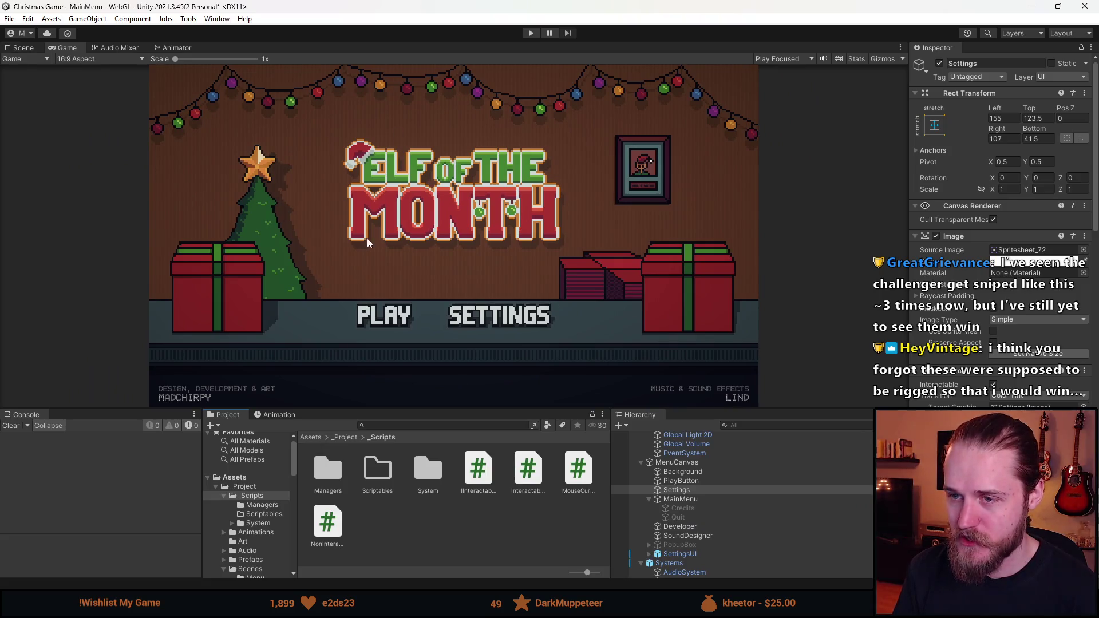
{"action": "left_click", "coordinate": [84, 59]}
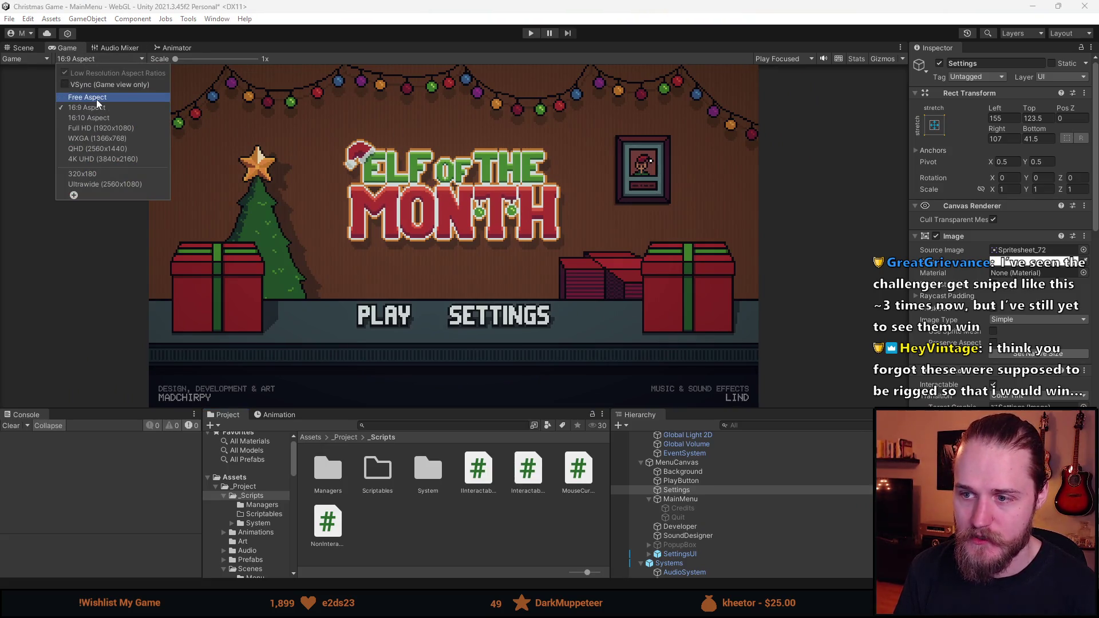
{"action": "left_click", "coordinate": [96, 98]}
{"action": "mouse_move", "coordinate": [424, 410]}
{"action": "left_mouse_down"}
{"action": "mouse_move", "coordinate": [425, 234]}
{"action": "mouse_move", "coordinate": [431, 461]}
{"action": "mouse_move", "coordinate": [425, 194]}
{"action": "mouse_move", "coordinate": [425, 424]}
{"action": "left_mouse_up"}
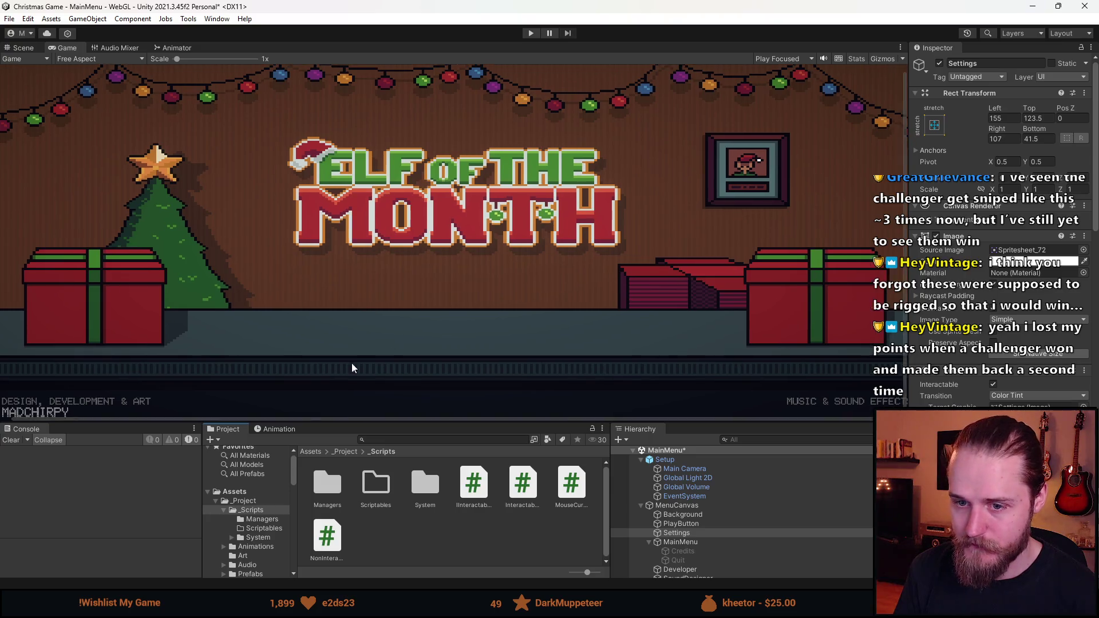
{"action": "mouse_move", "coordinate": [412, 423]}
{"action": "left_mouse_down"}
{"action": "mouse_move", "coordinate": [395, 188]}
{"action": "mouse_move", "coordinate": [396, 439]}
{"action": "mouse_move", "coordinate": [412, 275]}
{"action": "mouse_move", "coordinate": [404, 452]}
{"action": "left_mouse_up"}
- Switch the preview to 16:9 Aspect and shrink the Game view to check scaling
{"action": "left_click", "coordinate": [72, 58]}
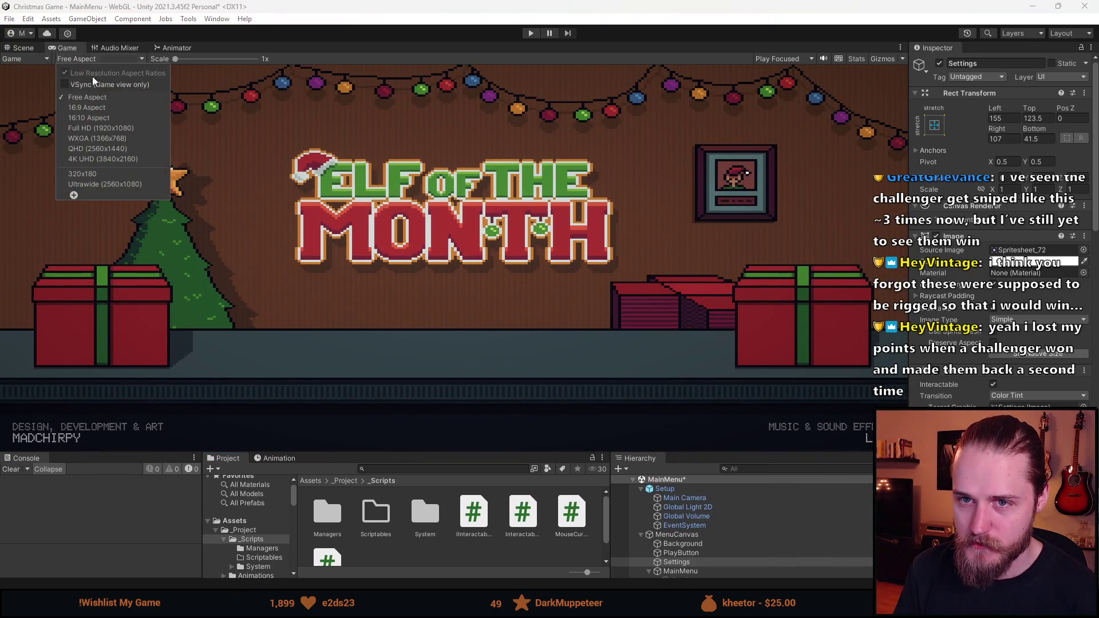
{"action": "left_click", "coordinate": [112, 106]}
{"action": "mouse_move", "coordinate": [488, 454]}
{"action": "left_mouse_down"}
{"action": "mouse_move", "coordinate": [477, 430]}
{"action": "mouse_move", "coordinate": [435, 404]}
{"action": "left_mouse_up"}
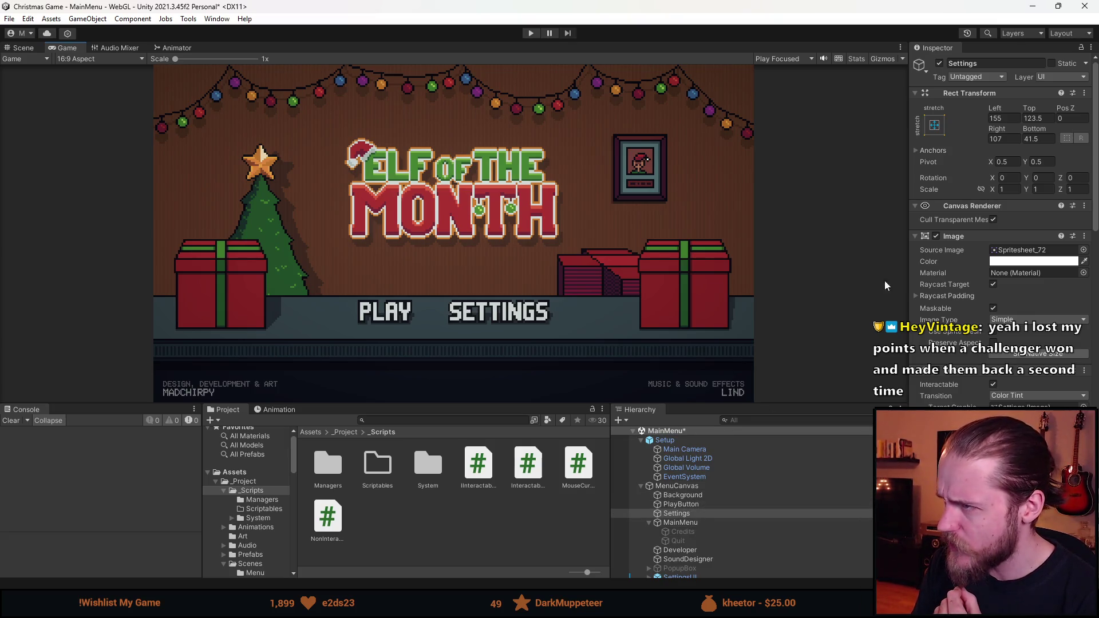
{"action": "scroll", "coordinate": [689, 531], "scroll_direction": "down", "scroll_amount": 3}
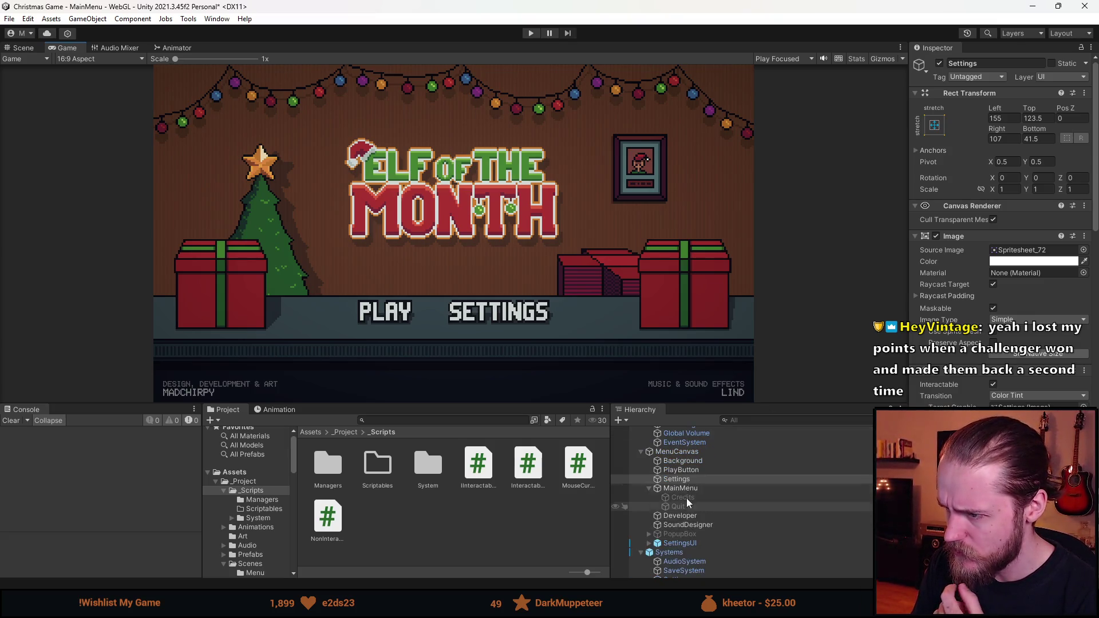
- Select PlayButton with Settings, review their anchor presets, and set the preview to Free Aspect
{"action": "left_click", "coordinate": [697, 470], "text": "ctrl"}
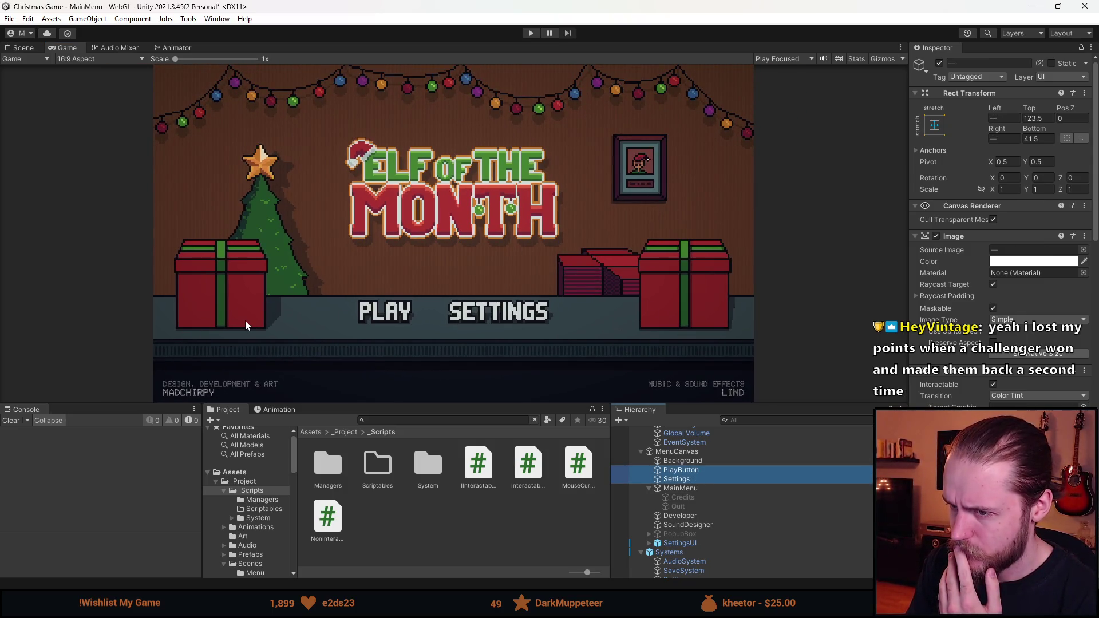
{"action": "left_click", "coordinate": [933, 125]}
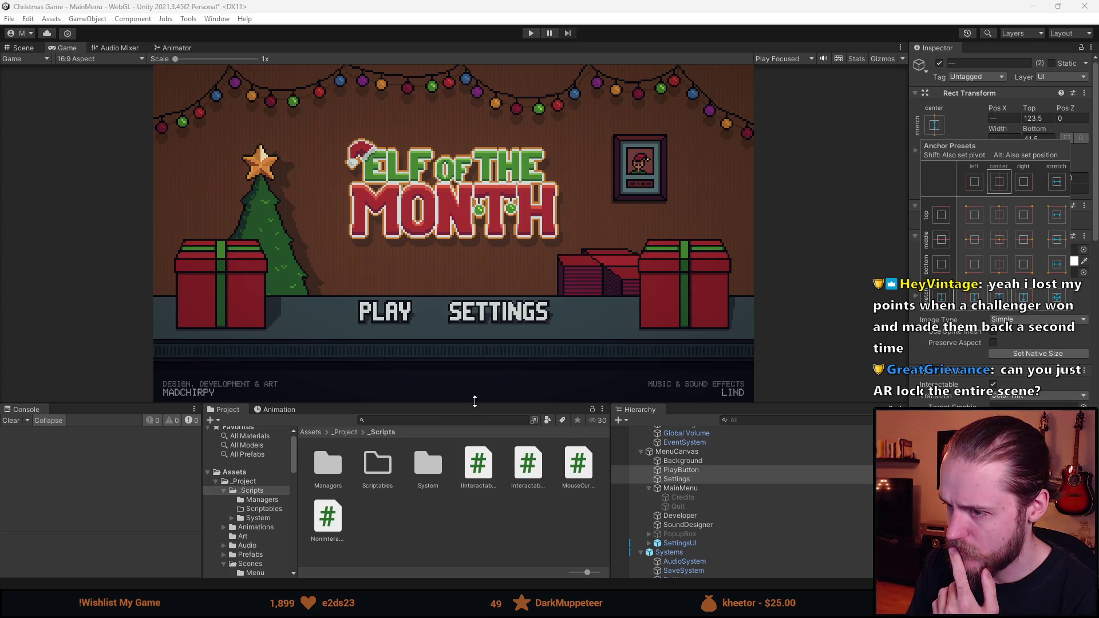
{"action": "left_click", "coordinate": [95, 58]}
{"action": "left_click", "coordinate": [87, 97]}
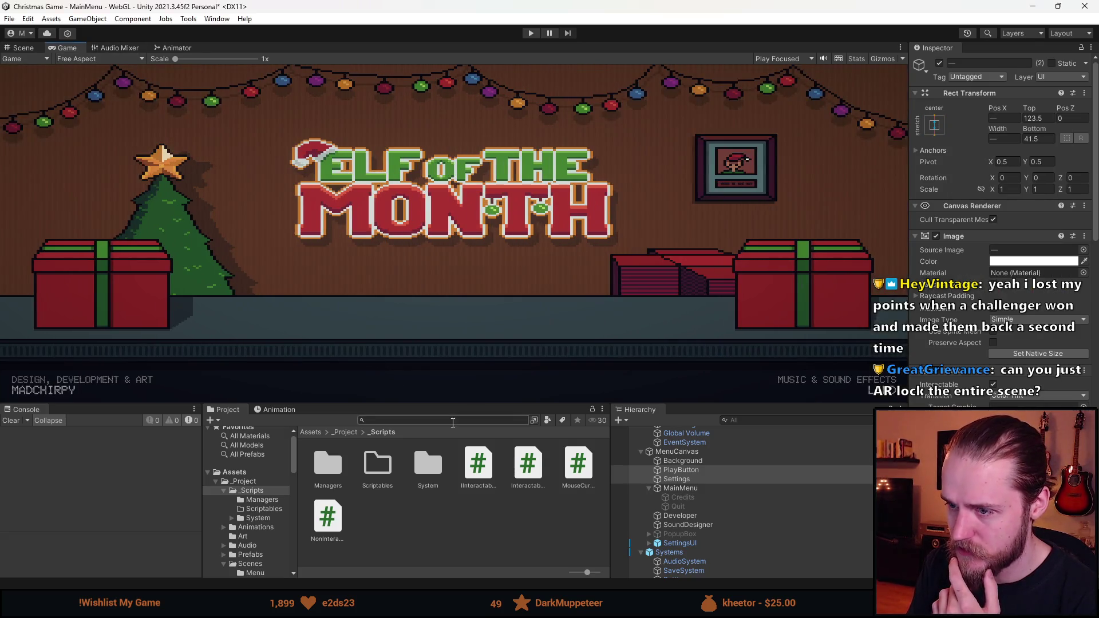
- Test menu scaling by resizing the Game view, then preview the game at 16:9 aspect
{"action": "mouse_move", "coordinate": [461, 404]}
{"action": "left_mouse_down"}
{"action": "mouse_move", "coordinate": [458, 264]}
{"action": "mouse_move", "coordinate": [457, 525]}
{"action": "left_mouse_up"}
{"action": "mouse_move", "coordinate": [455, 564]}
{"action": "left_mouse_down"}
{"action": "mouse_move", "coordinate": [449, 488]}
{"action": "mouse_move", "coordinate": [457, 518]}
{"action": "mouse_move", "coordinate": [458, 506]}
{"action": "left_mouse_up"}
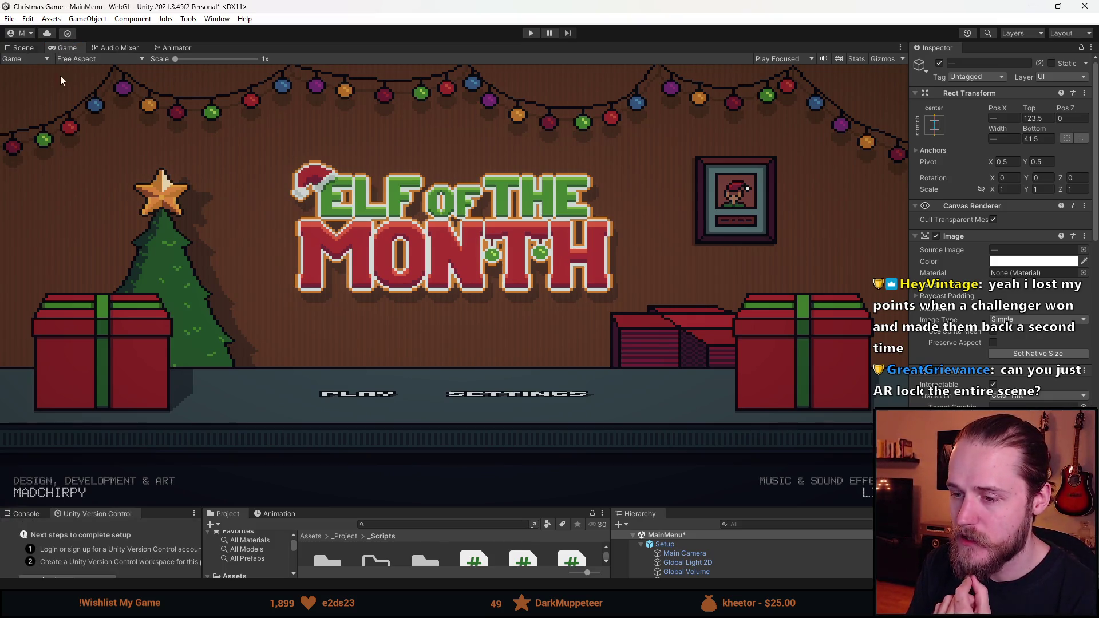
{"action": "left_click_drag", "start_coordinate": [720, 508], "coordinate": [701, 399]}
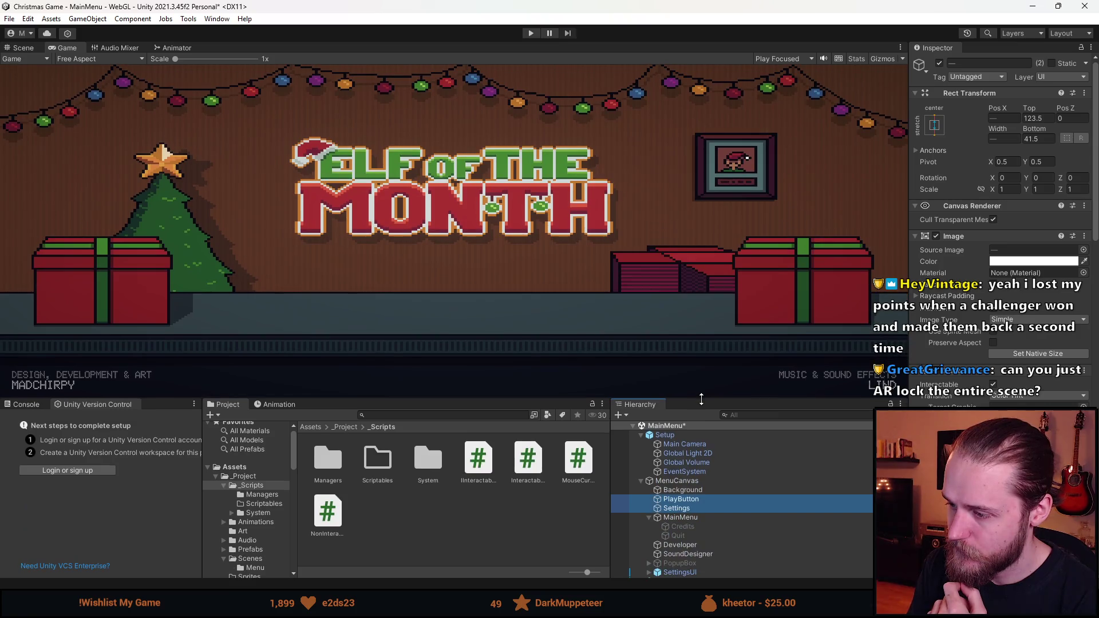
{"action": "left_click", "coordinate": [697, 508]}
{"action": "left_click", "coordinate": [699, 499]}
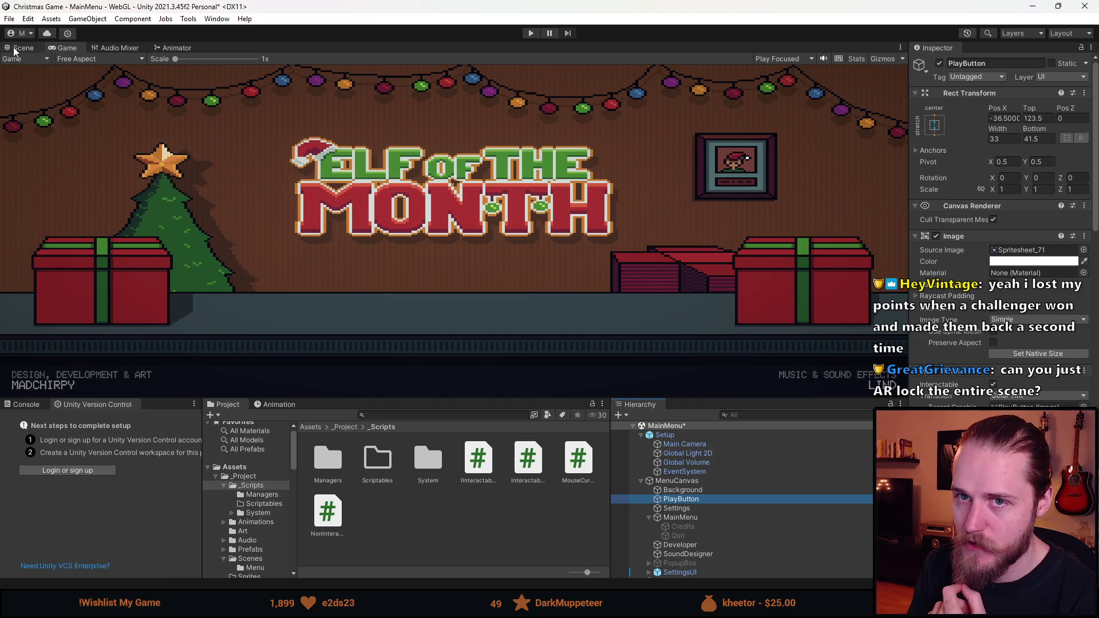
{"action": "left_click", "coordinate": [14, 49]}
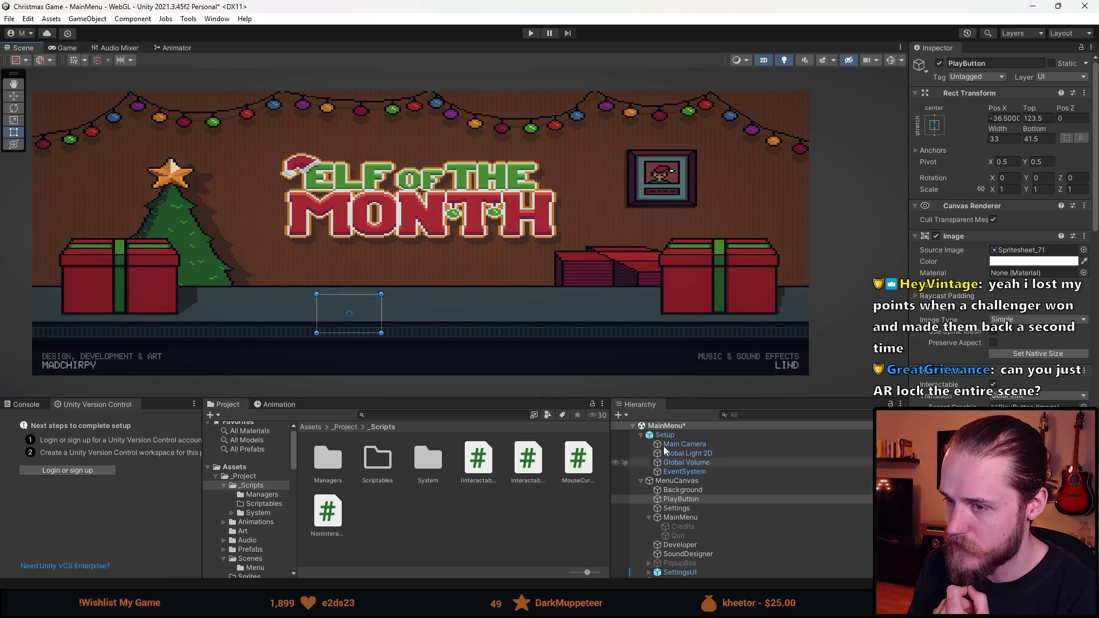
{"action": "left_click", "coordinate": [73, 49]}
{"action": "left_click", "coordinate": [97, 59]}
{"action": "left_click", "coordinate": [115, 110]}
- Move PlayButton and Settings back under MainMenu, then select MainMenu
{"action": "left_click", "coordinate": [698, 508]}
{"action": "left_click", "coordinate": [698, 499], "text": "ctrl"}
{"action": "left_click_drag", "start_coordinate": [698, 517], "coordinate": [697, 523]}
{"action": "left_click", "coordinate": [689, 499]}
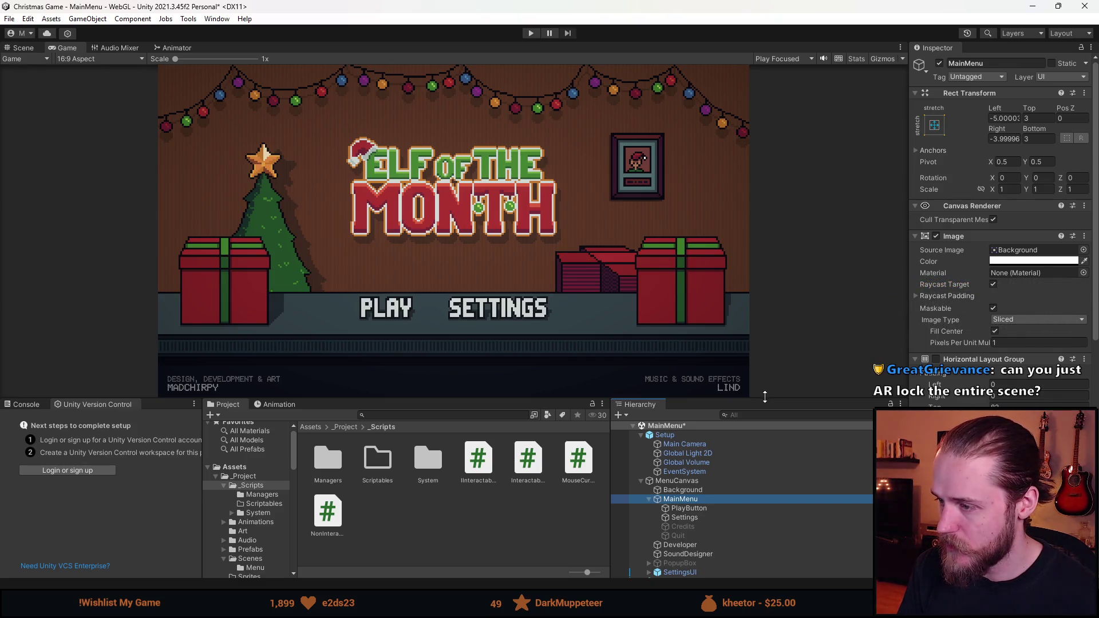
- Set MainMenu's Left, Top, Bottom and Right offsets all to 0
{"action": "left_click", "coordinate": [1004, 118]}
{"action": "type", "text": "0"}
{"action": "left_click", "coordinate": [1037, 118]}
{"action": "type", "text": "0"}
{"action": "left_click", "coordinate": [1025, 139]}
{"action": "type", "text": "0"}
{"action": "left_click", "coordinate": [1014, 139]}
{"action": "type", "text": "0"}
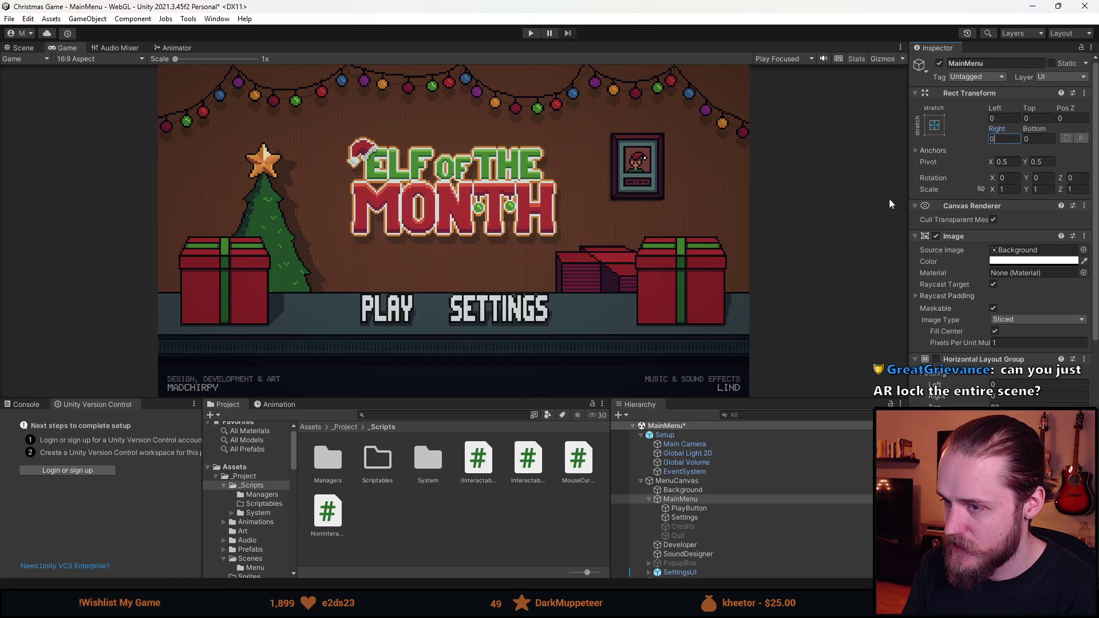
- Anchor PlayButton and Settings to the bottom edge and shrink the Game view to check
{"action": "left_click", "coordinate": [716, 511]}
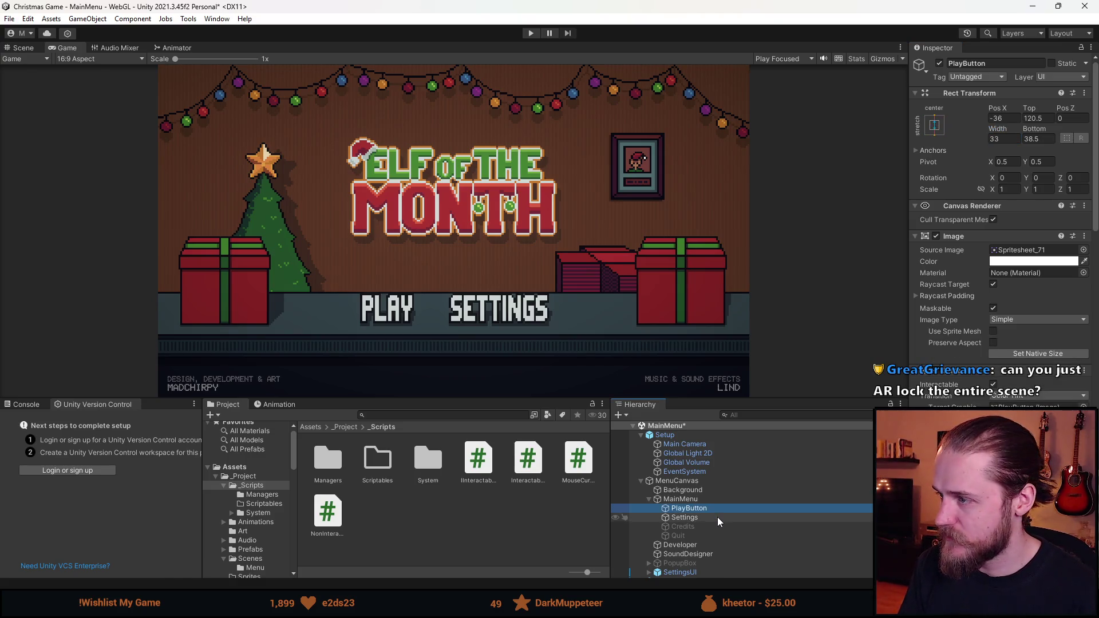
{"action": "left_click", "coordinate": [718, 517], "text": "shift"}
{"action": "left_click", "coordinate": [1022, 353]}
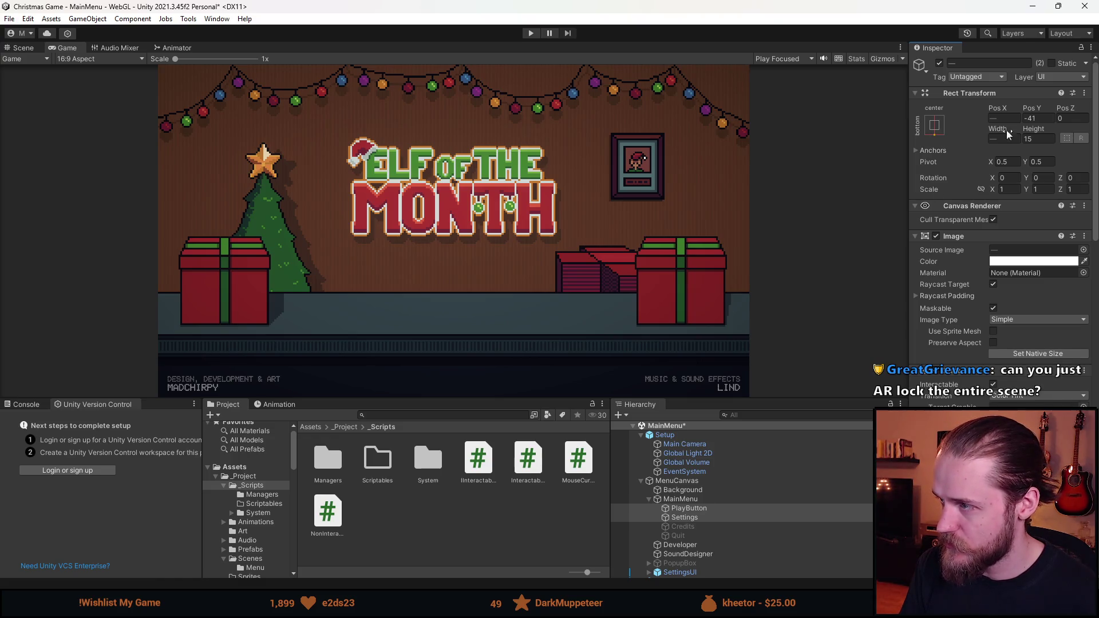
{"action": "left_click_drag", "start_coordinate": [482, 395], "coordinate": [480, 321]}
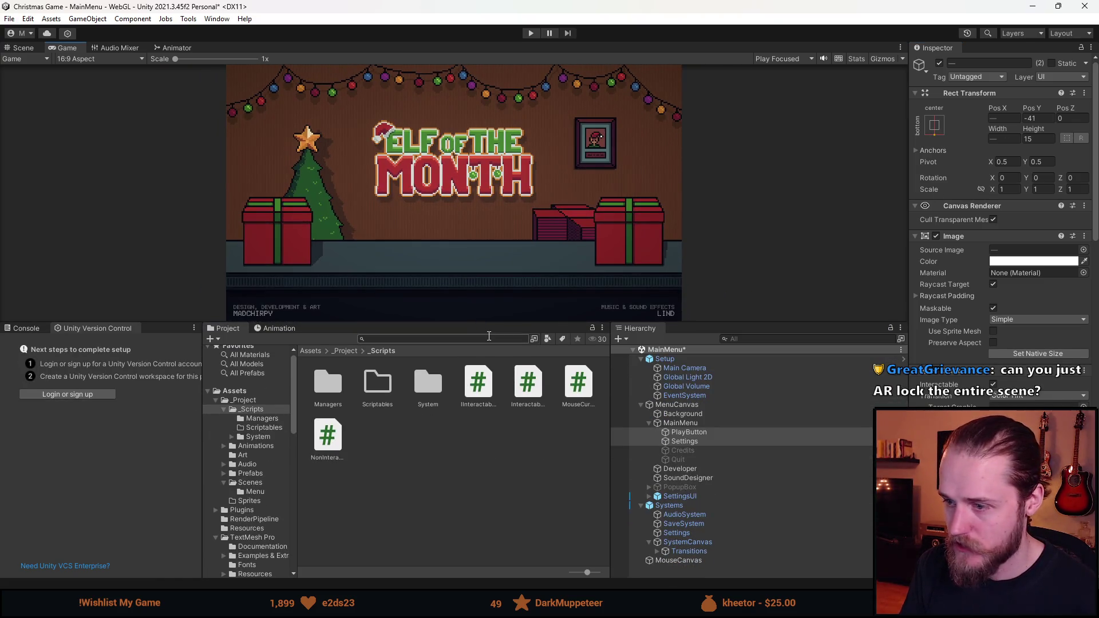
- In the Scene view, anchor PlayButton and Settings to the middle centre
{"action": "left_click", "coordinate": [23, 328]}
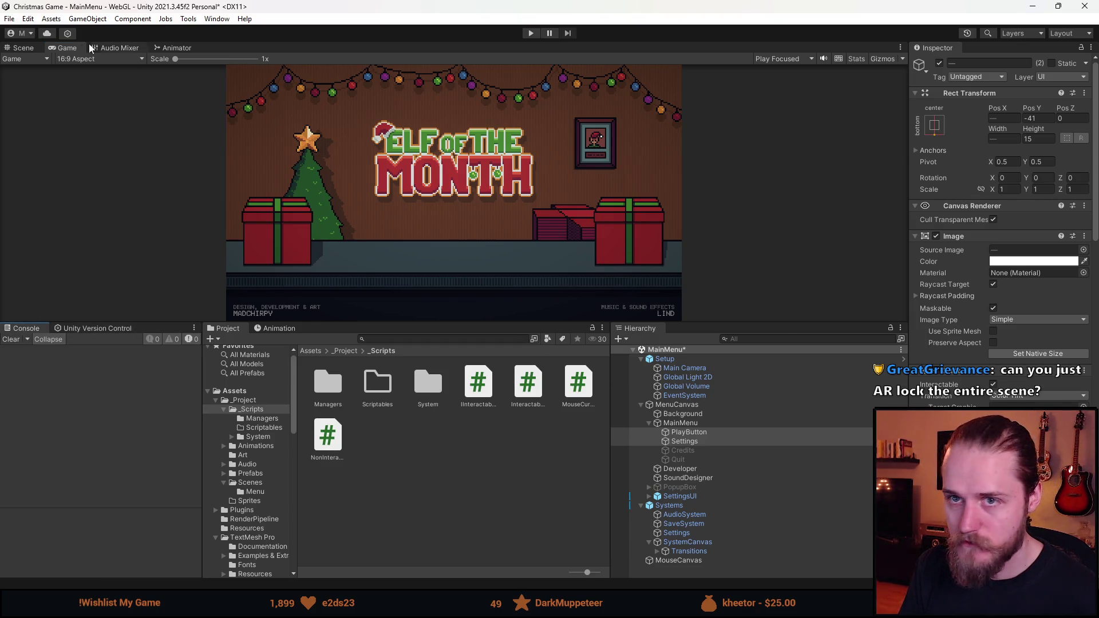
{"action": "left_click", "coordinate": [23, 48]}
{"action": "scroll", "coordinate": [387, 216], "scroll_direction": "down", "scroll_amount": 3}
{"action": "scroll", "coordinate": [435, 173], "scroll_direction": "up", "scroll_amount": 2}
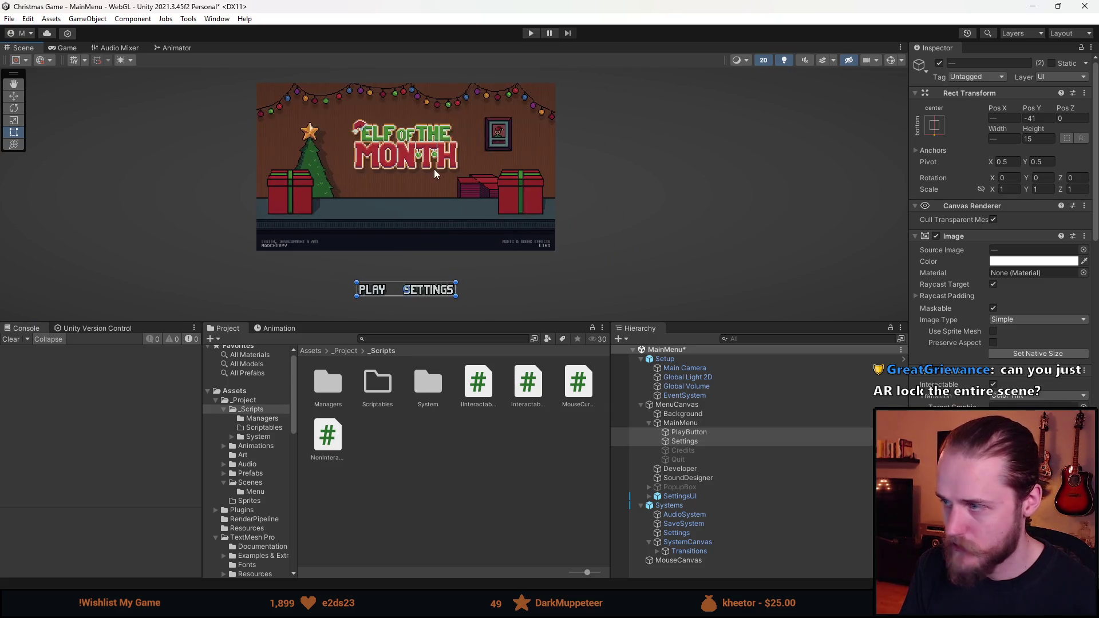
{"action": "left_click", "coordinate": [932, 129]}
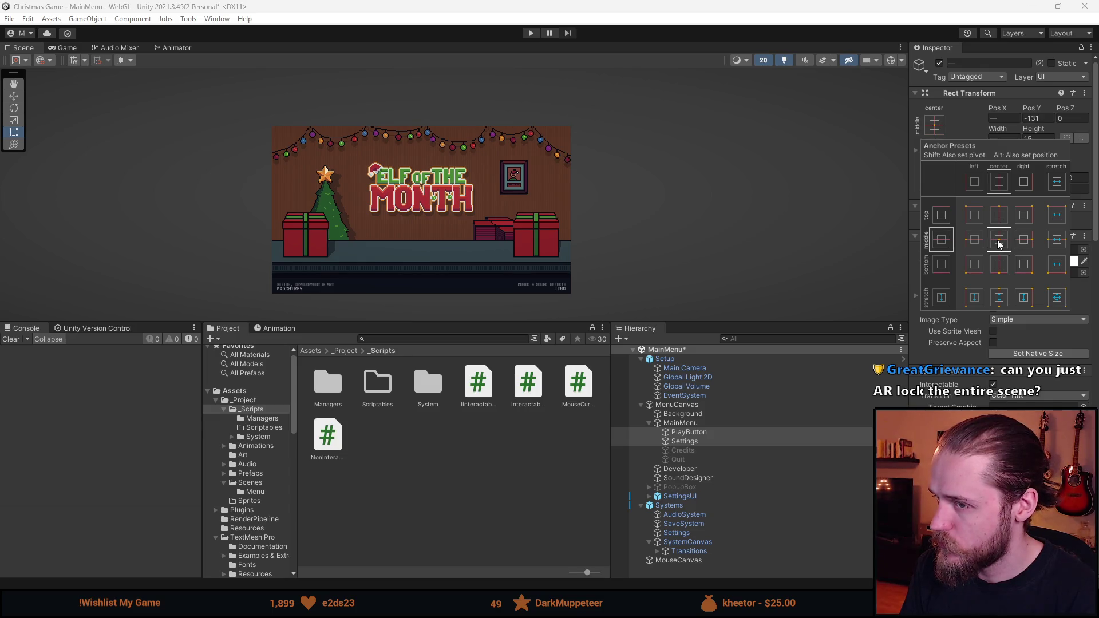
{"action": "left_click", "coordinate": [983, 132]}
- Set both buttons' Pos Y to -42
{"action": "left_click", "coordinate": [1032, 118]}
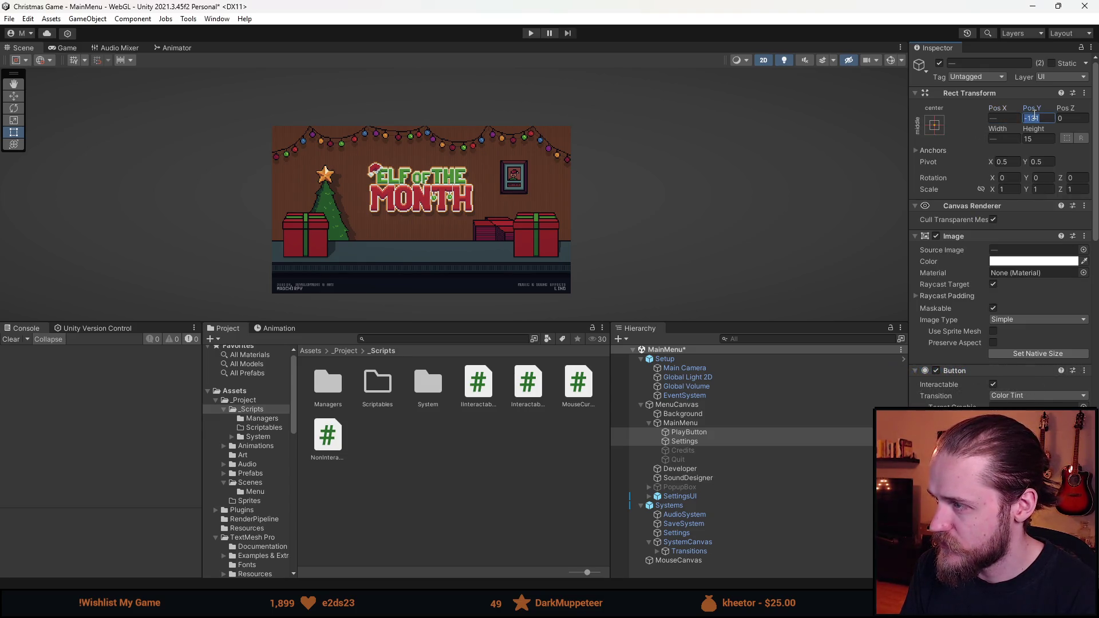
{"action": "type", "text": "0"}
{"action": "scroll", "coordinate": [396, 268], "scroll_direction": "up", "scroll_amount": 2}
{"action": "scroll", "coordinate": [444, 242], "scroll_direction": "up", "scroll_amount": 2}
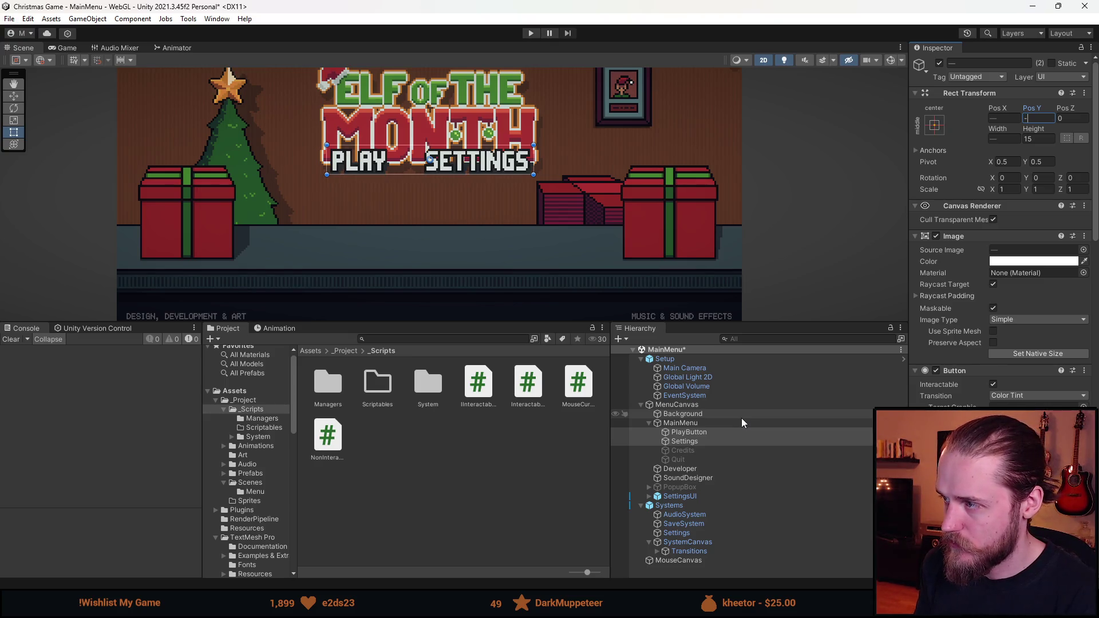
{"action": "type", "text": "0"}
{"action": "key", "text": "BackSpace"}
{"action": "key", "text": "BackSpace"}
{"action": "type", "text": "40"}
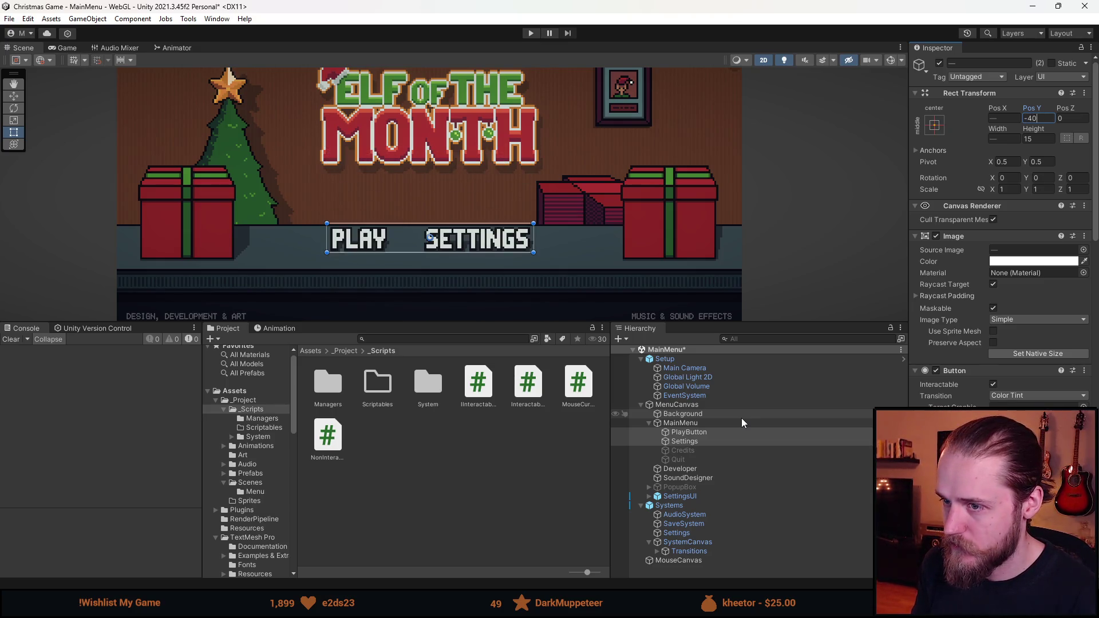
{"action": "key", "text": "BackSpace"}
{"action": "type", "text": "2"}
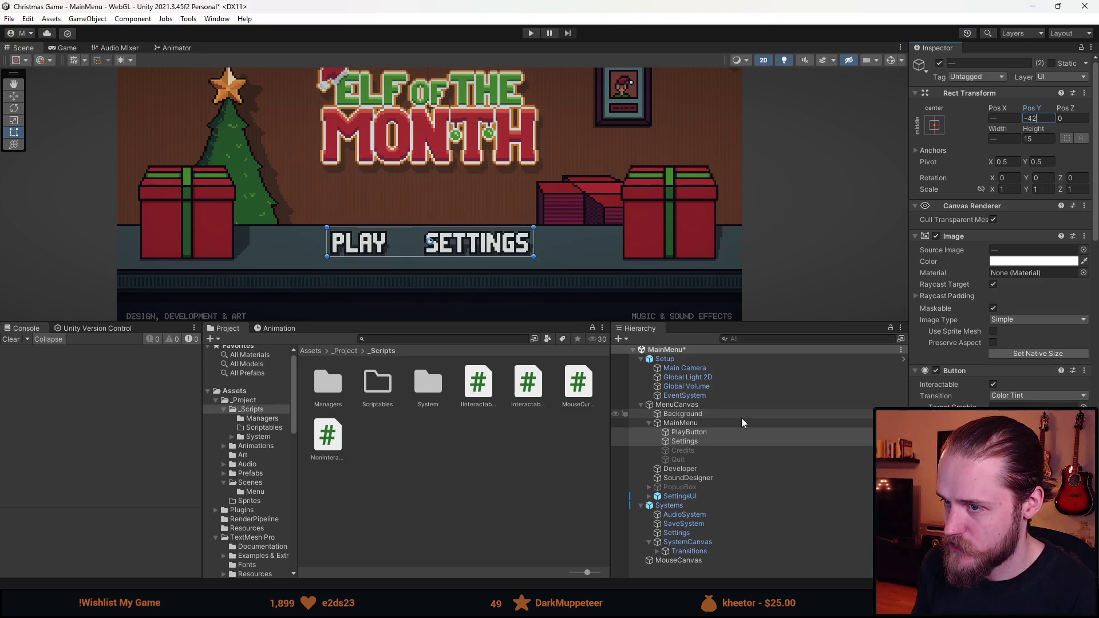
- Review MainMenu, PlayButton, Settings and MenuCanvas, then bring up the Game view's aspect choices
{"action": "left_click", "coordinate": [575, 216]}
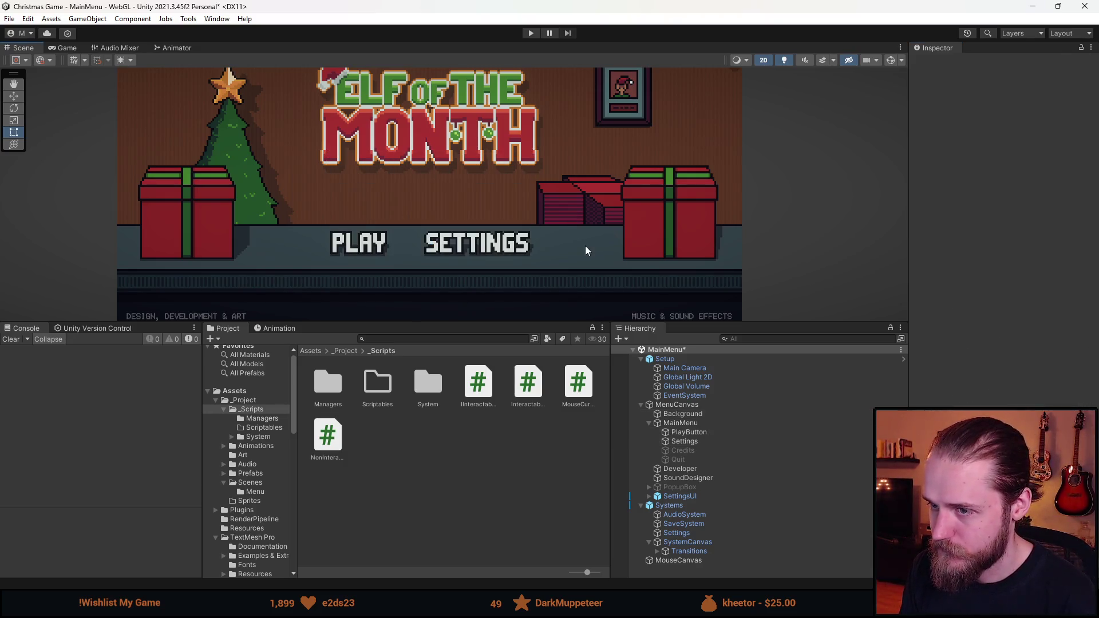
{"action": "scroll", "coordinate": [585, 243], "scroll_direction": "down", "scroll_amount": 3}
{"action": "left_click", "coordinate": [699, 423]}
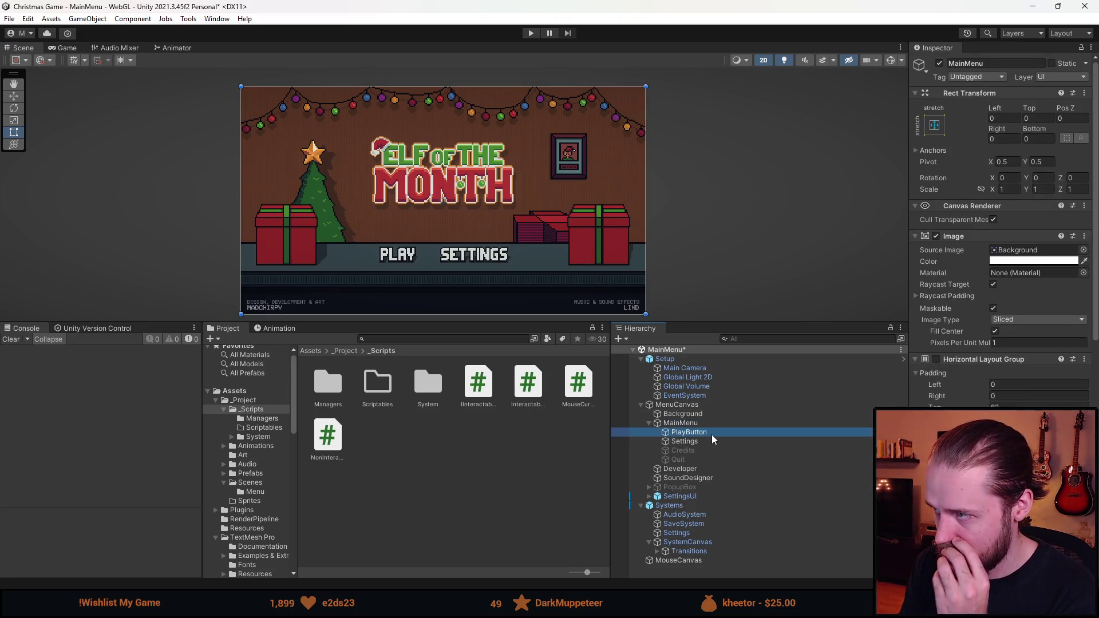
{"action": "left_click", "coordinate": [709, 432]}
{"action": "left_click", "coordinate": [712, 444]}
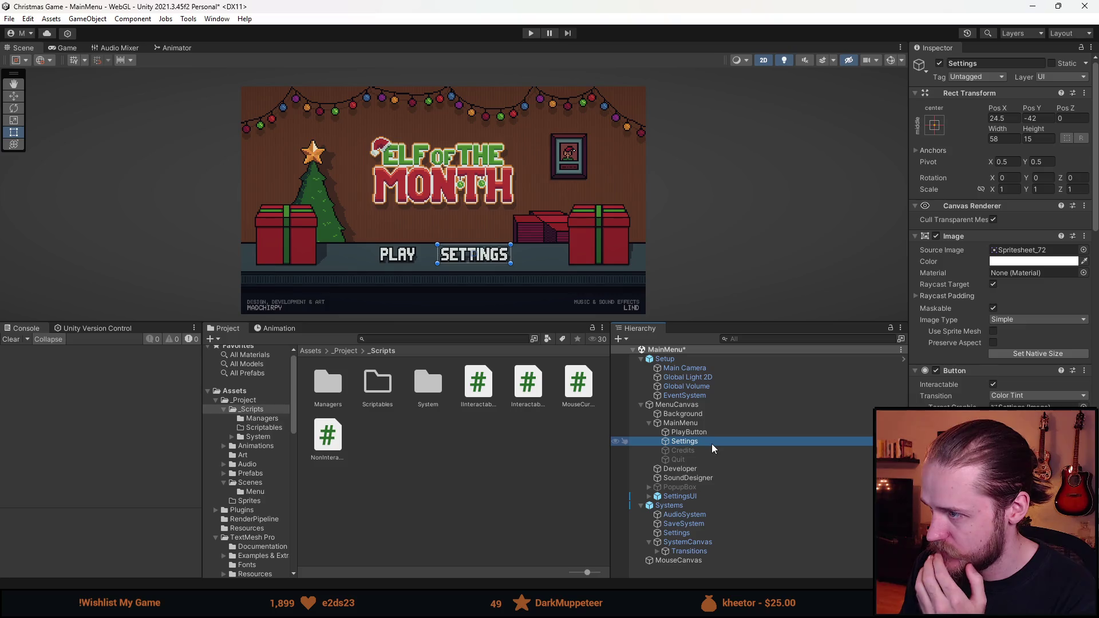
{"action": "left_click", "coordinate": [702, 407]}
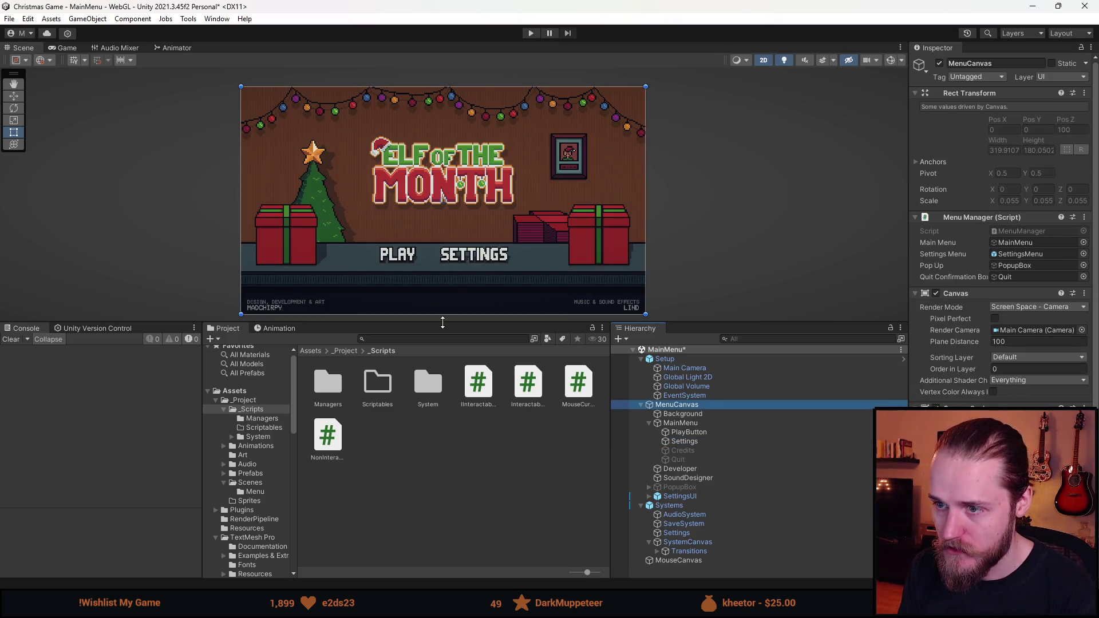
{"action": "left_click_drag", "start_coordinate": [442, 322], "coordinate": [442, 408]}
{"action": "left_click", "coordinate": [62, 48]}
{"action": "left_click", "coordinate": [95, 60]}
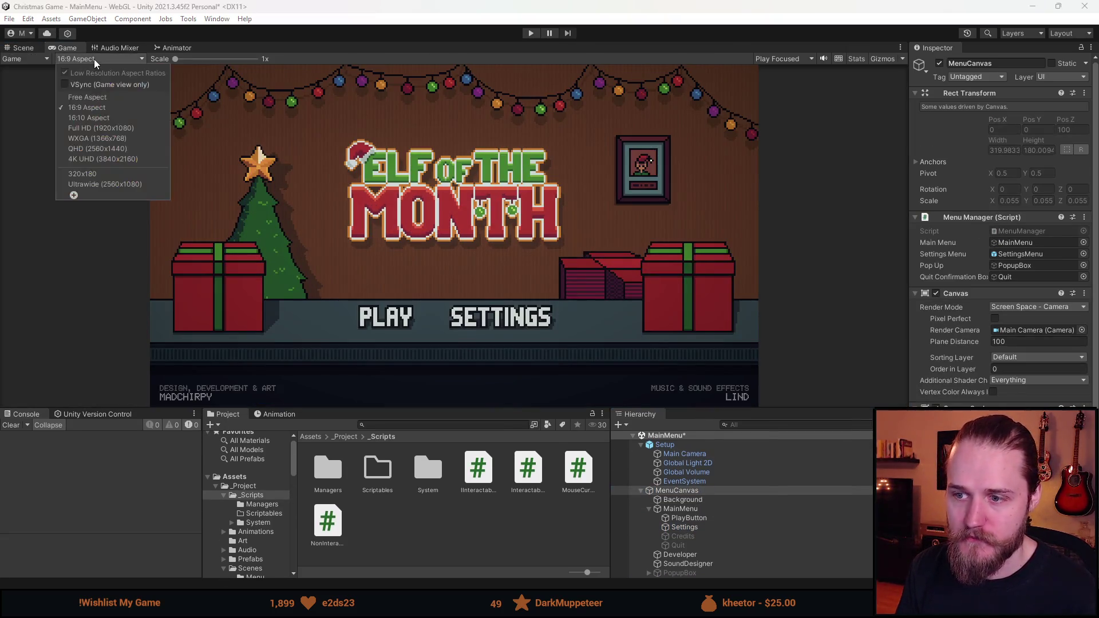
{"action": "left_click", "coordinate": [124, 98]}
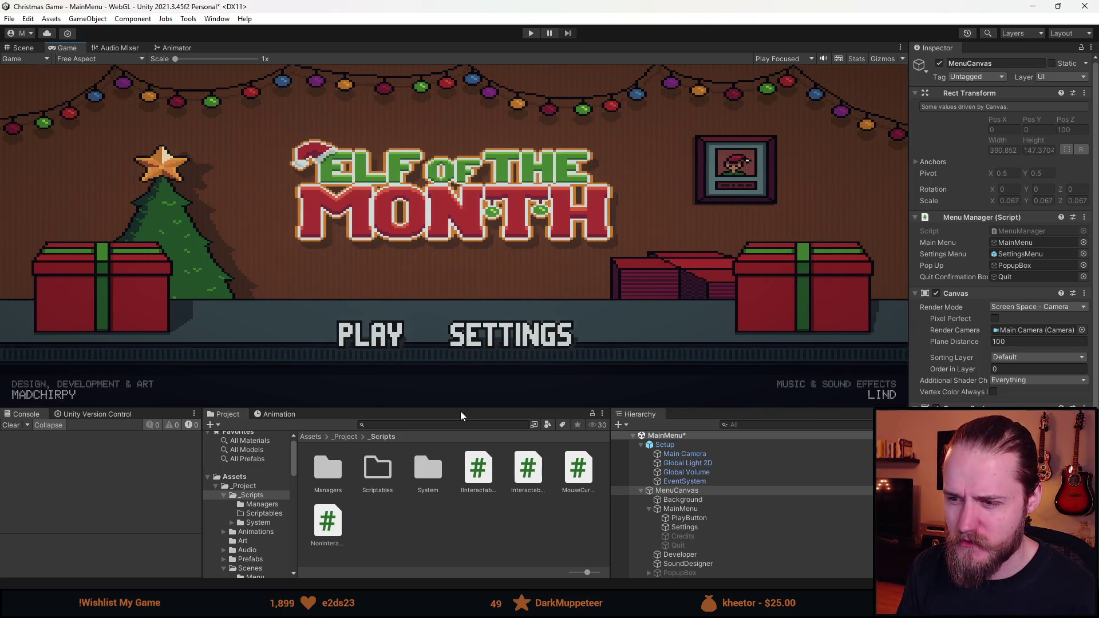
{"action": "left_click_drag", "start_coordinate": [461, 410], "coordinate": [449, 262]}
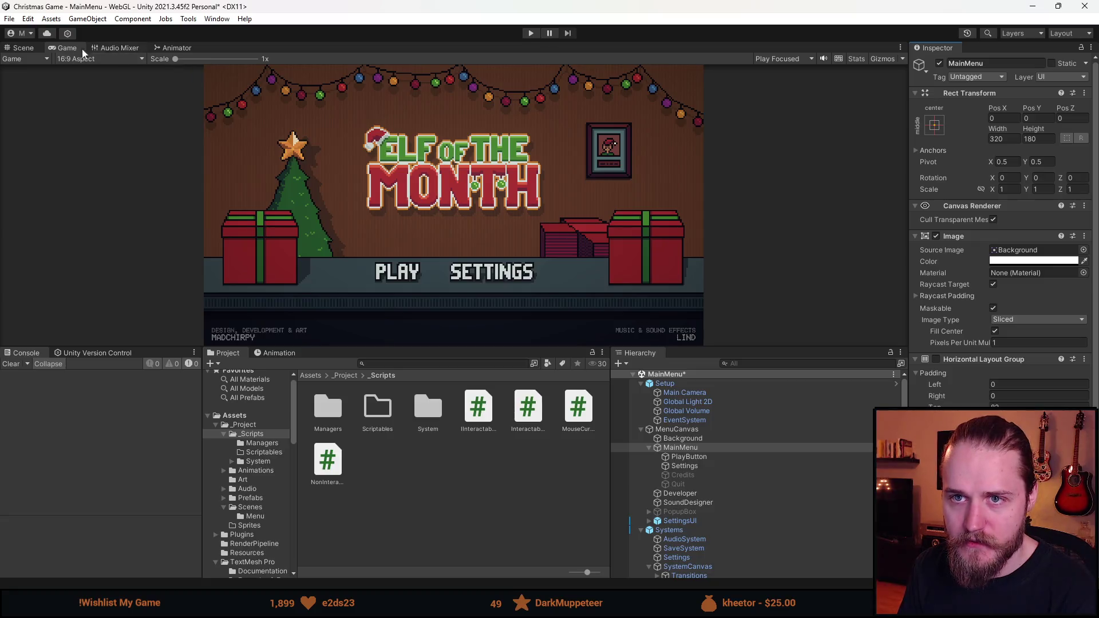
{"action": "left_click", "coordinate": [61, 47]}
{"action": "left_click", "coordinate": [110, 60]}
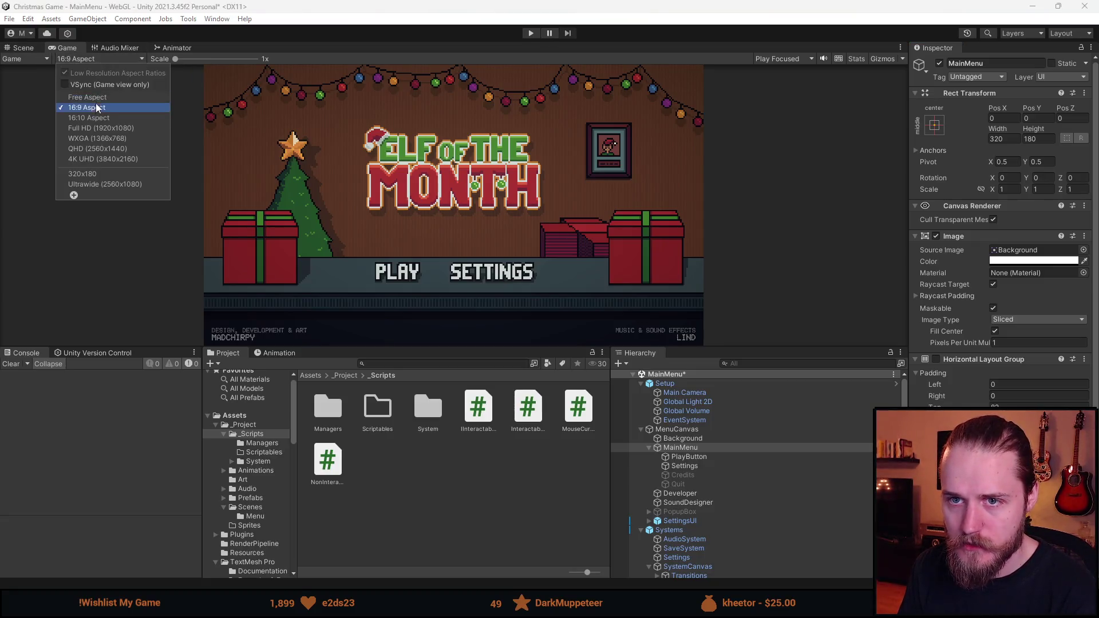
{"action": "left_click", "coordinate": [104, 99]}
{"action": "mouse_move", "coordinate": [500, 348]}
{"action": "left_mouse_down"}
{"action": "mouse_move", "coordinate": [488, 167]}
{"action": "mouse_move", "coordinate": [482, 457]}
{"action": "mouse_move", "coordinate": [483, 140]}
{"action": "mouse_move", "coordinate": [479, 385]}
{"action": "left_mouse_up"}
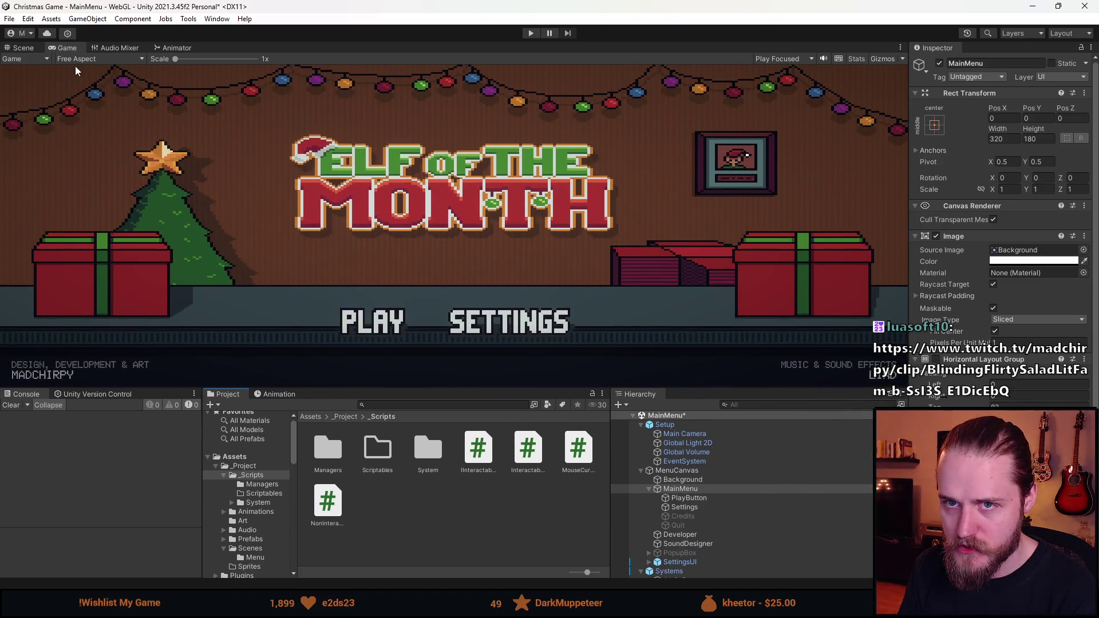
{"action": "left_click", "coordinate": [92, 59]}
{"action": "left_click", "coordinate": [95, 108]}
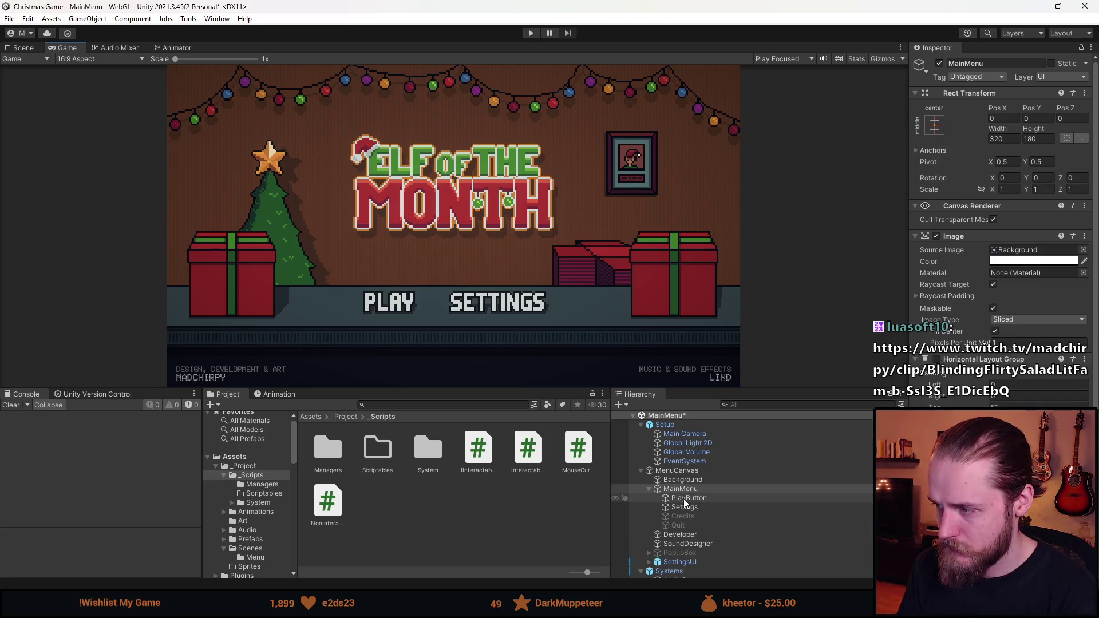
{"action": "left_click", "coordinate": [683, 479]}
{"action": "left_click", "coordinate": [696, 470]}
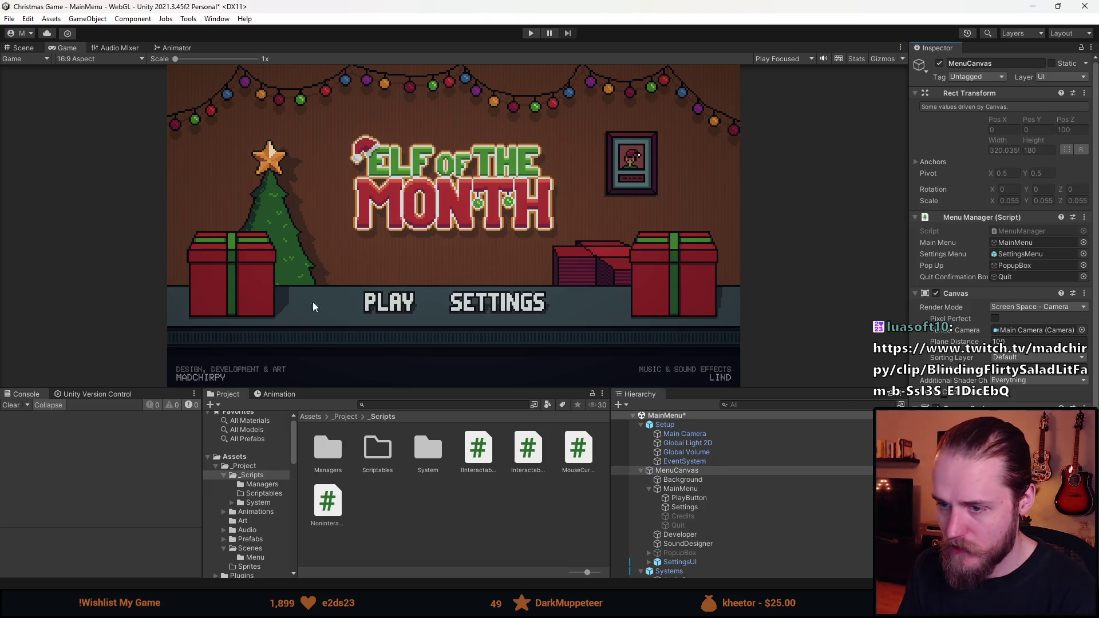
{"action": "left_click", "coordinate": [123, 59]}
{"action": "left_click", "coordinate": [113, 102]}
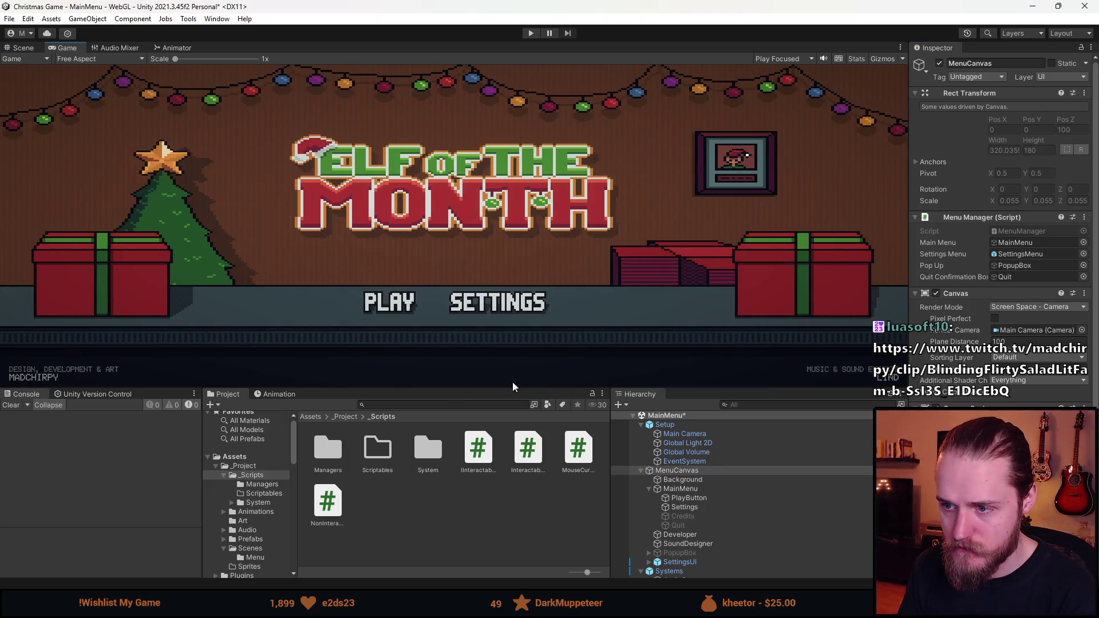
{"action": "mouse_move", "coordinate": [497, 386]}
{"action": "left_mouse_down"}
{"action": "mouse_move", "coordinate": [486, 195]}
{"action": "mouse_move", "coordinate": [478, 456]}
{"action": "mouse_move", "coordinate": [469, 130]}
{"action": "mouse_move", "coordinate": [462, 500]}
{"action": "mouse_move", "coordinate": [480, 365]}
{"action": "mouse_move", "coordinate": [473, 492]}
{"action": "mouse_move", "coordinate": [471, 438]}
{"action": "left_mouse_up"}
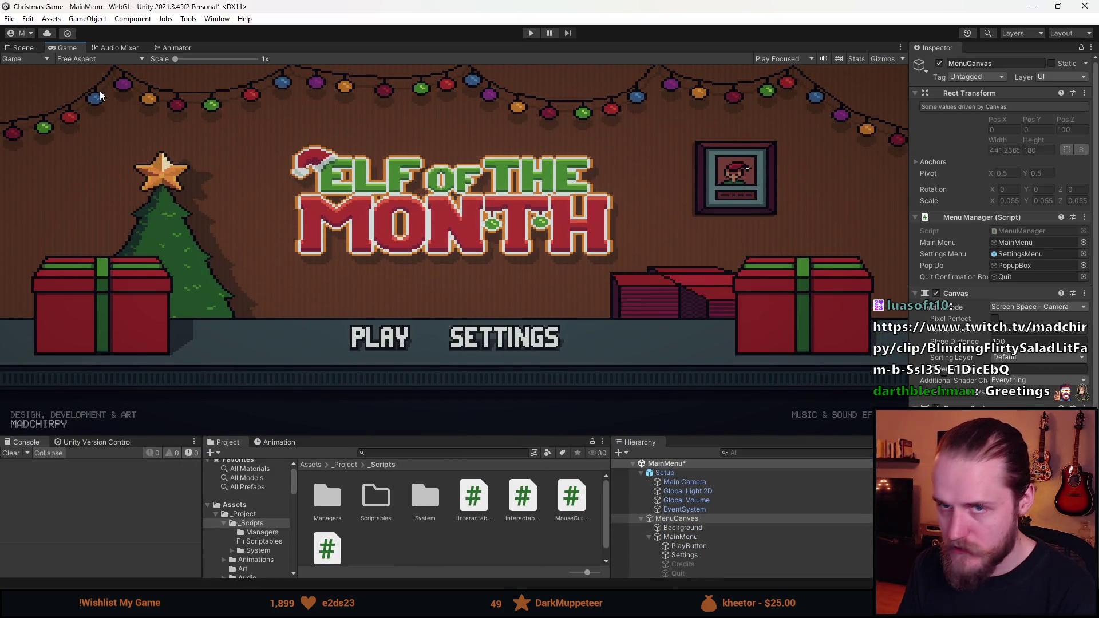
{"action": "left_click", "coordinate": [108, 61]}
{"action": "left_click", "coordinate": [95, 108]}
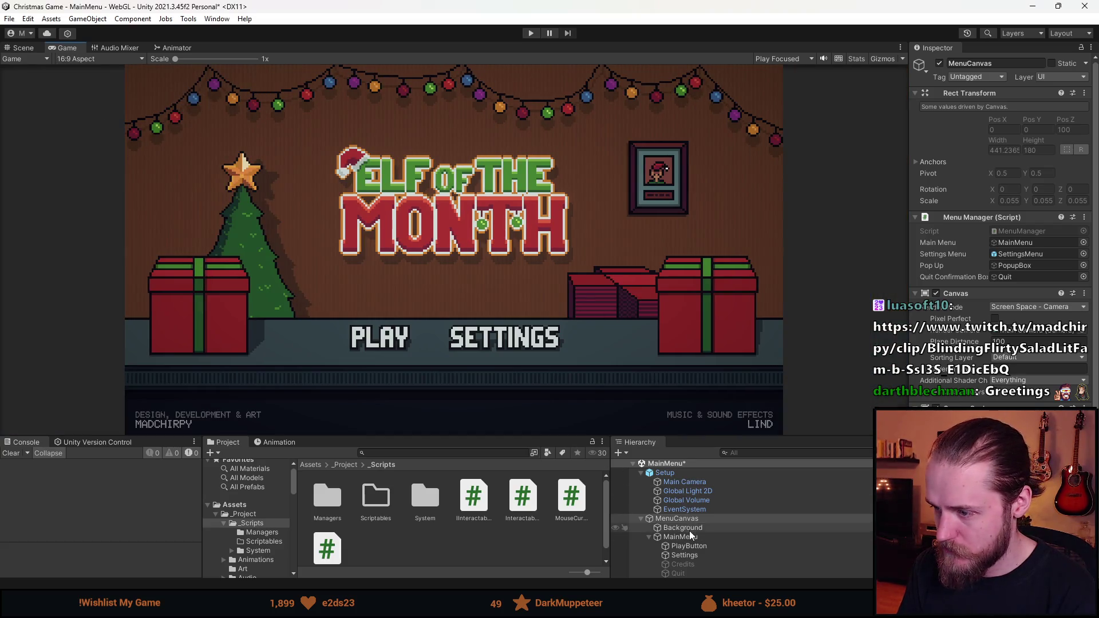
- Give MainMenu the stretch-stretch anchor preset so it fills the canvas
{"action": "left_click", "coordinate": [690, 535]}
{"action": "left_click", "coordinate": [934, 125]}
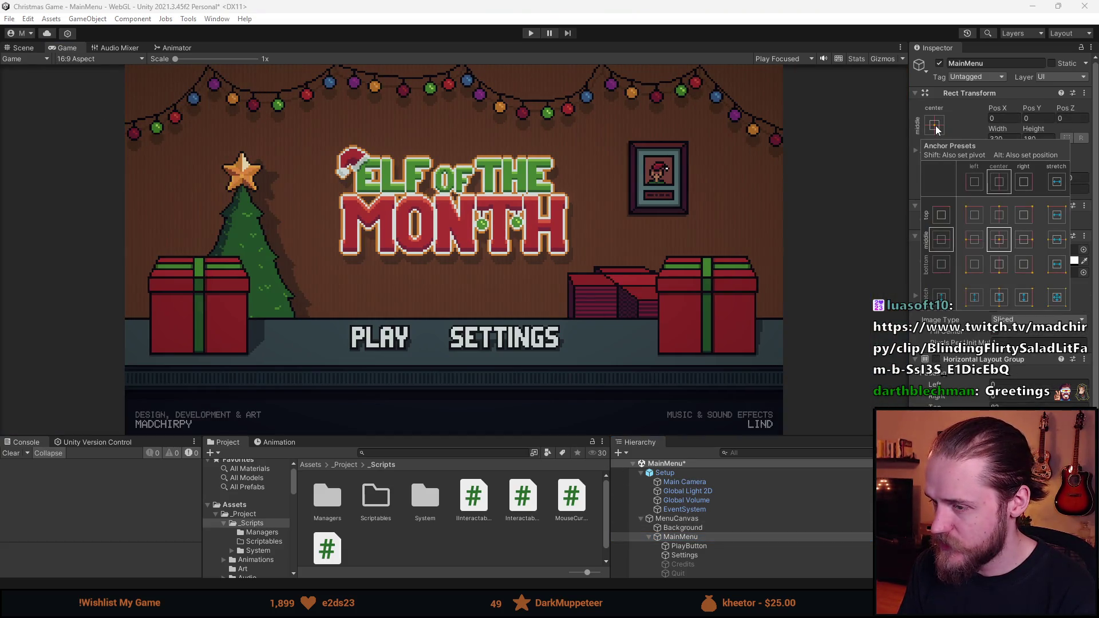
{"action": "left_click", "coordinate": [1056, 299]}
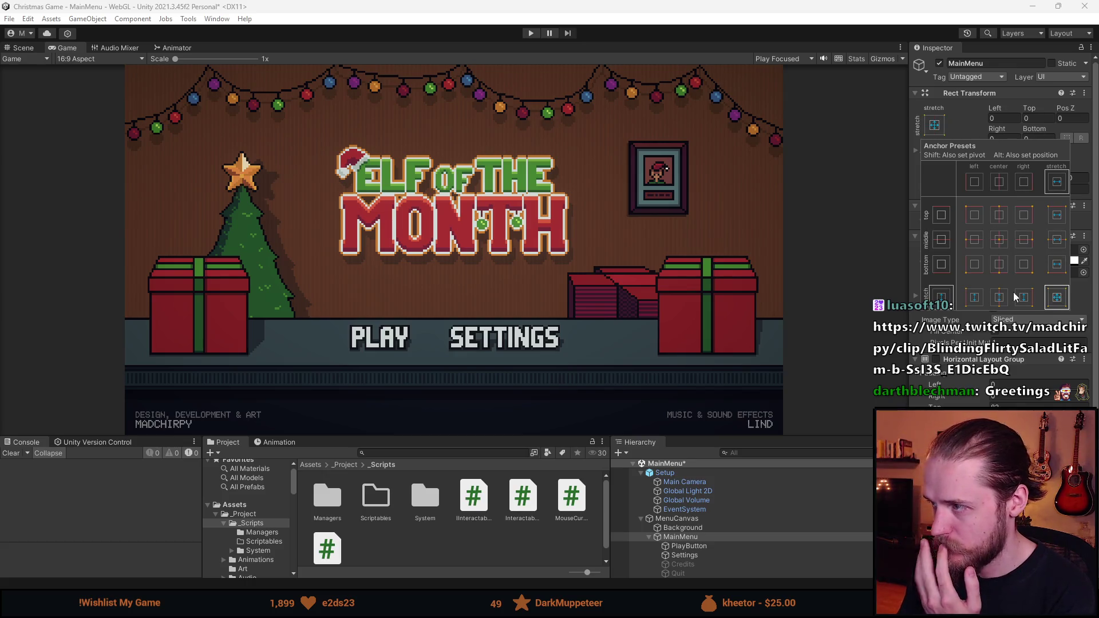
{"action": "left_click", "coordinate": [499, 438]}
- Test the stretched menu at Free Aspect by resizing, return to 16:9, then browse to Scenes
{"action": "left_click", "coordinate": [114, 59]}
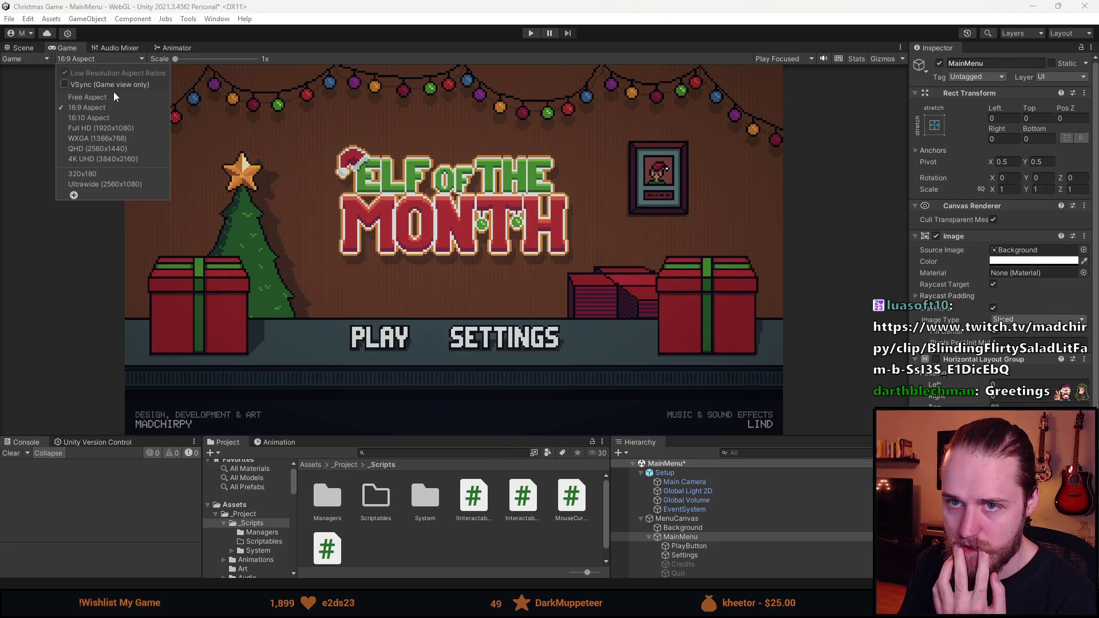
{"action": "left_click", "coordinate": [116, 85]}
{"action": "mouse_move", "coordinate": [506, 441]}
{"action": "left_mouse_down"}
{"action": "mouse_move", "coordinate": [501, 204]}
{"action": "mouse_move", "coordinate": [509, 444]}
{"action": "mouse_move", "coordinate": [498, 549]}
{"action": "mouse_move", "coordinate": [468, 258]}
{"action": "mouse_move", "coordinate": [467, 467]}
{"action": "mouse_move", "coordinate": [451, 226]}
{"action": "mouse_move", "coordinate": [455, 362]}
{"action": "mouse_move", "coordinate": [424, 378]}
{"action": "mouse_move", "coordinate": [453, 356]}
{"action": "left_mouse_up"}
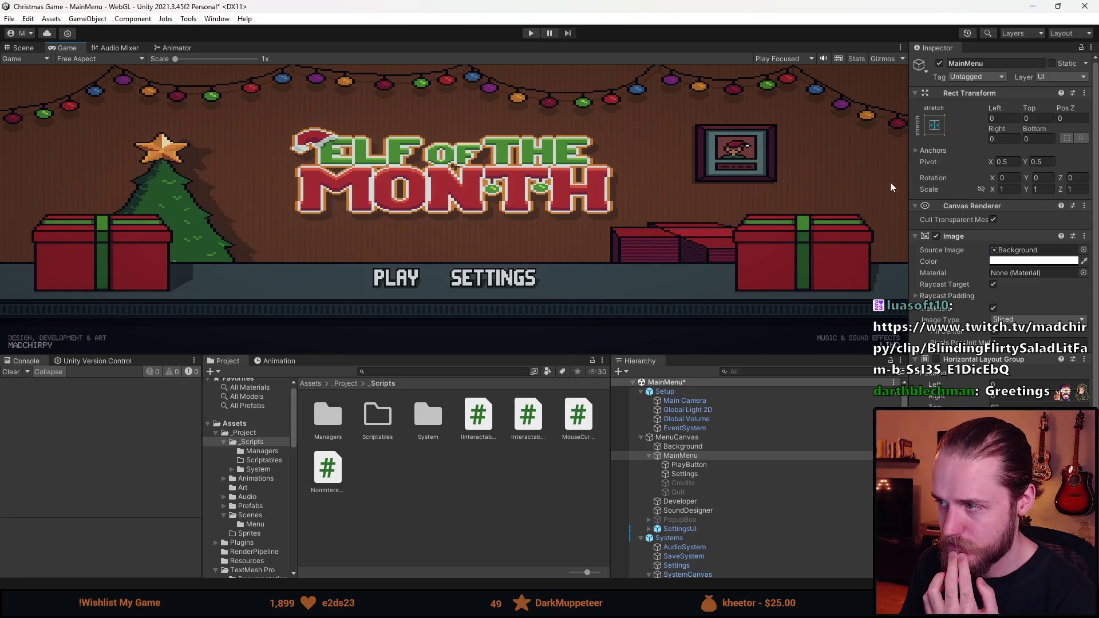
{"action": "mouse_move", "coordinate": [908, 173]}
{"action": "left_mouse_down"}
{"action": "mouse_move", "coordinate": [176, 172]}
{"action": "mouse_move", "coordinate": [955, 228]}
{"action": "mouse_move", "coordinate": [233, 246]}
{"action": "mouse_move", "coordinate": [468, 265]}
{"action": "mouse_move", "coordinate": [830, 269]}
{"action": "left_mouse_up"}
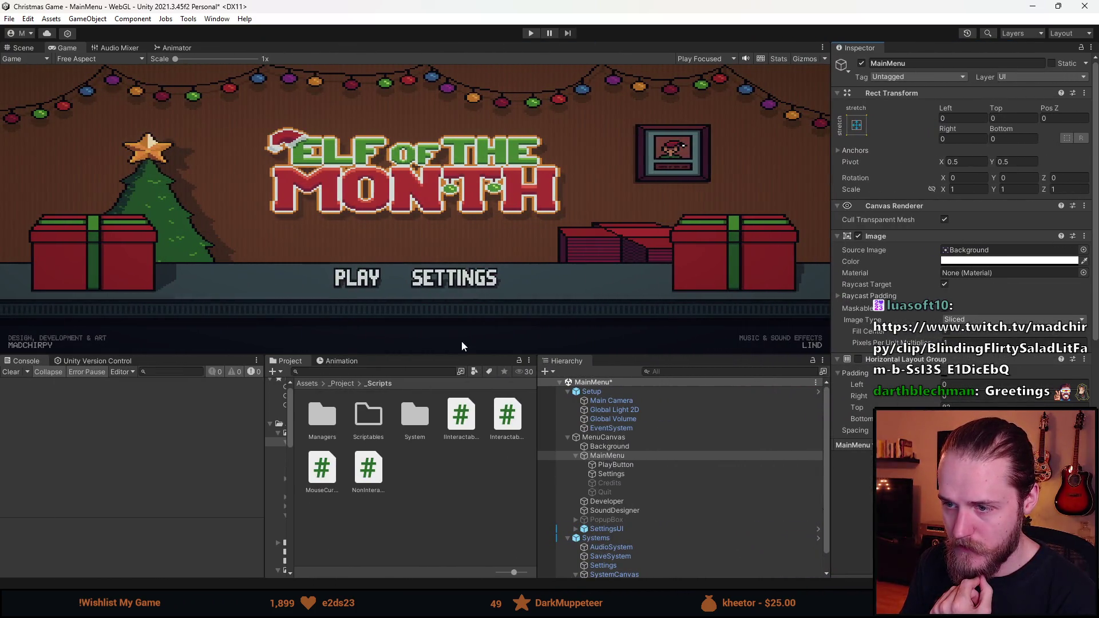
{"action": "mouse_move", "coordinate": [454, 350]}
{"action": "left_mouse_down"}
{"action": "mouse_move", "coordinate": [474, 161]}
{"action": "mouse_move", "coordinate": [412, 401]}
{"action": "mouse_move", "coordinate": [447, 521]}
{"action": "mouse_move", "coordinate": [435, 364]}
{"action": "left_mouse_up"}
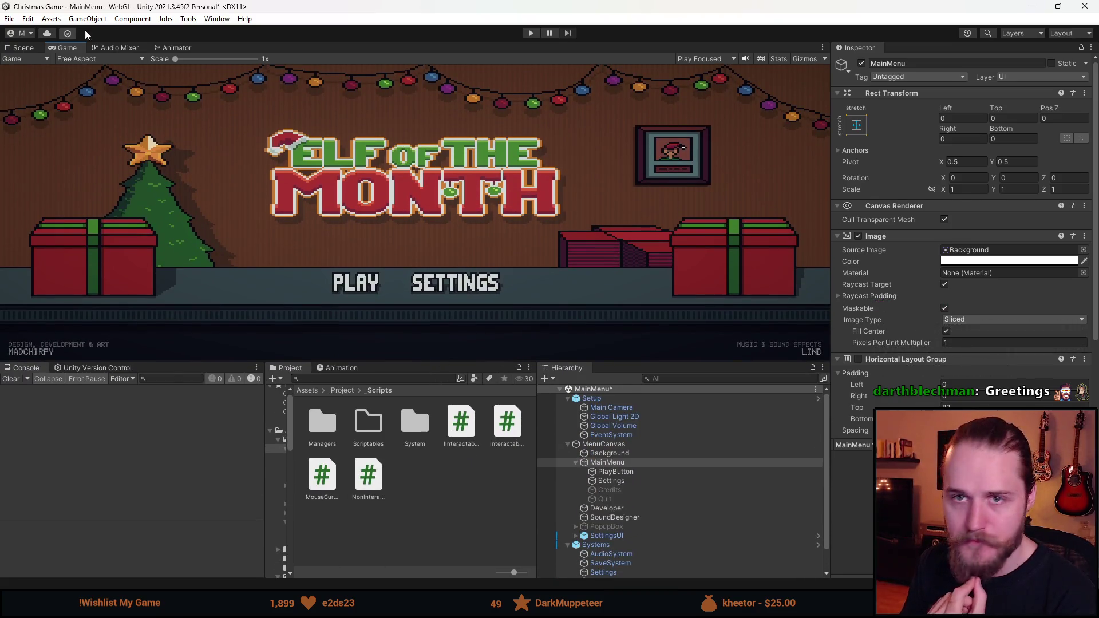
{"action": "left_click", "coordinate": [101, 58]}
{"action": "left_click", "coordinate": [101, 108]}
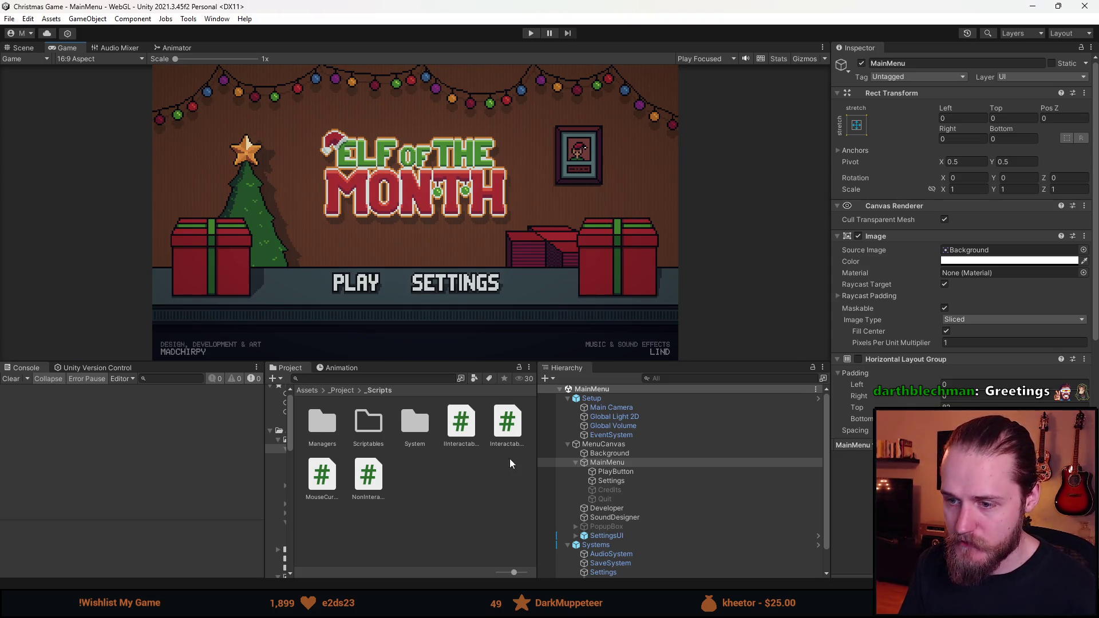
{"action": "left_click_drag", "start_coordinate": [296, 401], "coordinate": [392, 402]}
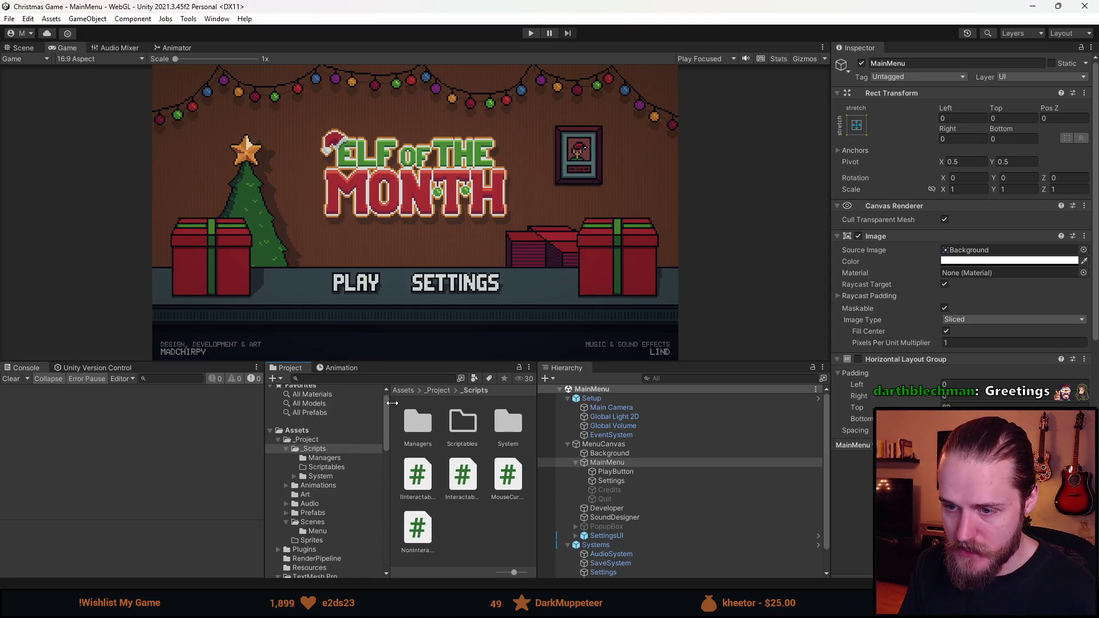
{"action": "left_click", "coordinate": [330, 523]}
- Open the Game scene and enlarge the Game view
{"action": "left_click", "coordinate": [514, 428]}
{"action": "double_click", "coordinate": [514, 428]}
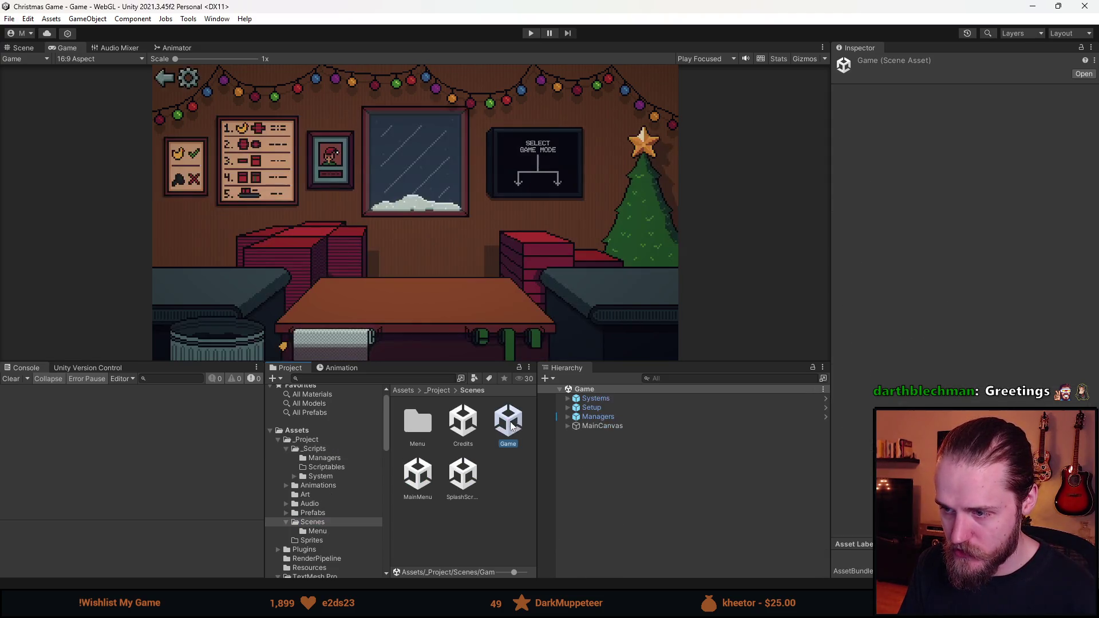
{"action": "left_click_drag", "start_coordinate": [491, 363], "coordinate": [494, 404]}
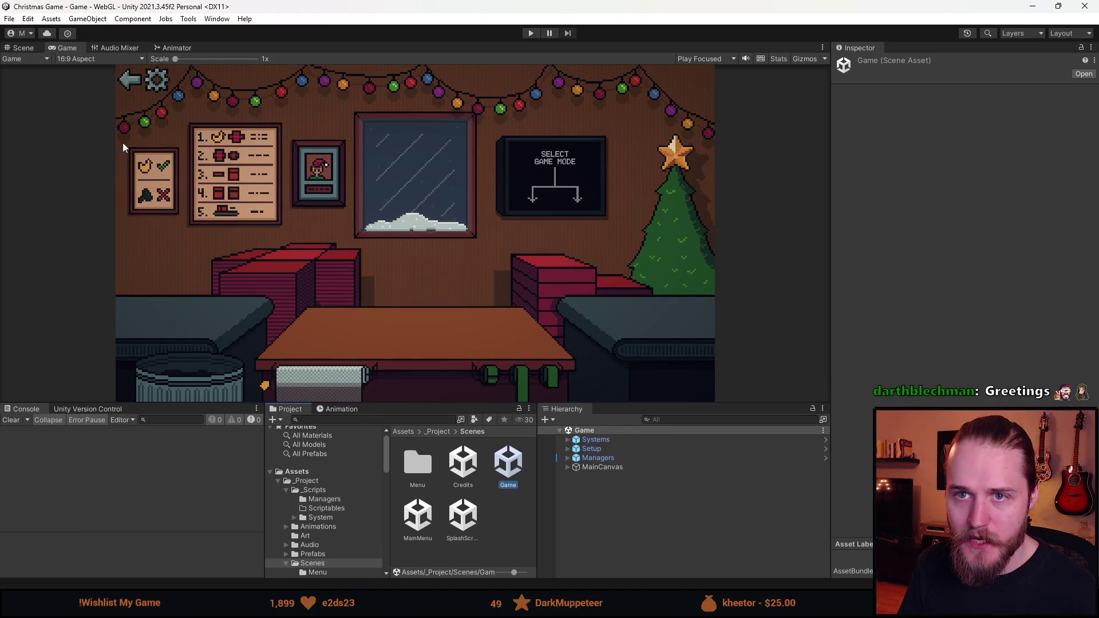
- Test the scene UI at Free Aspect by resizing, then preview it at 16:9
{"action": "left_click", "coordinate": [100, 59]}
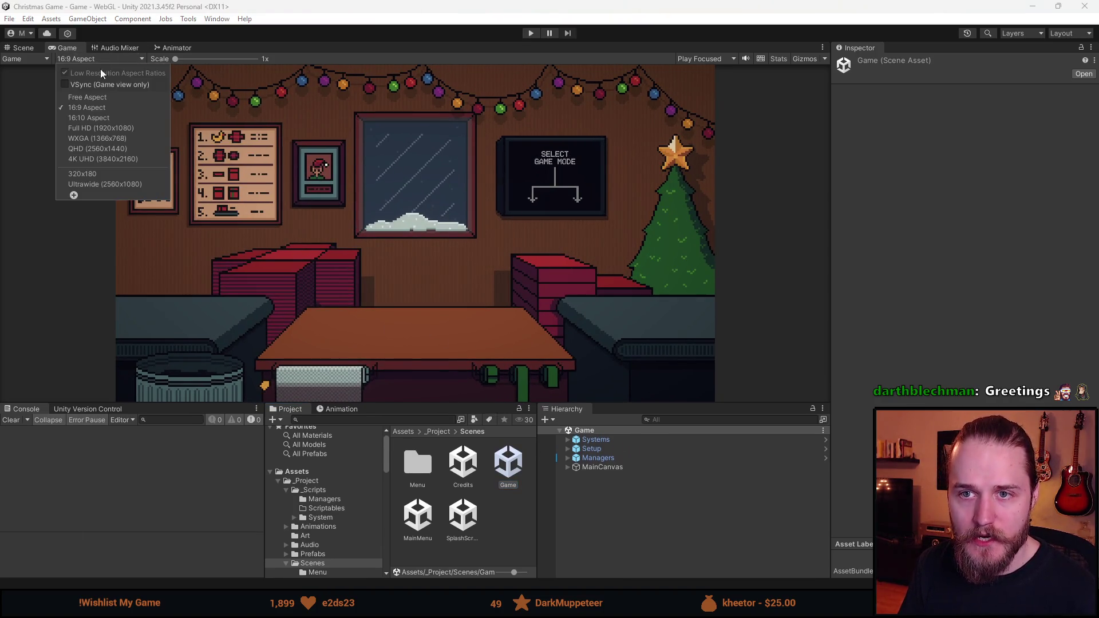
{"action": "left_click", "coordinate": [113, 97]}
{"action": "mouse_move", "coordinate": [427, 411]}
{"action": "left_mouse_down"}
{"action": "mouse_move", "coordinate": [423, 179]}
{"action": "mouse_move", "coordinate": [413, 475]}
{"action": "mouse_move", "coordinate": [406, 249]}
{"action": "mouse_move", "coordinate": [397, 423]}
{"action": "mouse_move", "coordinate": [400, 384]}
{"action": "mouse_move", "coordinate": [330, 329]}
{"action": "left_mouse_up"}
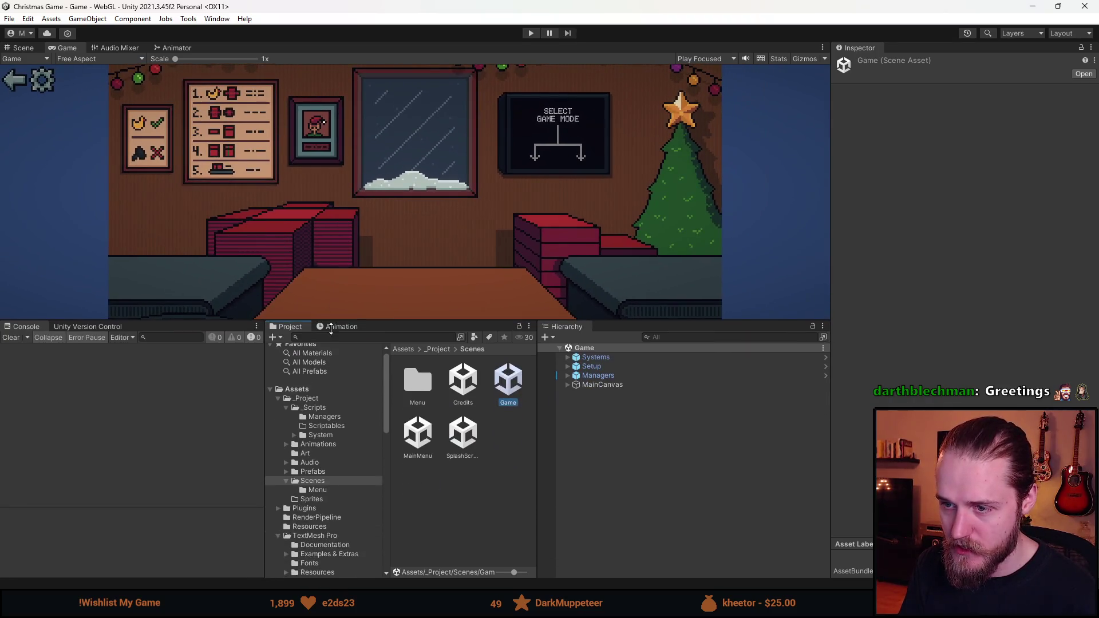
{"action": "left_click", "coordinate": [99, 59]}
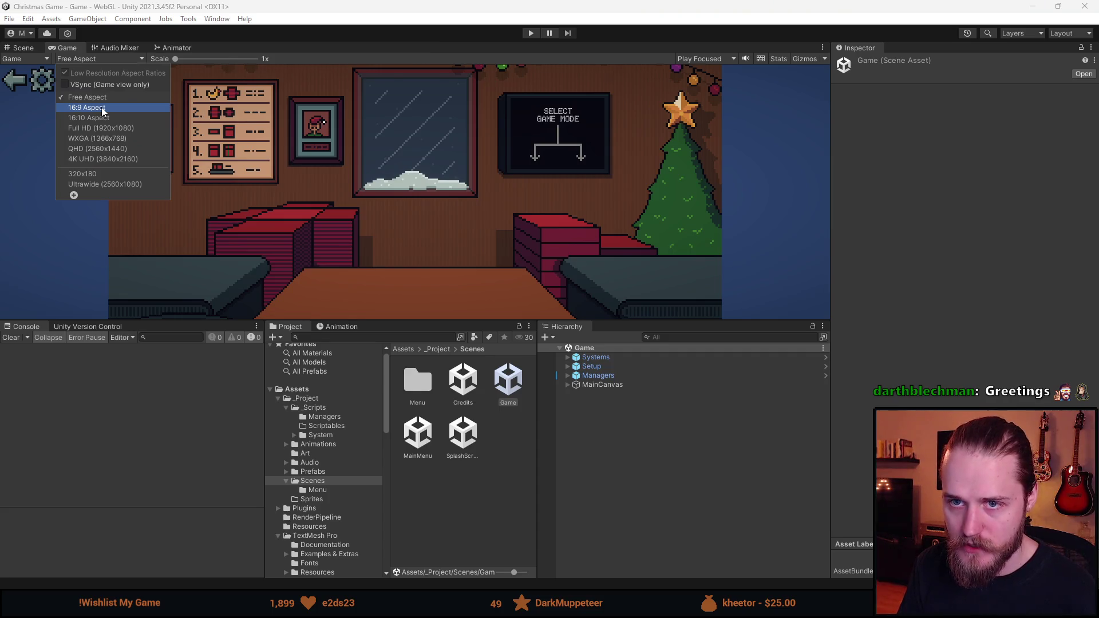
{"action": "left_click", "coordinate": [103, 108]}
{"action": "left_click", "coordinate": [593, 376]}
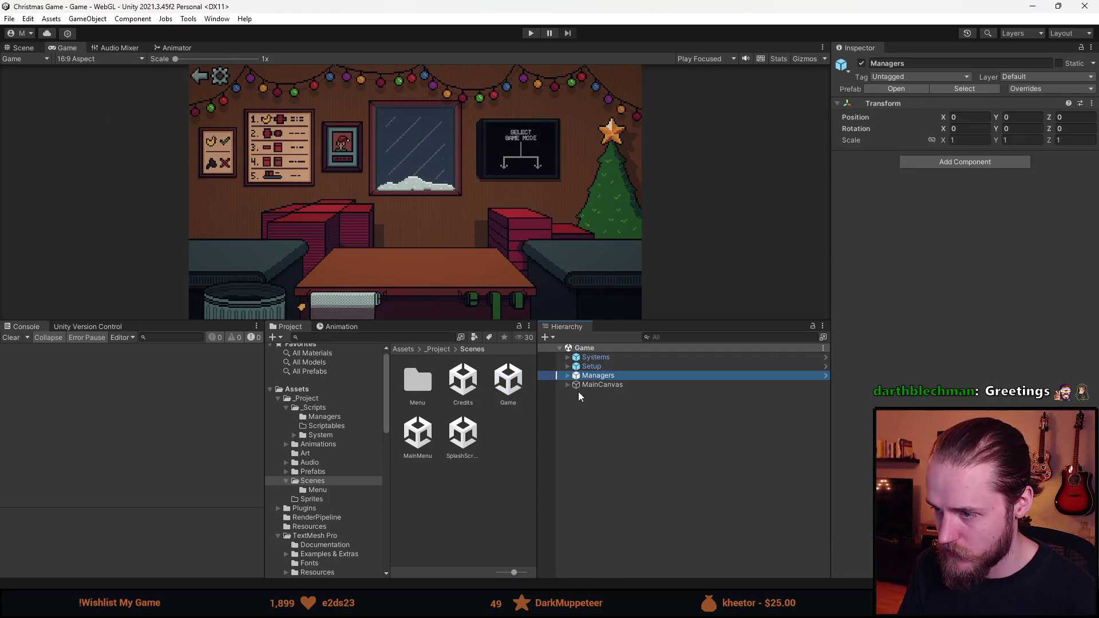
- Set MainCanvas's Canvas Scaler Match to 1, test at Free Aspect, then return to 16:9
{"action": "left_click", "coordinate": [601, 384]}
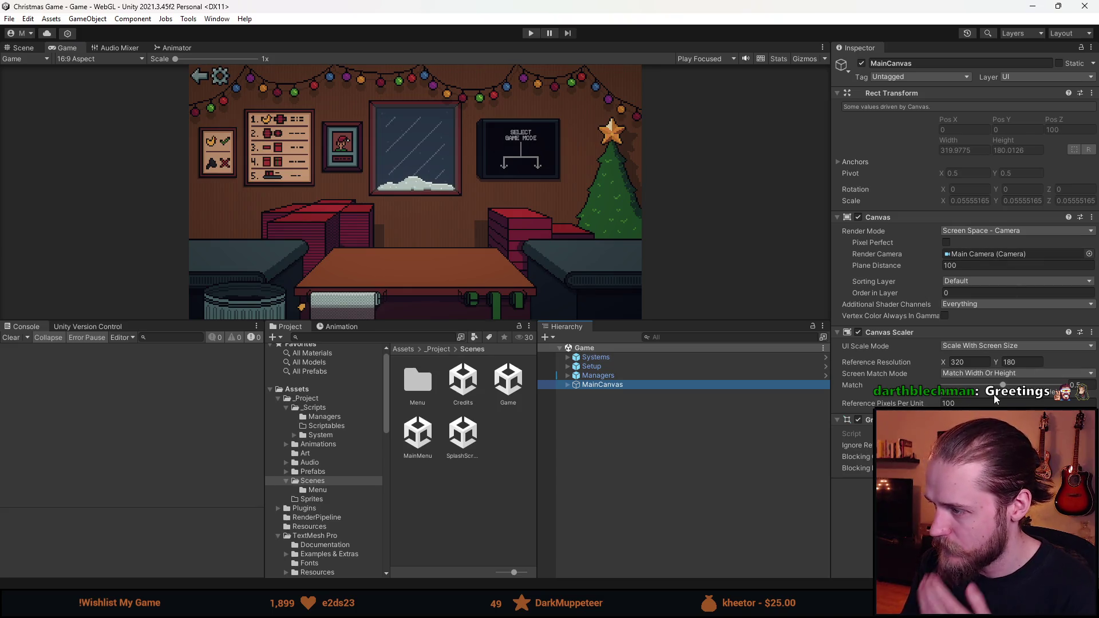
{"action": "left_click_drag", "start_coordinate": [1003, 385], "coordinate": [1062, 384]}
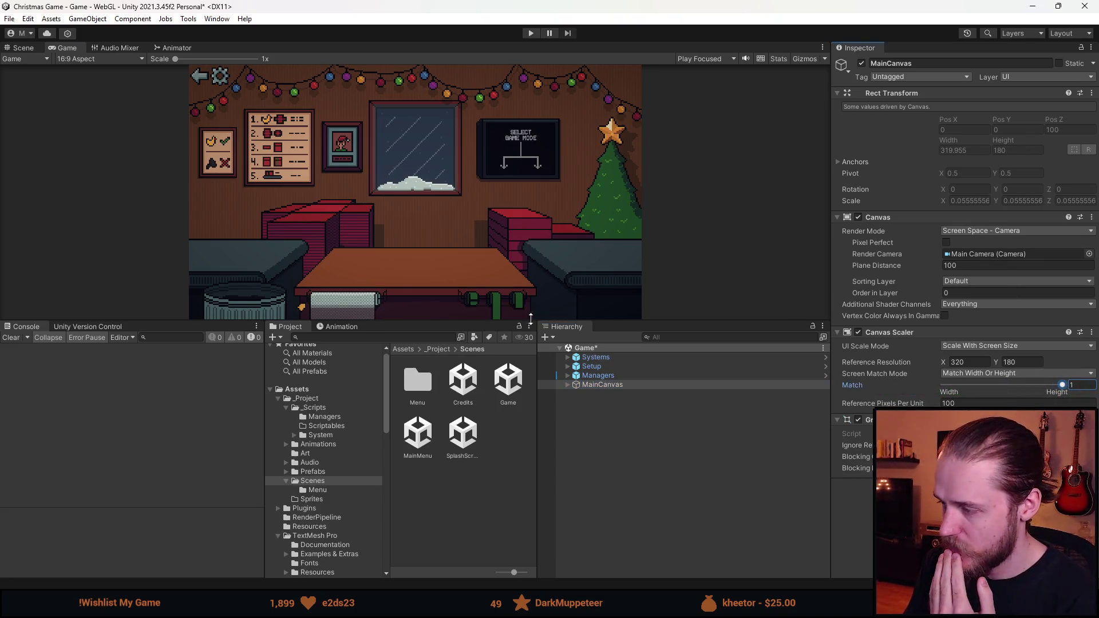
{"action": "left_click", "coordinate": [94, 59]}
{"action": "left_click", "coordinate": [97, 103]}
{"action": "mouse_move", "coordinate": [409, 320]}
{"action": "left_mouse_down"}
{"action": "mouse_move", "coordinate": [401, 148]}
{"action": "mouse_move", "coordinate": [373, 483]}
{"action": "mouse_move", "coordinate": [383, 287]}
{"action": "mouse_move", "coordinate": [361, 401]}
{"action": "mouse_move", "coordinate": [366, 375]}
{"action": "left_mouse_up"}
{"action": "left_click", "coordinate": [94, 58]}
{"action": "left_click", "coordinate": [106, 110]}
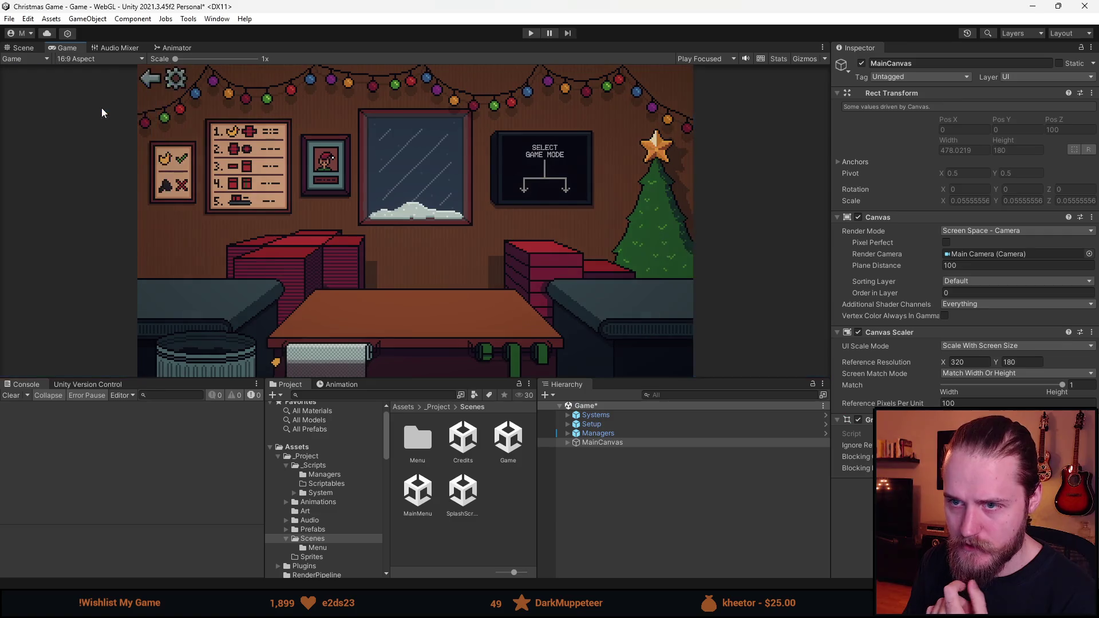
{"action": "left_click", "coordinate": [573, 445]}
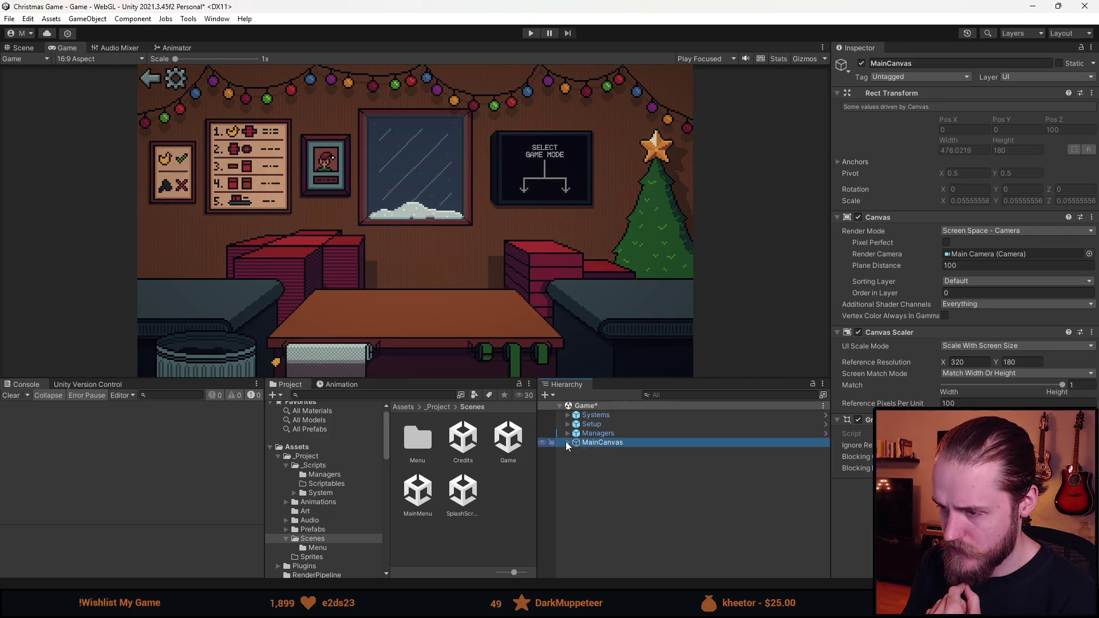
- Give Background the stretch-stretch anchor preset and check it in a taller Free Aspect view
{"action": "left_click", "coordinate": [567, 442]}
{"action": "left_click", "coordinate": [617, 465]}
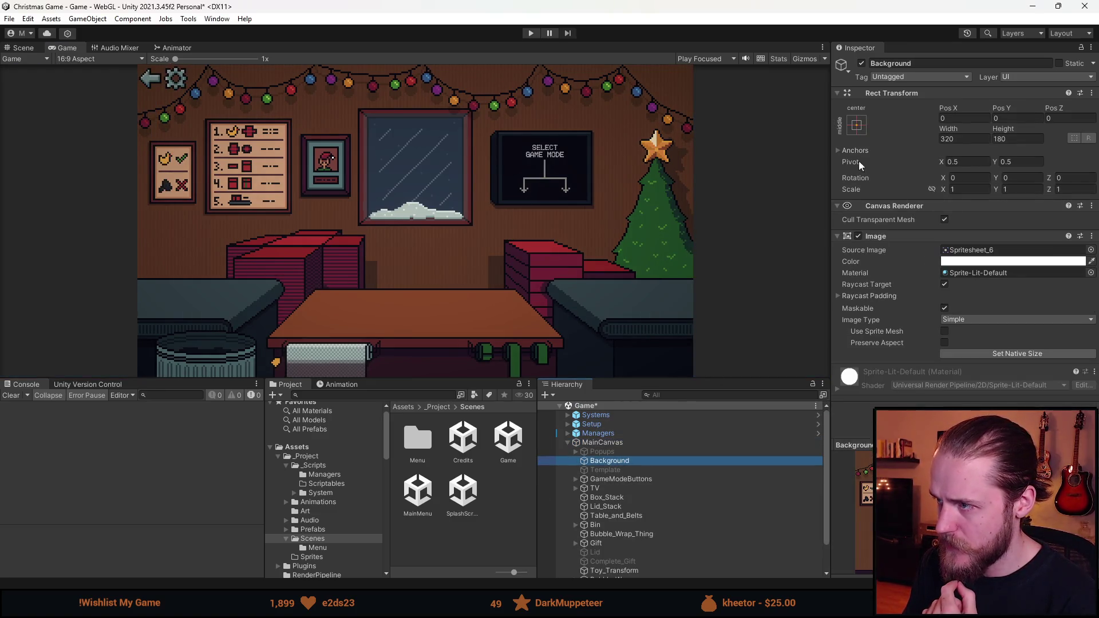
{"action": "left_click", "coordinate": [857, 125]}
{"action": "left_click", "coordinate": [979, 299]}
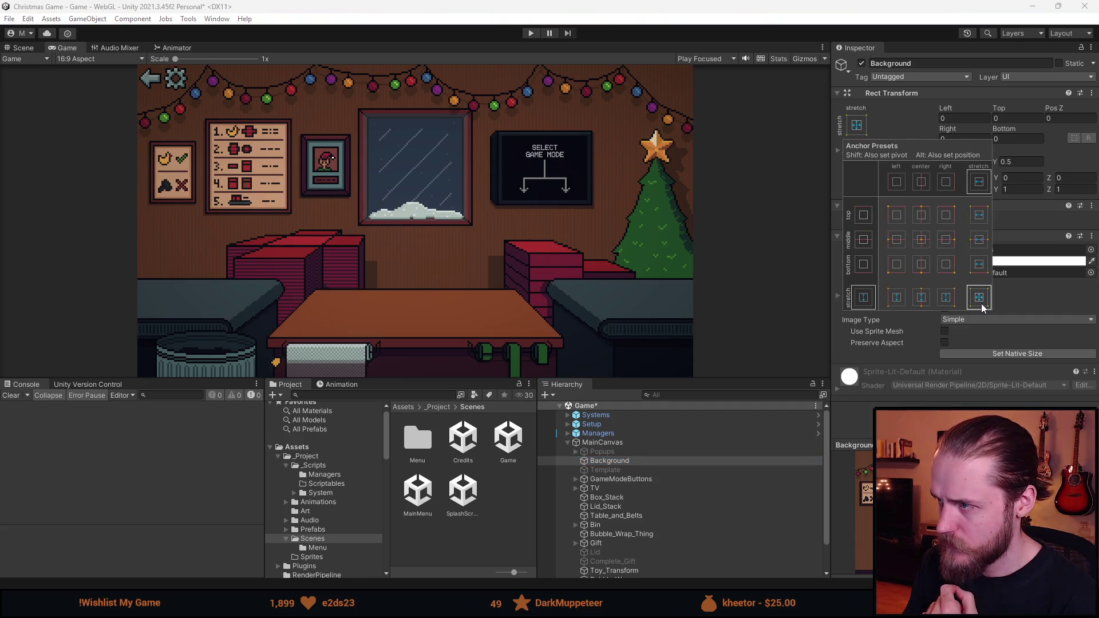
{"action": "left_click", "coordinate": [899, 123]}
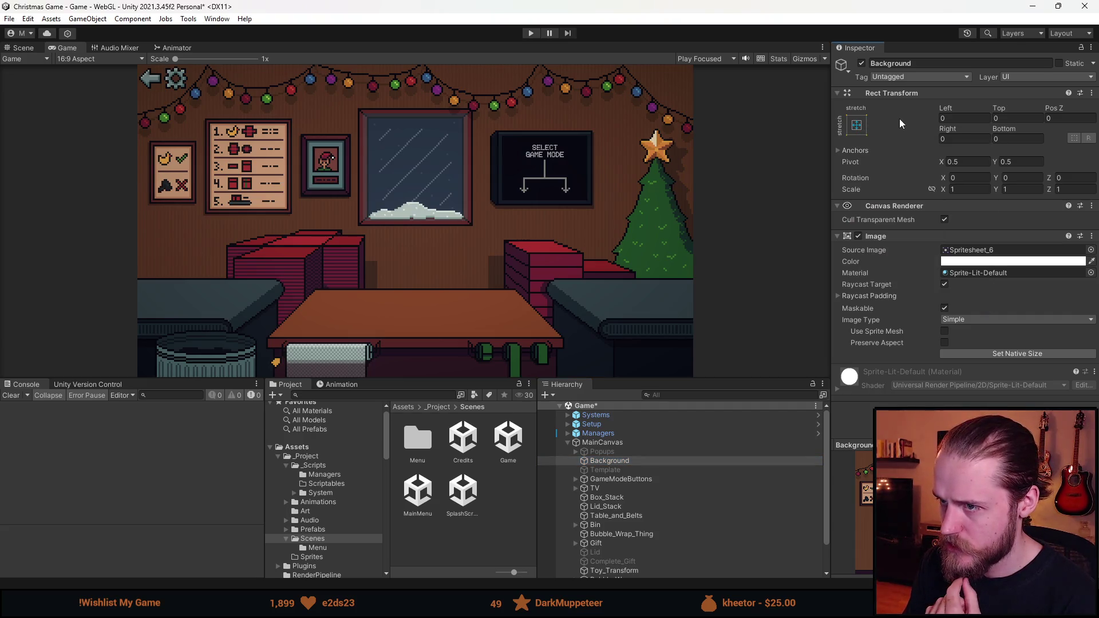
{"action": "left_click", "coordinate": [91, 57]}
{"action": "left_click", "coordinate": [99, 98]}
{"action": "mouse_move", "coordinate": [435, 379]}
{"action": "left_mouse_down"}
{"action": "mouse_move", "coordinate": [417, 253]}
{"action": "mouse_move", "coordinate": [415, 465]}
{"action": "mouse_move", "coordinate": [424, 165]}
{"action": "mouse_move", "coordinate": [409, 538]}
{"action": "mouse_move", "coordinate": [440, 298]}
{"action": "mouse_move", "coordinate": [437, 192]}
{"action": "mouse_move", "coordinate": [434, 403]}
{"action": "left_mouse_up"}
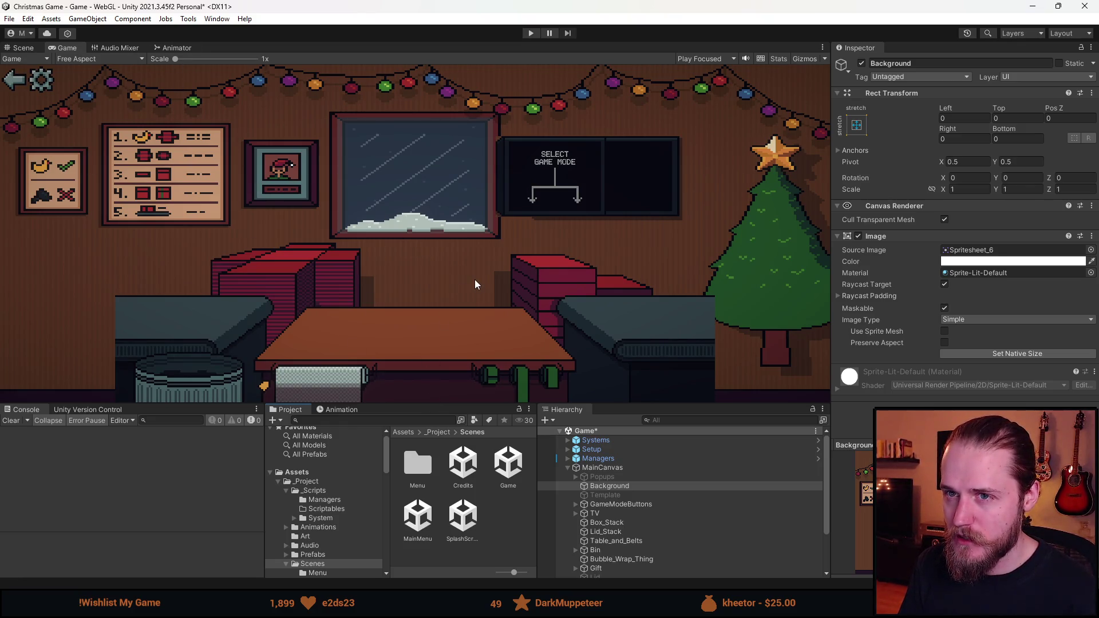
- Return the preview to 16:9 and anchor Background back to the middle centre
{"action": "left_click", "coordinate": [119, 60]}
{"action": "left_click", "coordinate": [107, 98]}
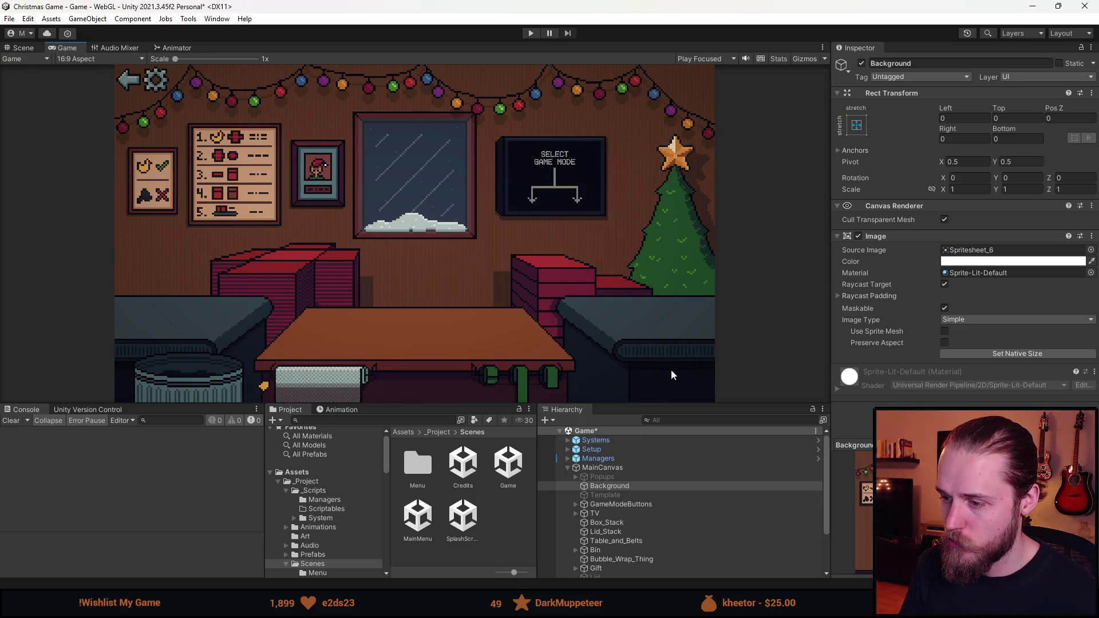
{"action": "left_click", "coordinate": [860, 129]}
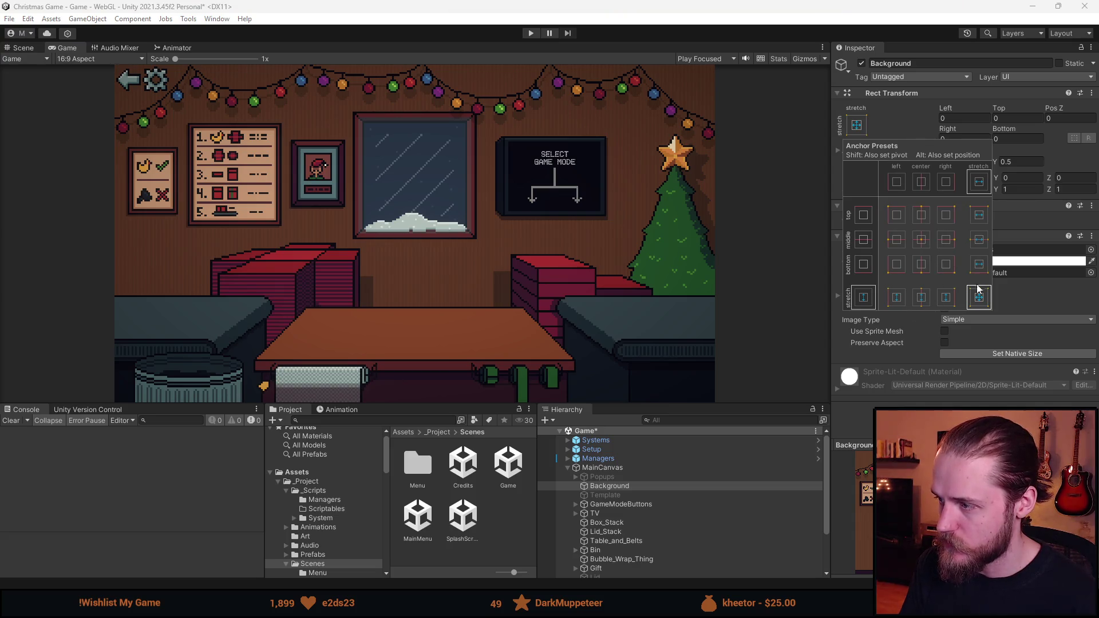
{"action": "left_click", "coordinate": [920, 239]}
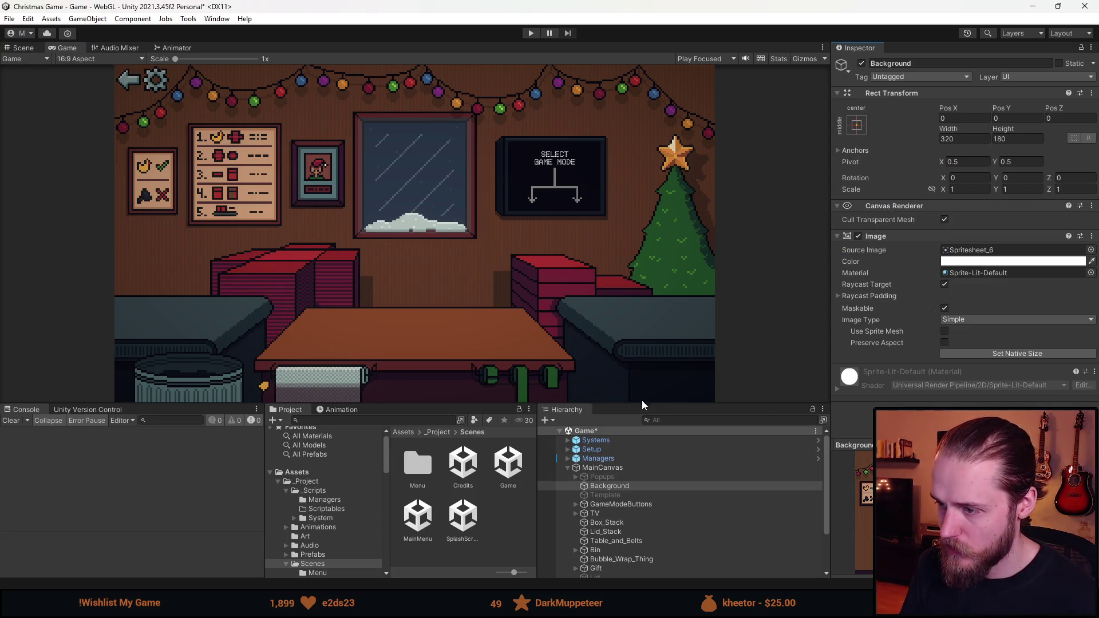
{"action": "left_click_drag", "start_coordinate": [641, 406], "coordinate": [629, 326]}
- Check MainCanvas's UI Scale Mode unchanged, then test a taller Free Aspect preview
{"action": "left_click", "coordinate": [607, 388]}
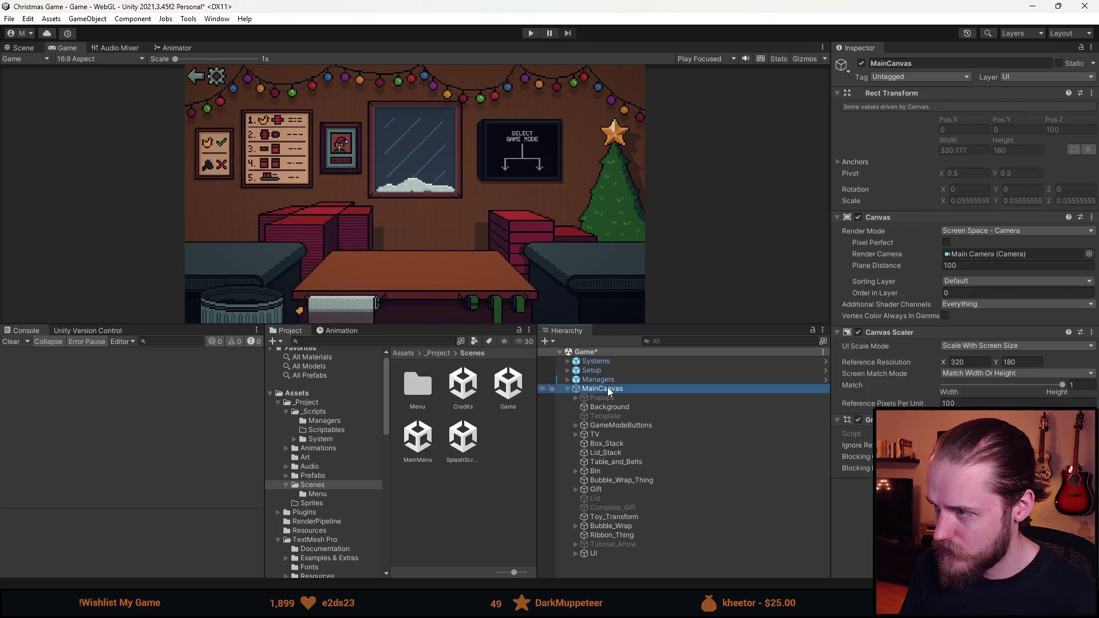
{"action": "left_click", "coordinate": [957, 346]}
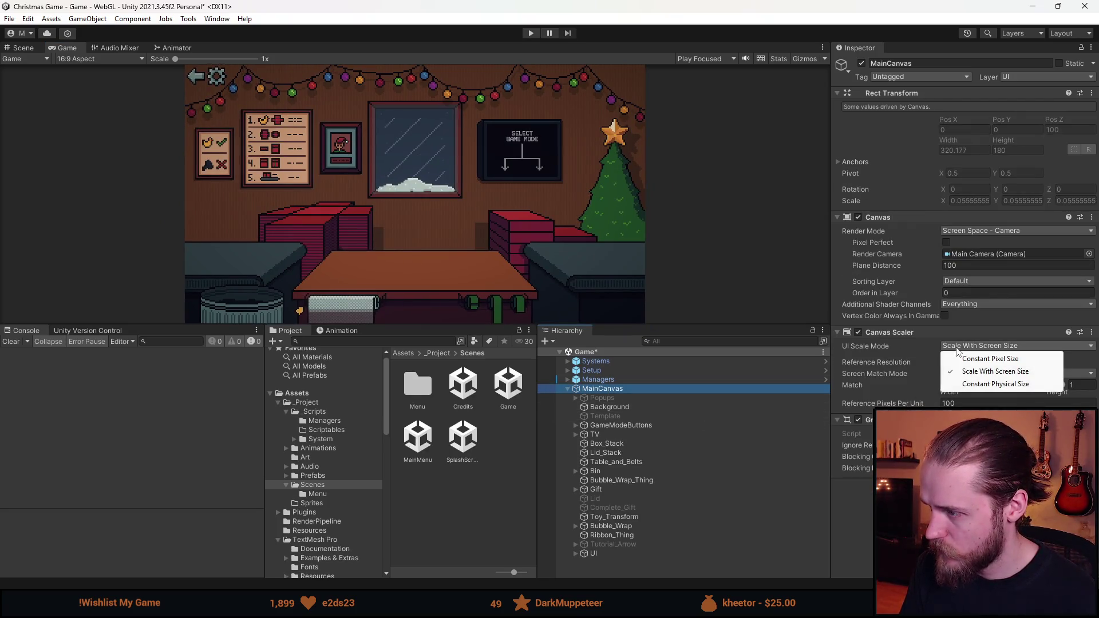
{"action": "key", "text": "Escape"}
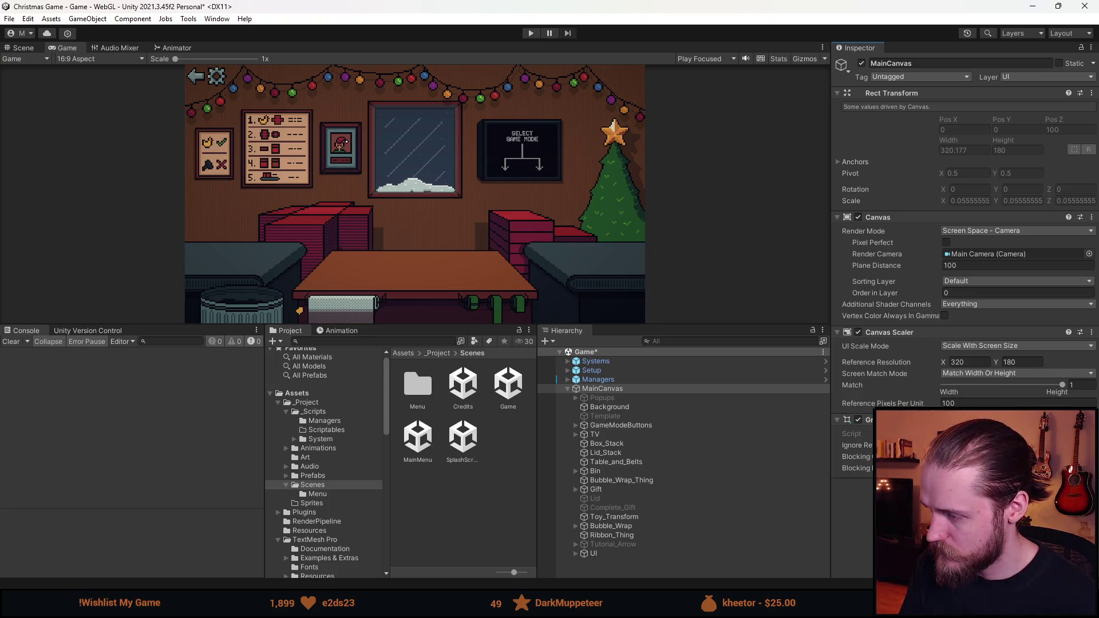
{"action": "left_click", "coordinate": [97, 60]}
{"action": "left_click", "coordinate": [84, 98]}
{"action": "mouse_move", "coordinate": [409, 326]}
{"action": "left_mouse_down"}
{"action": "mouse_move", "coordinate": [406, 248]}
{"action": "mouse_move", "coordinate": [395, 455]}
{"action": "mouse_move", "coordinate": [391, 297]}
{"action": "mouse_move", "coordinate": [386, 386]}
{"action": "left_mouse_up"}
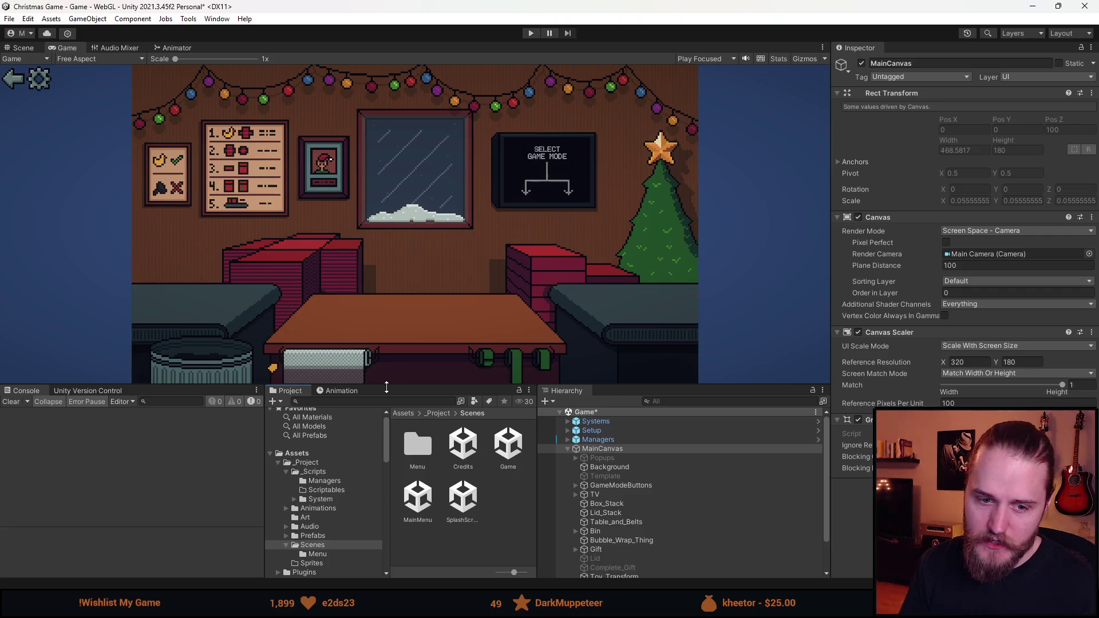
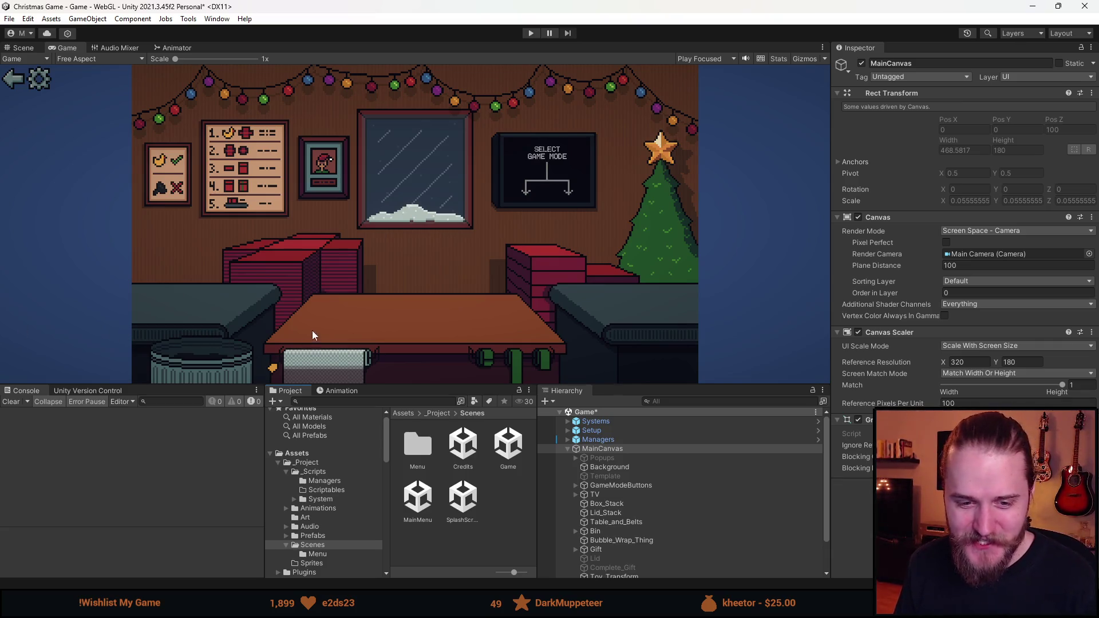
- Save the Game scene and wrap Popups through UI in a new empty parent
{"action": "left_click_drag", "start_coordinate": [477, 384], "coordinate": [477, 339]}
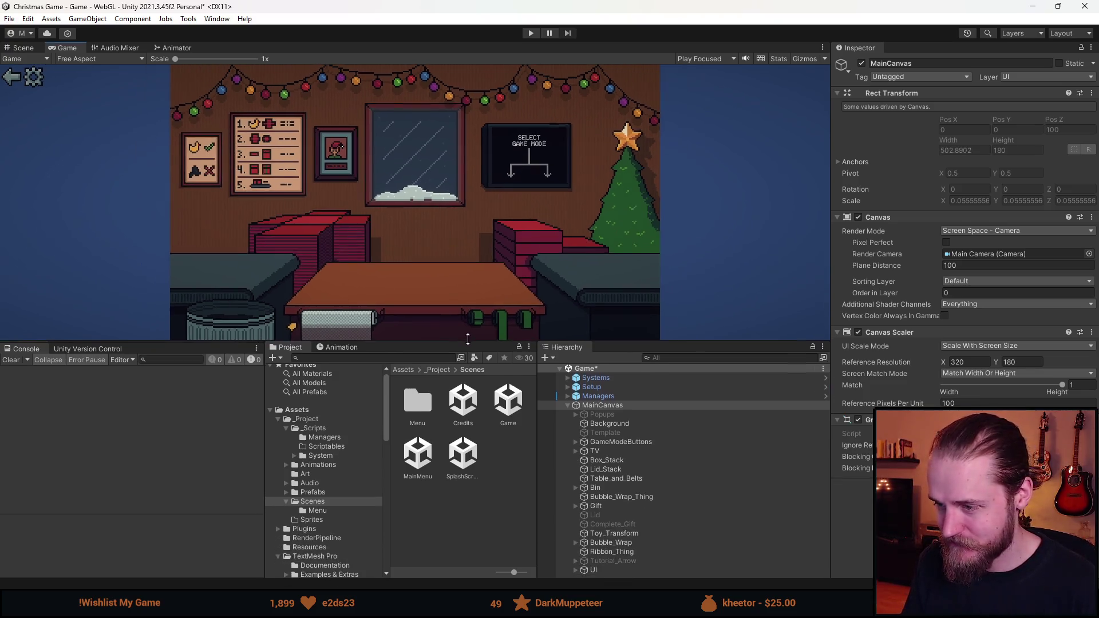
{"action": "key", "text": "ctrl+s"}
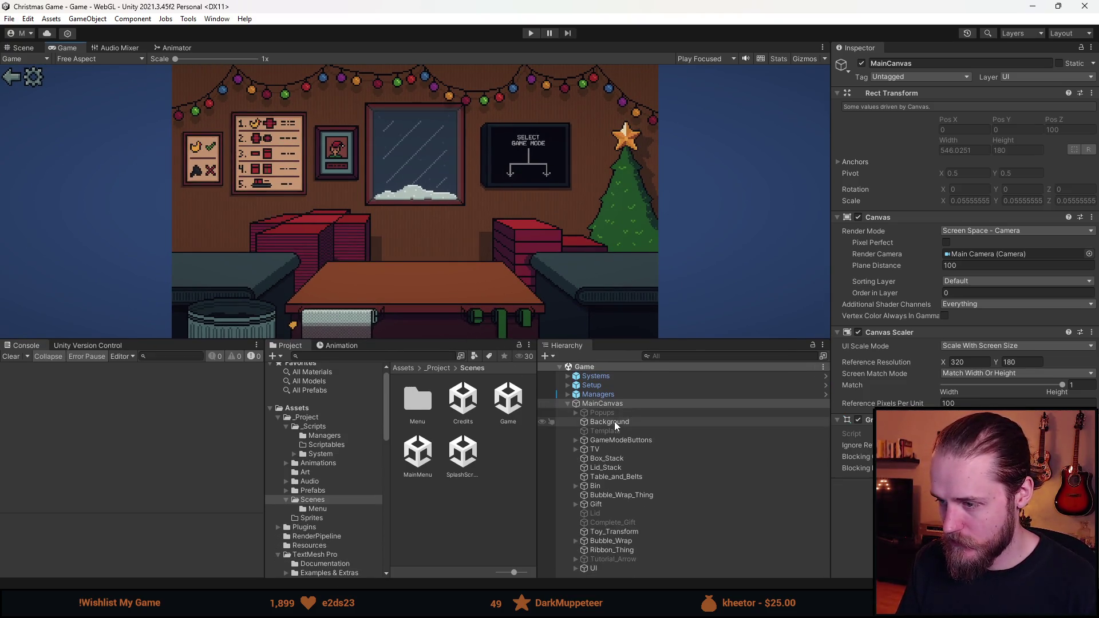
{"action": "left_click", "coordinate": [613, 414]}
{"action": "left_click", "coordinate": [623, 569], "text": "shift"}
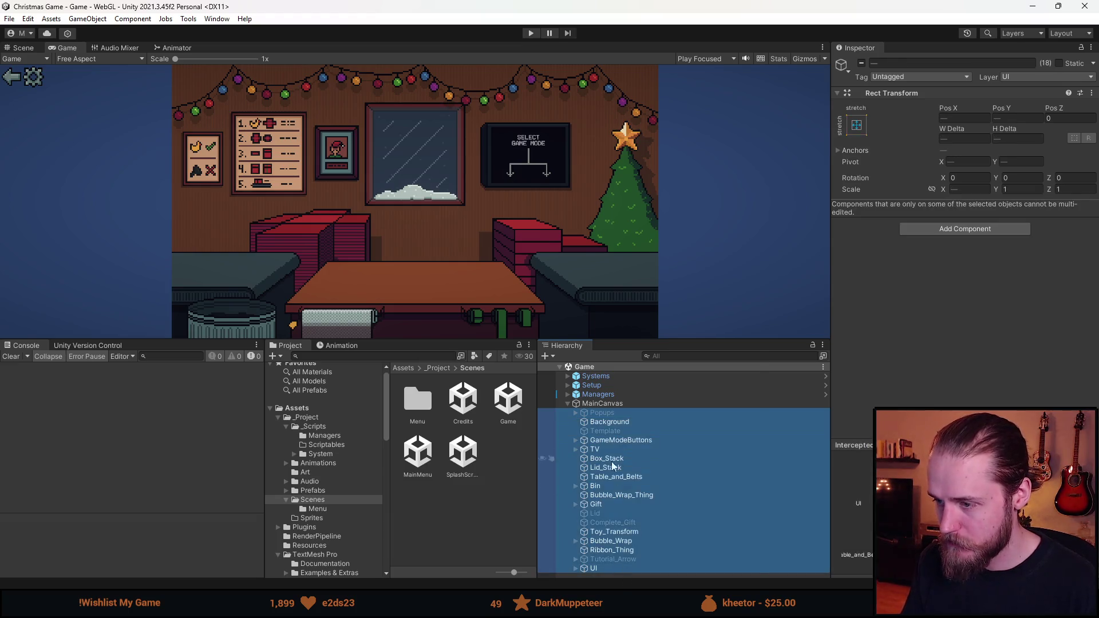
{"action": "right_click", "coordinate": [610, 568]}
{"action": "left_click", "coordinate": [683, 300]}
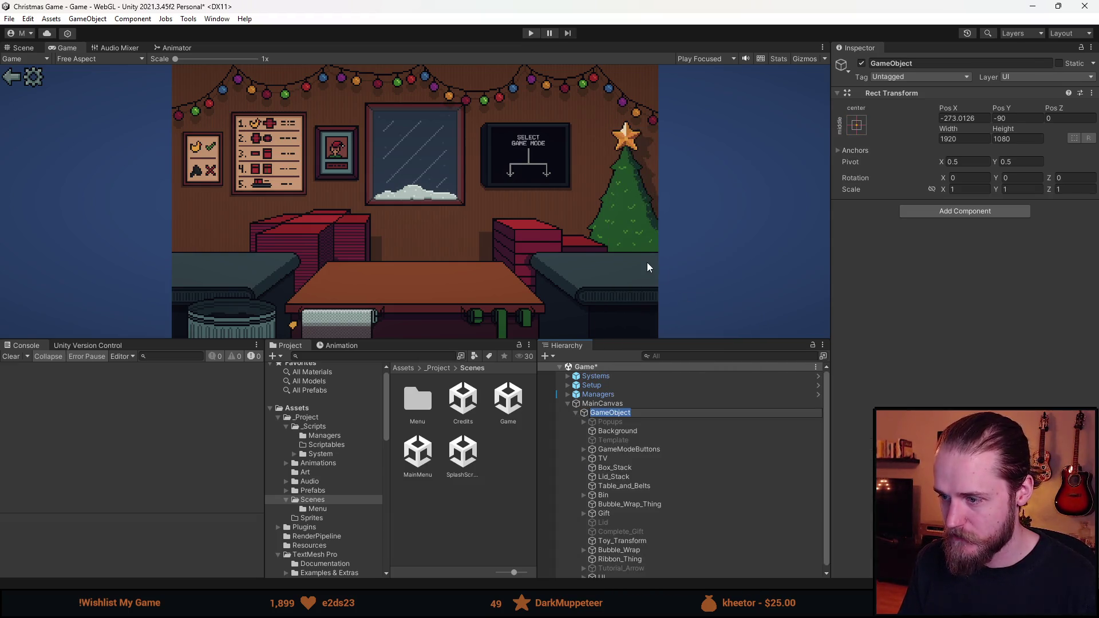
- Frame the new GameObject in the Scene view, then undo the grouping and select MainCanvas
{"action": "left_click", "coordinate": [31, 48]}
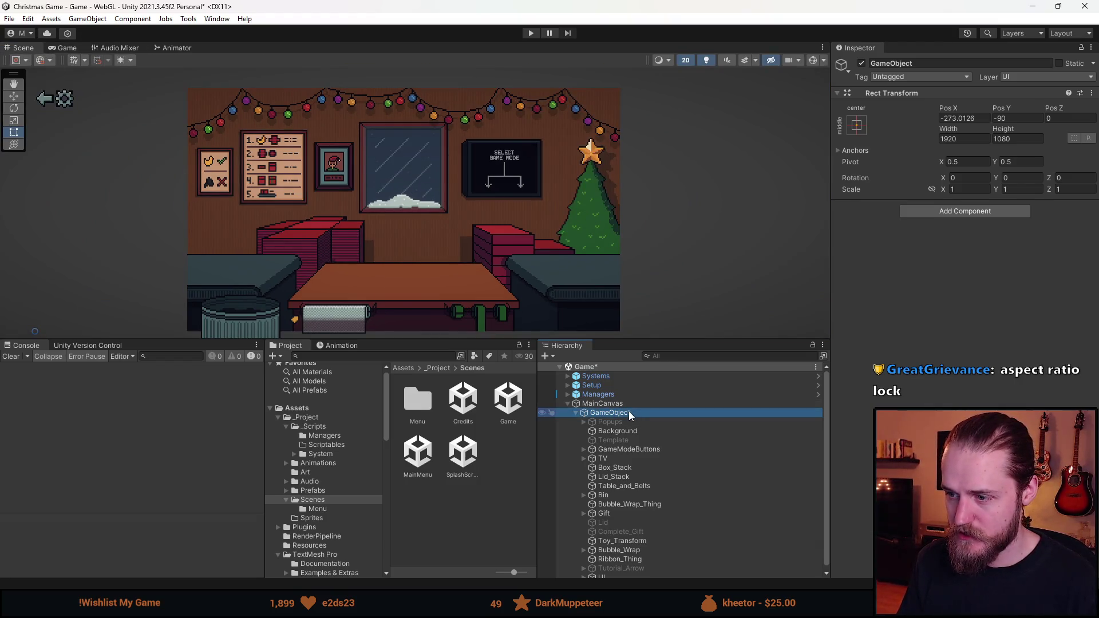
{"action": "double_click", "coordinate": [628, 410]}
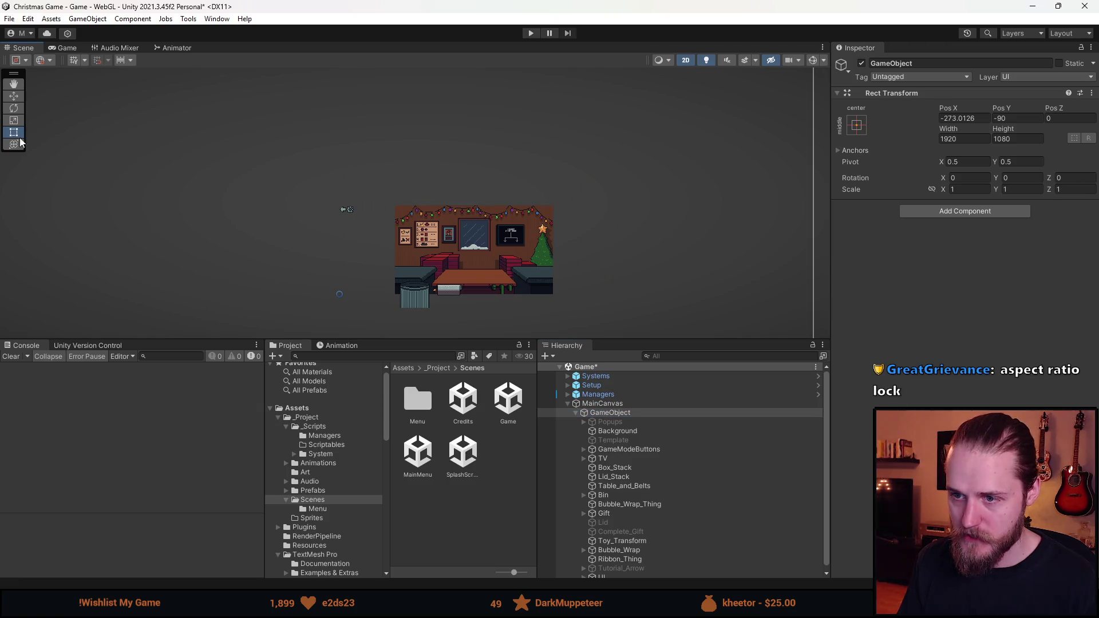
{"action": "scroll", "coordinate": [325, 232], "scroll_direction": "down", "scroll_amount": 5}
{"action": "scroll", "coordinate": [362, 269], "scroll_direction": "up", "scroll_amount": 2}
{"action": "scroll", "coordinate": [433, 257], "scroll_direction": "up", "scroll_amount": 3}
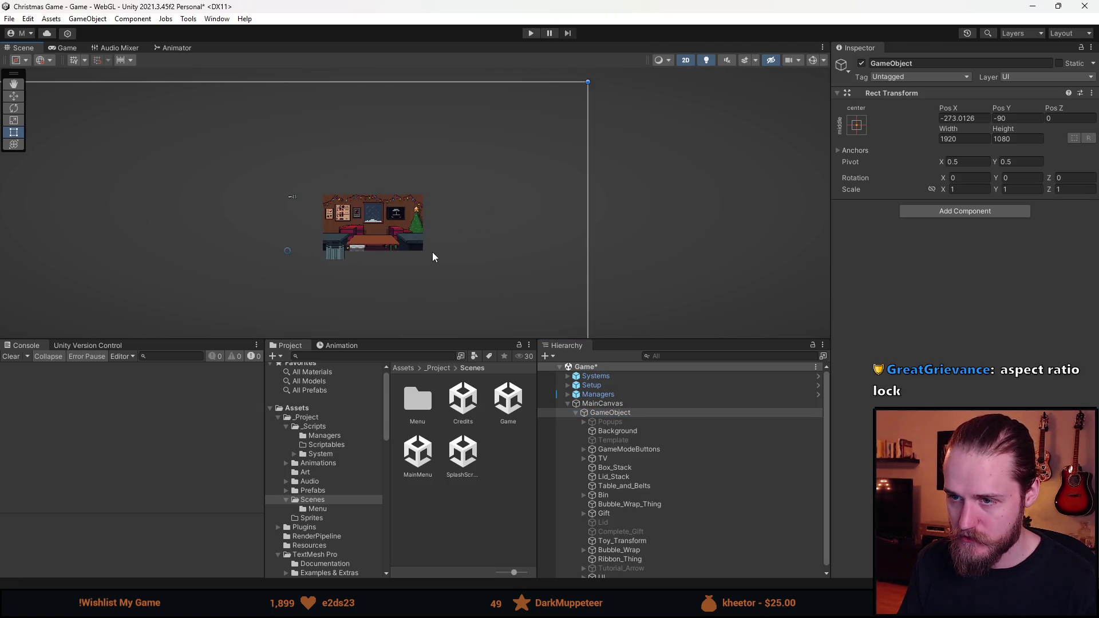
{"action": "scroll", "coordinate": [368, 217], "scroll_direction": "down", "scroll_amount": 5}
{"action": "left_click_drag", "start_coordinate": [199, 316], "coordinate": [207, 232]}
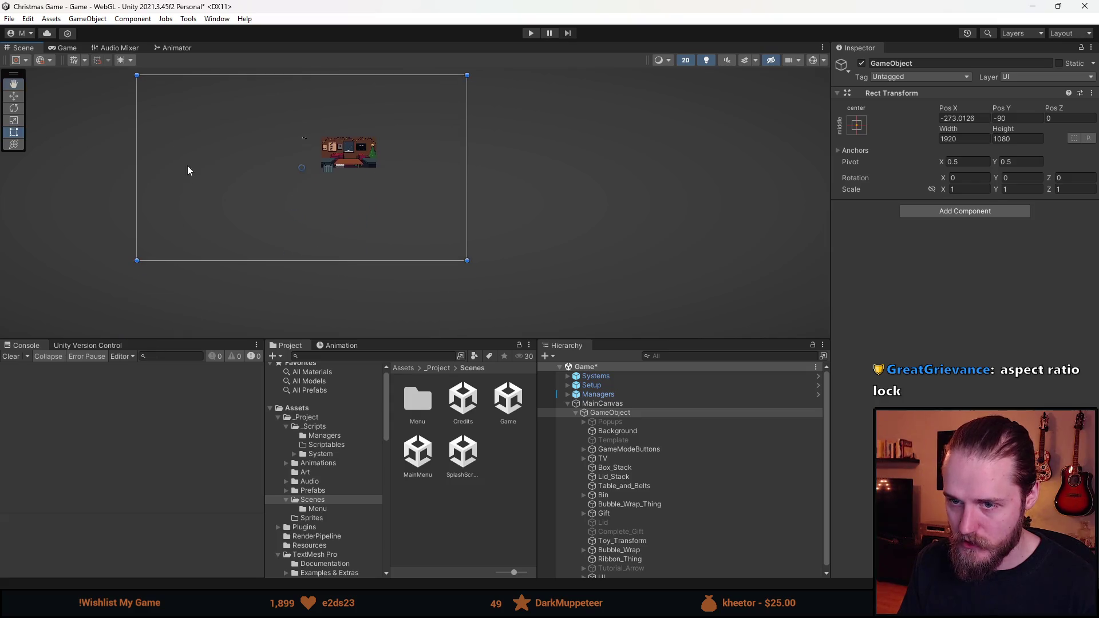
{"action": "key", "text": "ctrl+z"}
{"action": "left_click", "coordinate": [616, 408]}
- Add an empty GameObject under MainCanvas, keeping the default name
{"action": "right_click", "coordinate": [616, 408]}
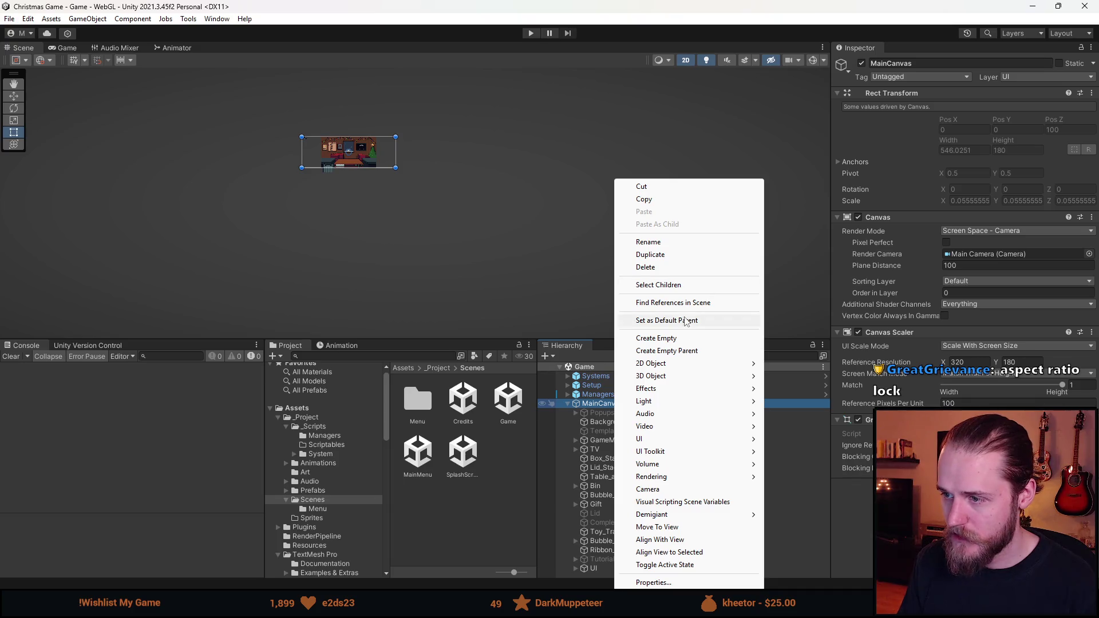
{"action": "left_click", "coordinate": [686, 340]}
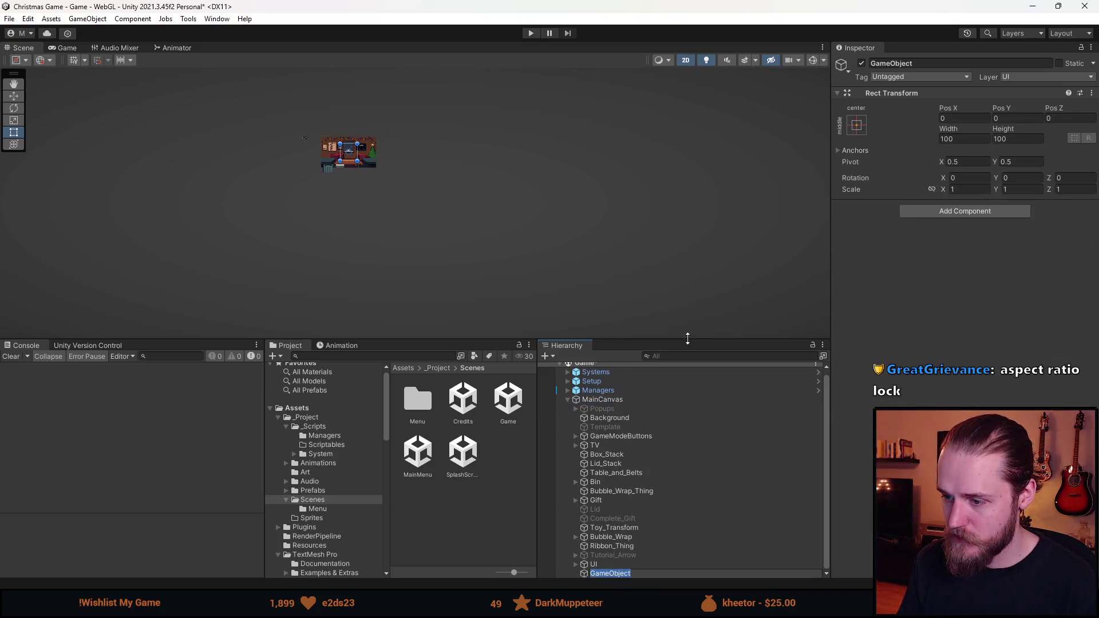
{"action": "key", "text": "f"}
- Size the new GameObject to Width 320 and Height 180
{"action": "left_click_drag", "start_coordinate": [970, 133], "coordinate": [994, 139]}
{"action": "type", "text": "320"}
{"action": "left_click", "coordinate": [1020, 139]}
{"action": "type", "text": "120"}
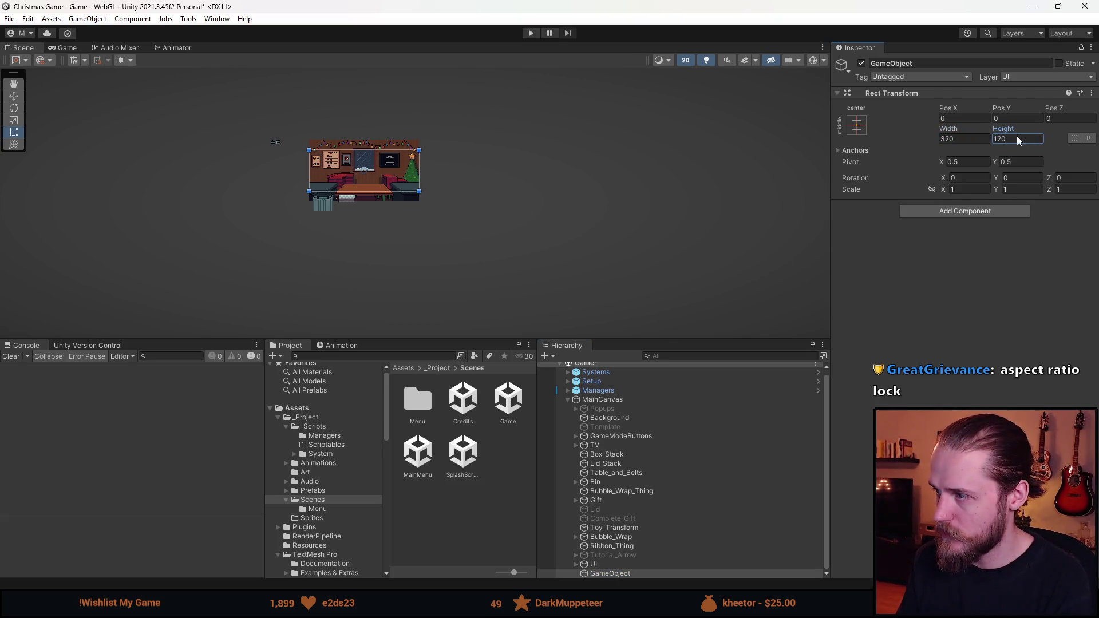
{"action": "key", "text": "BackSpace"}
{"action": "key", "text": "BackSpace"}
{"action": "type", "text": "60"}
{"action": "scroll", "coordinate": [394, 166], "scroll_direction": "up", "scroll_amount": 3}
{"action": "scroll", "coordinate": [394, 165], "scroll_direction": "up", "scroll_amount": 1}
{"action": "key", "text": "BackSpace"}
{"action": "key", "text": "BackSpace"}
{"action": "type", "text": "80"}
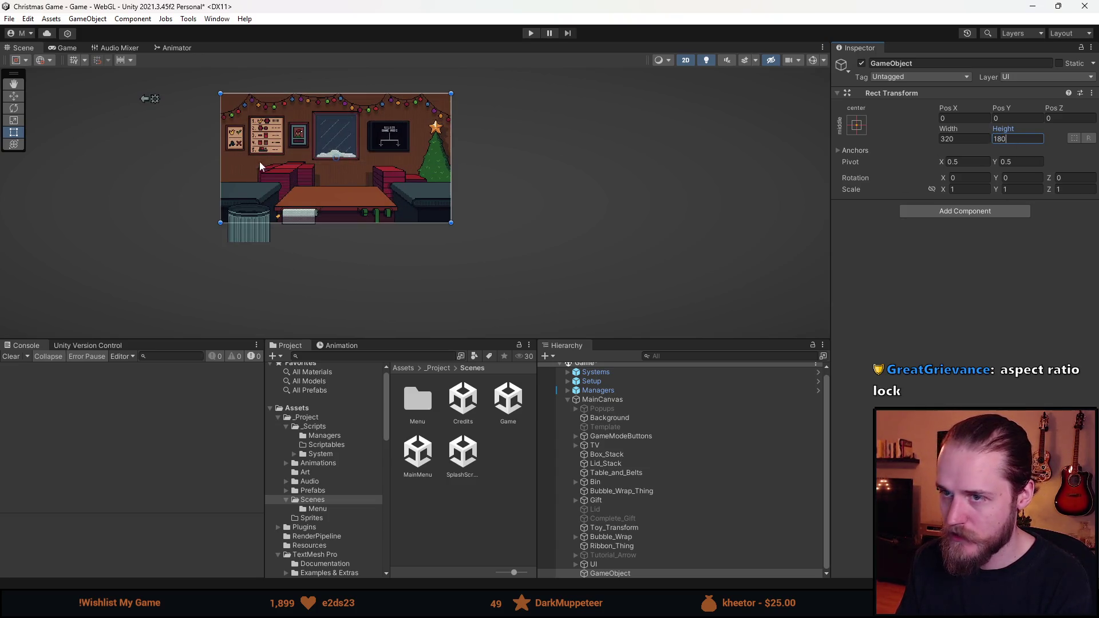
{"action": "scroll", "coordinate": [312, 169], "scroll_direction": "up", "scroll_amount": 3}
{"action": "scroll", "coordinate": [312, 169], "scroll_direction": "down", "scroll_amount": 1}
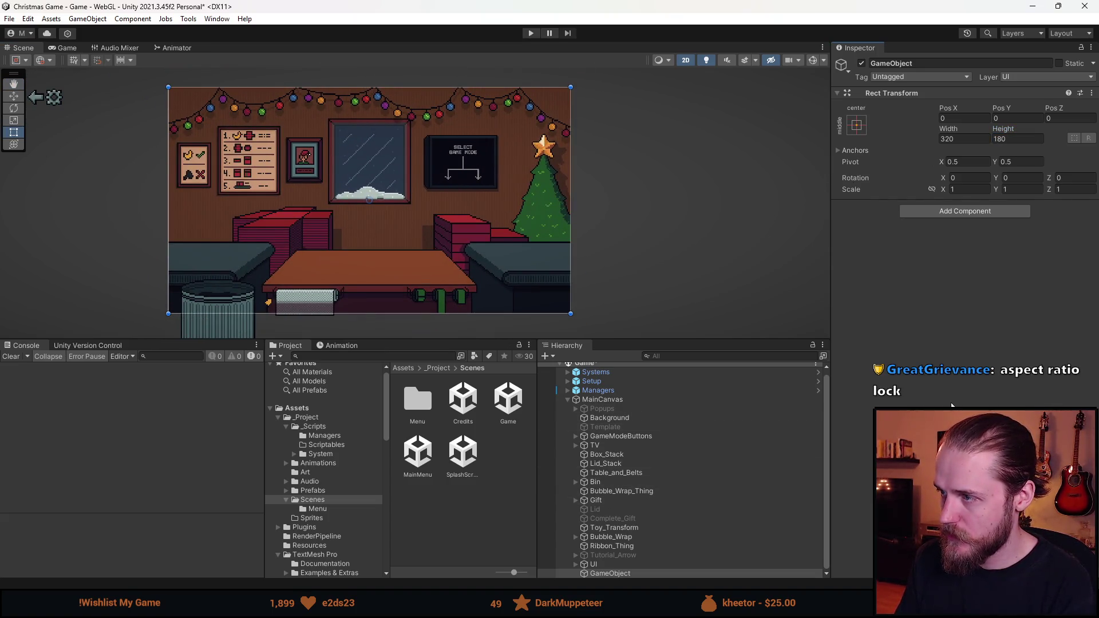
- Move the Popups through UI objects into the new GameObject
{"action": "left_click", "coordinate": [637, 410]}
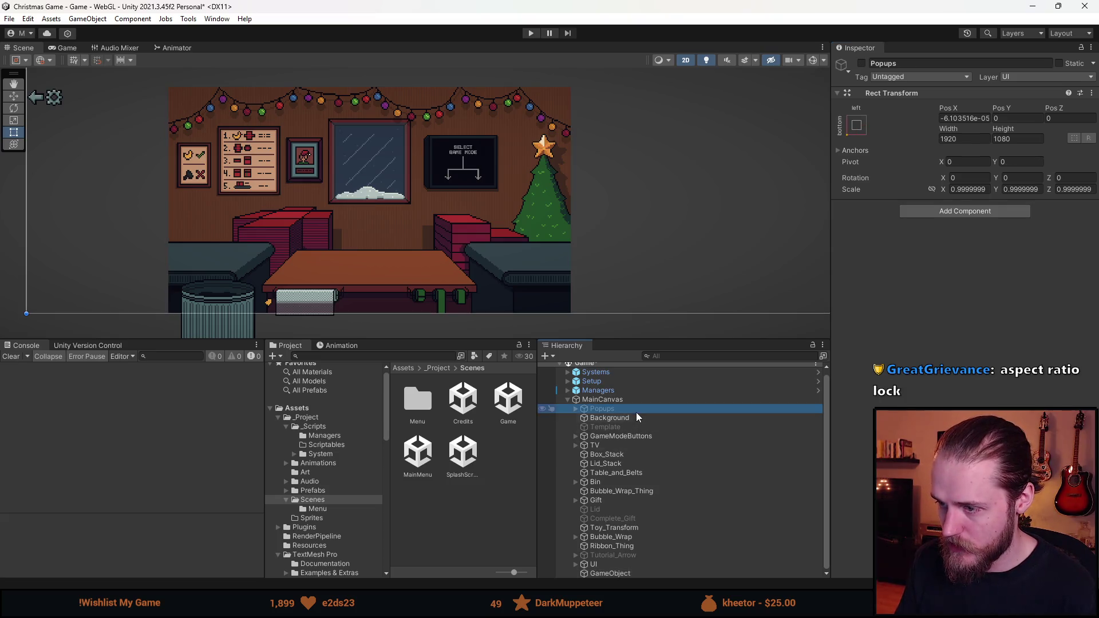
{"action": "left_click", "coordinate": [612, 564], "text": "shift"}
{"action": "left_click_drag", "start_coordinate": [604, 408], "coordinate": [612, 572]}
- Give the GameObject the stretch anchor preset and return to the Game view
{"action": "left_click", "coordinate": [604, 409]}
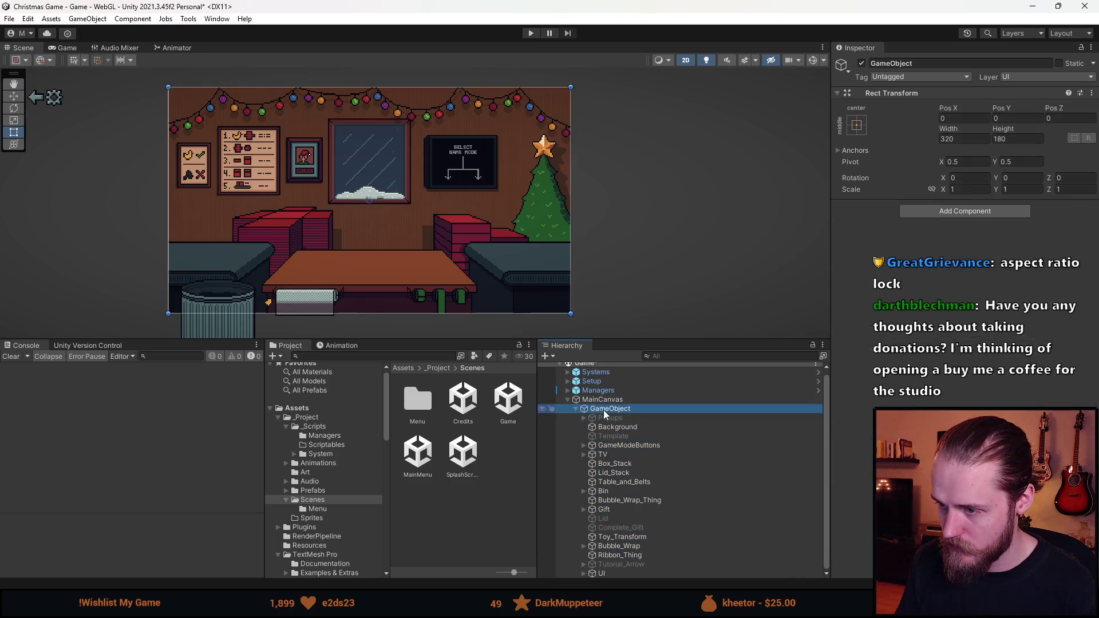
{"action": "left_click", "coordinate": [856, 127]}
{"action": "left_click", "coordinate": [977, 297]}
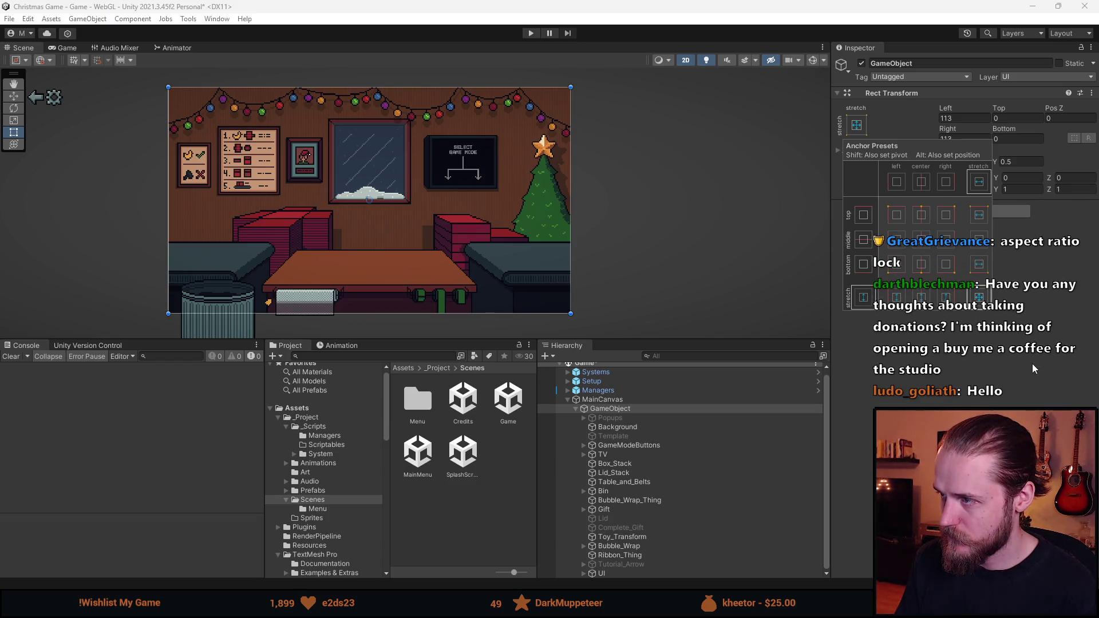
{"action": "left_click", "coordinate": [1033, 369]}
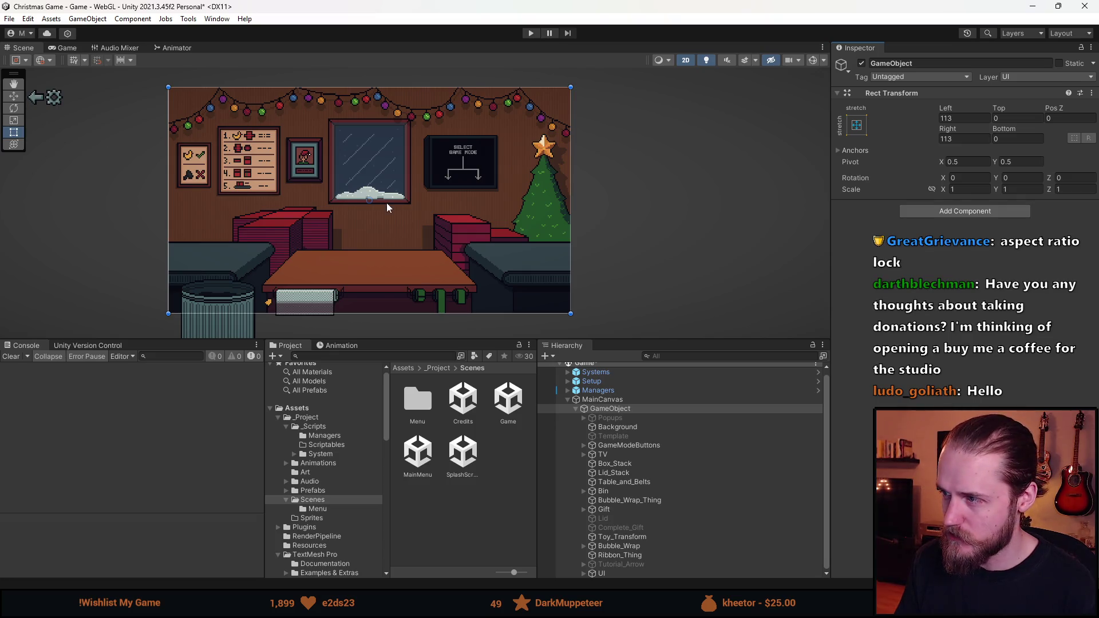
{"action": "left_click", "coordinate": [65, 48]}
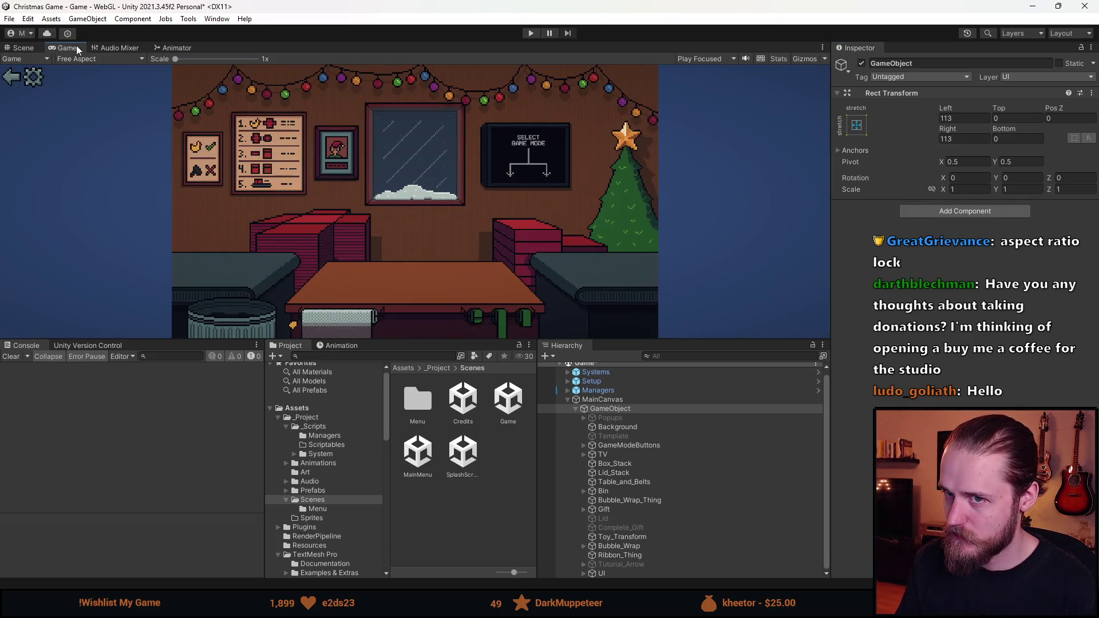
- Try the 16:9 preview, set the Right offset to 0, and revert to Free Aspect
{"action": "mouse_move", "coordinate": [449, 337]}
{"action": "left_mouse_down"}
{"action": "mouse_move", "coordinate": [438, 182]}
{"action": "mouse_move", "coordinate": [421, 439]}
{"action": "mouse_move", "coordinate": [410, 61]}
{"action": "mouse_move", "coordinate": [423, 450]}
{"action": "mouse_move", "coordinate": [407, 273]}
{"action": "mouse_move", "coordinate": [401, 400]}
{"action": "mouse_move", "coordinate": [401, 235]}
{"action": "left_mouse_up"}
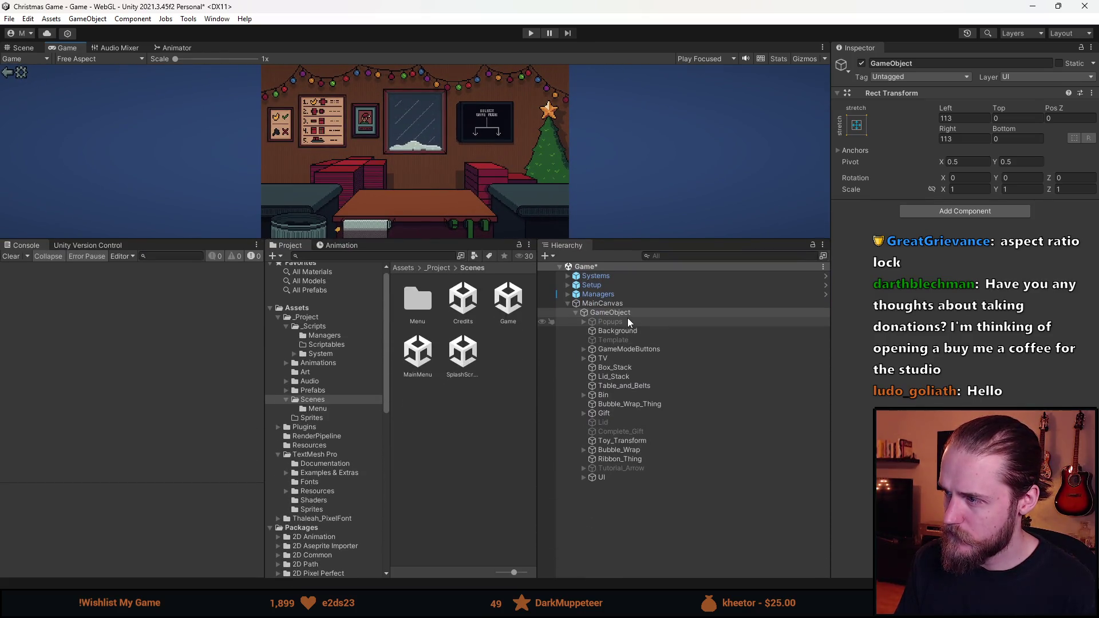
{"action": "mouse_move", "coordinate": [497, 240]}
{"action": "left_mouse_down"}
{"action": "mouse_move", "coordinate": [470, 124]}
{"action": "mouse_move", "coordinate": [475, 378]}
{"action": "left_mouse_up"}
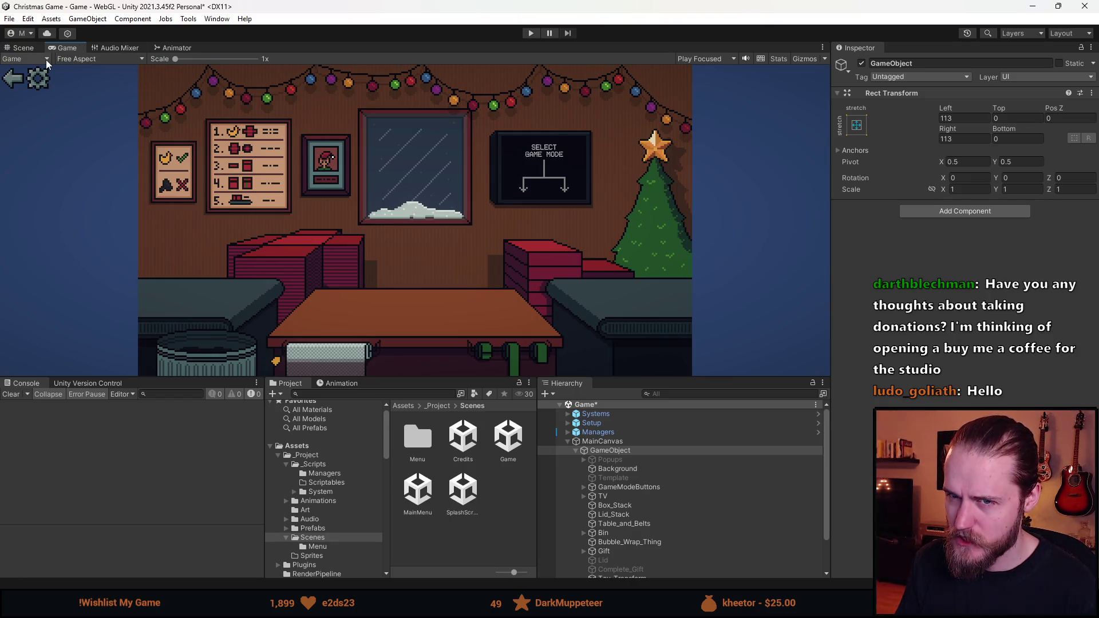
{"action": "left_click", "coordinate": [130, 60]}
{"action": "left_click", "coordinate": [97, 101]}
{"action": "left_click", "coordinate": [982, 142]}
{"action": "type", "text": "00"}
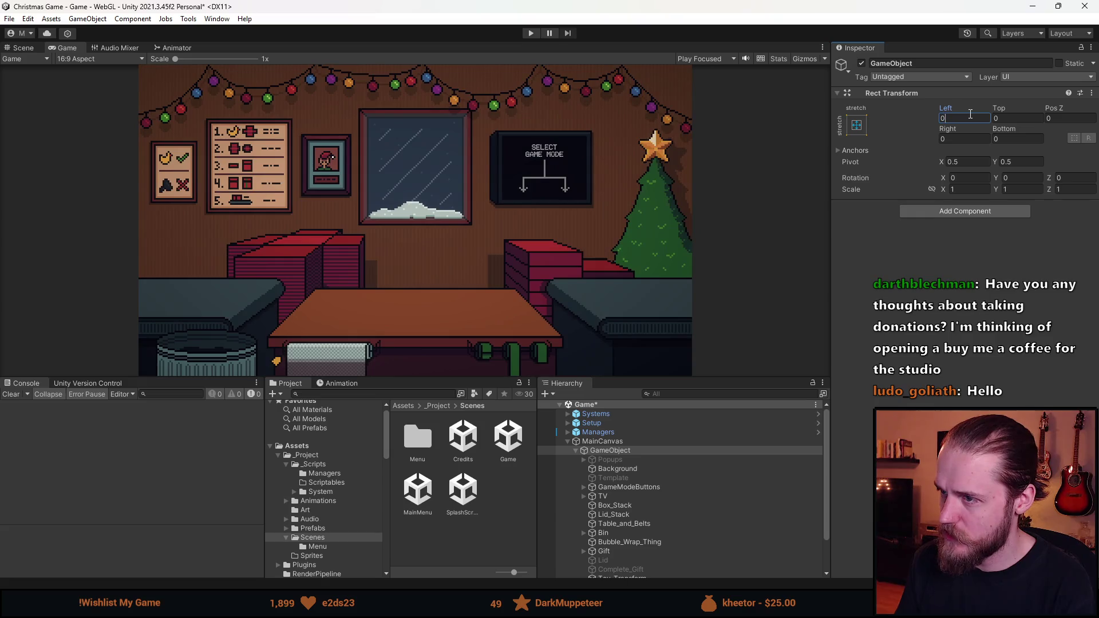
{"action": "left_click", "coordinate": [98, 59]}
{"action": "left_click", "coordinate": [104, 95]}
- Inspect the Background object and set the Game view aspect to 16:9
{"action": "mouse_move", "coordinate": [388, 376]}
{"action": "left_mouse_down"}
{"action": "mouse_move", "coordinate": [395, 96]}
{"action": "mouse_move", "coordinate": [402, 479]}
{"action": "mouse_move", "coordinate": [406, 124]}
{"action": "mouse_move", "coordinate": [390, 453]}
{"action": "mouse_move", "coordinate": [375, 400]}
{"action": "mouse_move", "coordinate": [369, 229]}
{"action": "mouse_move", "coordinate": [366, 370]}
{"action": "mouse_move", "coordinate": [368, 285]}
{"action": "left_mouse_up"}
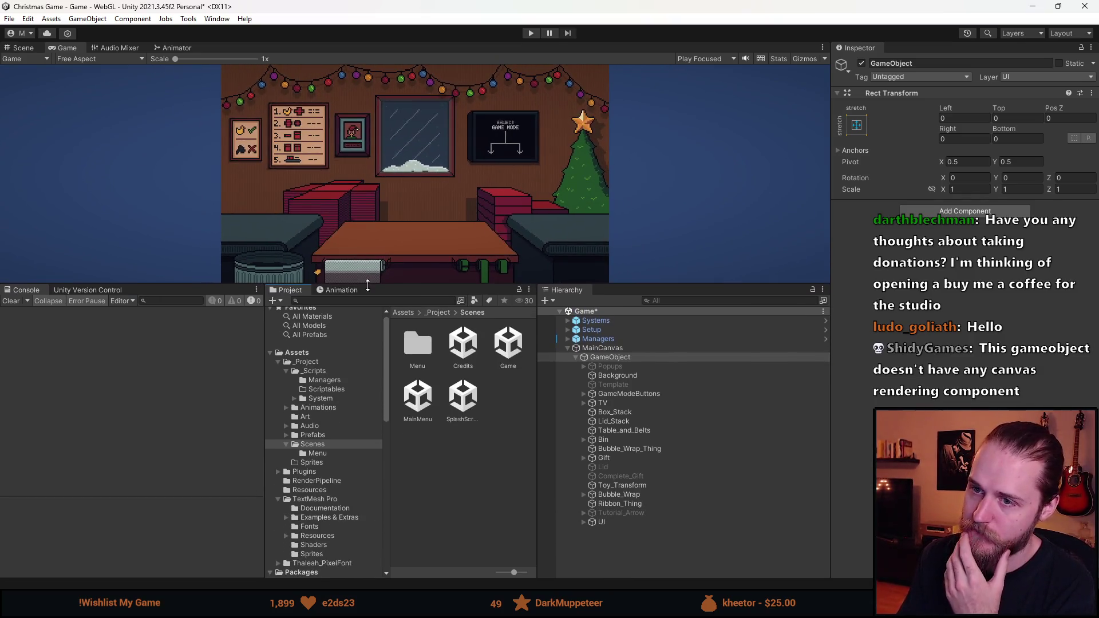
{"action": "left_click", "coordinate": [618, 374]}
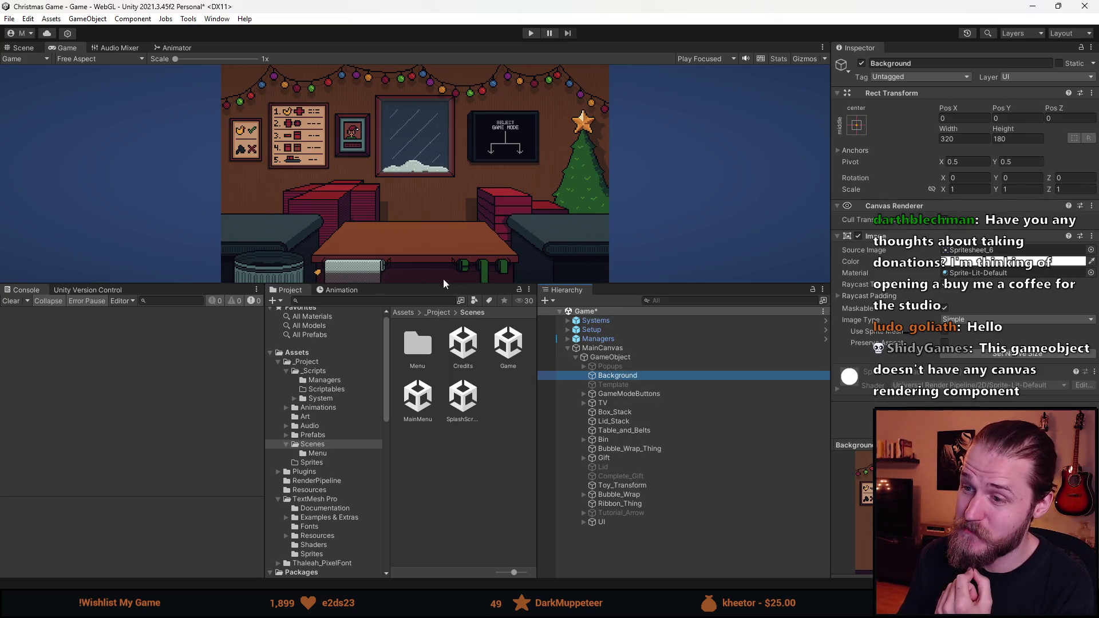
{"action": "mouse_move", "coordinate": [435, 283]}
{"action": "left_mouse_down"}
{"action": "mouse_move", "coordinate": [435, 294]}
{"action": "mouse_move", "coordinate": [425, 125]}
{"action": "mouse_move", "coordinate": [424, 377]}
{"action": "left_mouse_up"}
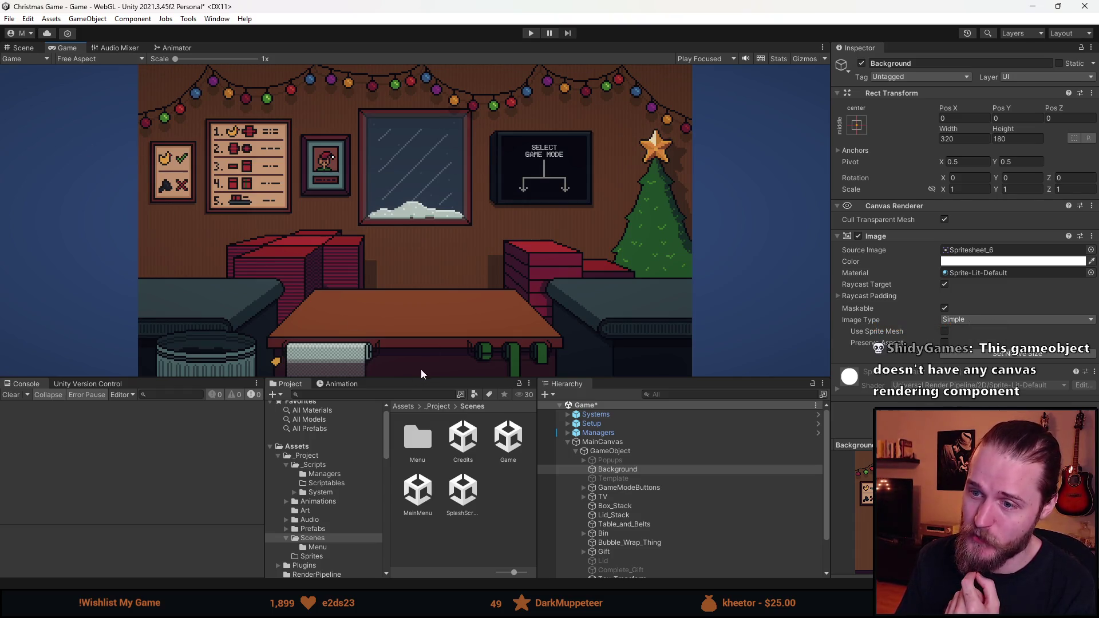
{"action": "mouse_move", "coordinate": [434, 378]}
{"action": "left_mouse_down"}
{"action": "mouse_move", "coordinate": [436, 228]}
{"action": "mouse_move", "coordinate": [442, 308]}
{"action": "left_mouse_up"}
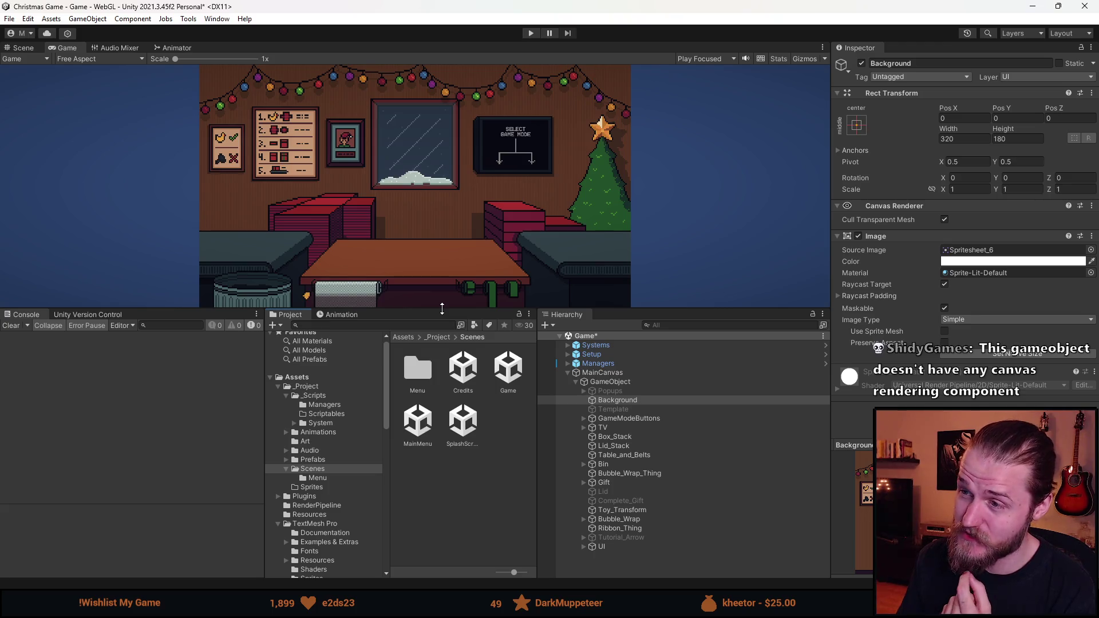
{"action": "mouse_move", "coordinate": [442, 308]}
{"action": "left_mouse_down"}
{"action": "mouse_move", "coordinate": [440, 199]}
{"action": "mouse_move", "coordinate": [436, 279]}
{"action": "left_mouse_up"}
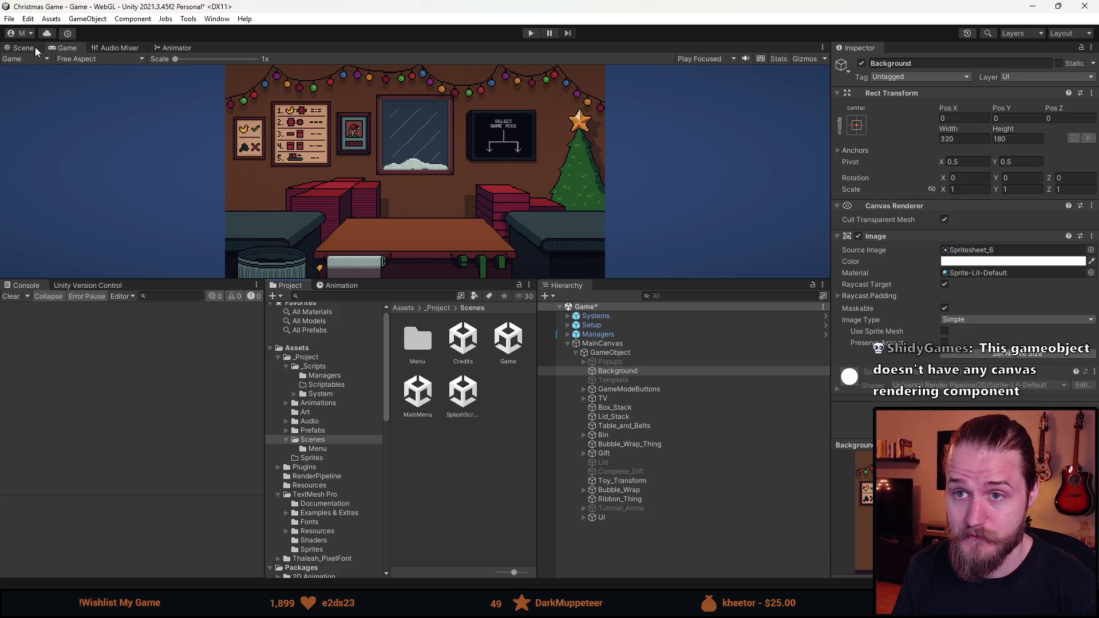
{"action": "left_click", "coordinate": [92, 59]}
{"action": "left_click", "coordinate": [100, 109]}
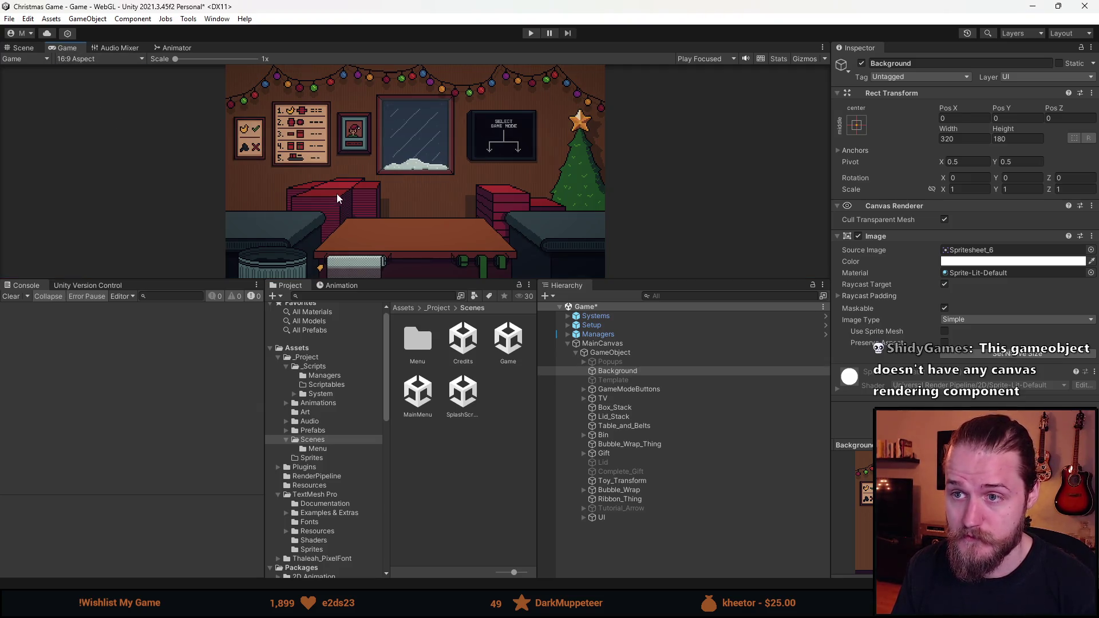
{"action": "key", "text": "ctrl+z"}
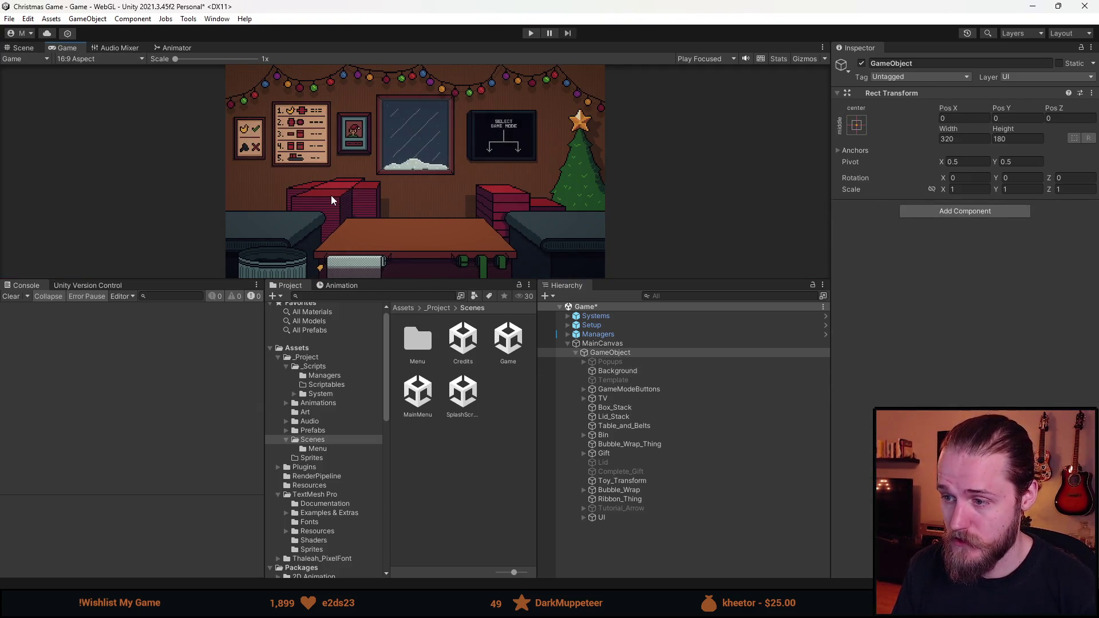
- Undo the grouping and delete the leftover empty GameObject, back in the Scene view
{"action": "key", "text": "ctrl+z"}
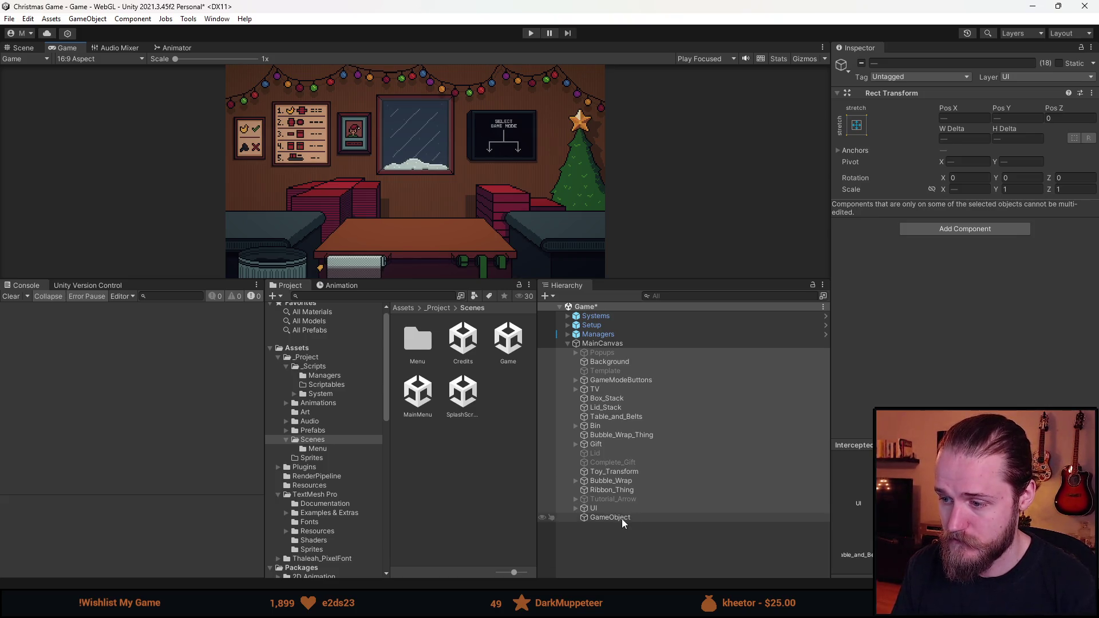
{"action": "left_click", "coordinate": [622, 518]}
{"action": "key", "text": "Delete"}
{"action": "mouse_move", "coordinate": [416, 280]}
{"action": "left_mouse_down"}
{"action": "mouse_move", "coordinate": [415, 369]}
{"action": "mouse_move", "coordinate": [415, 314]}
{"action": "left_mouse_up"}
{"action": "left_click", "coordinate": [23, 47]}
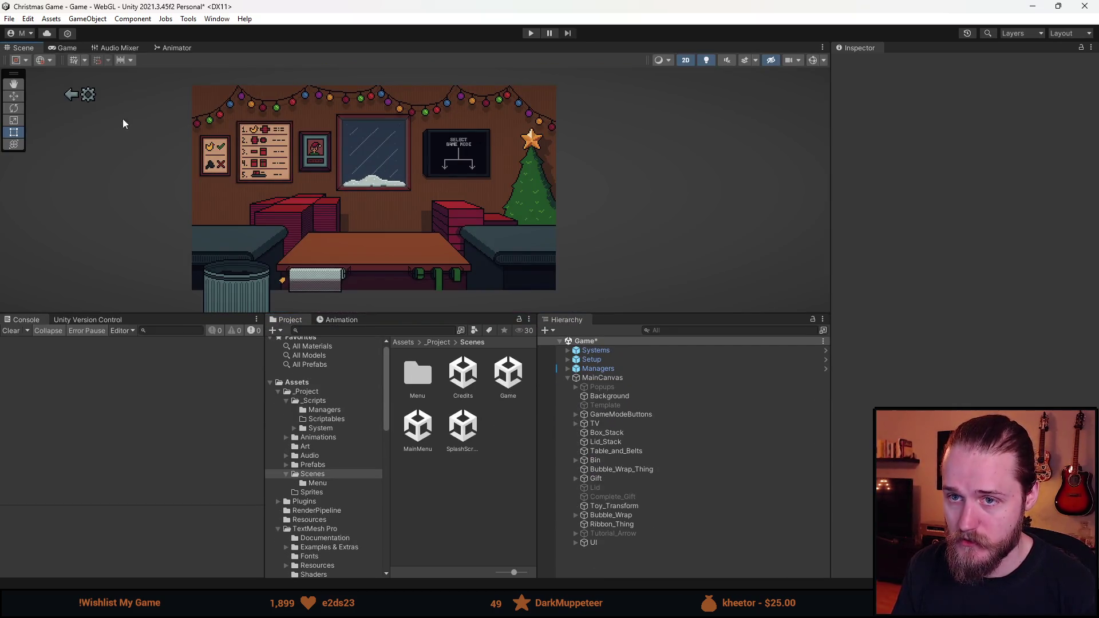
- Set the UI object's Left and Right offsets to 0, save the scene, and switch to Aseprite
{"action": "left_click", "coordinate": [623, 545]}
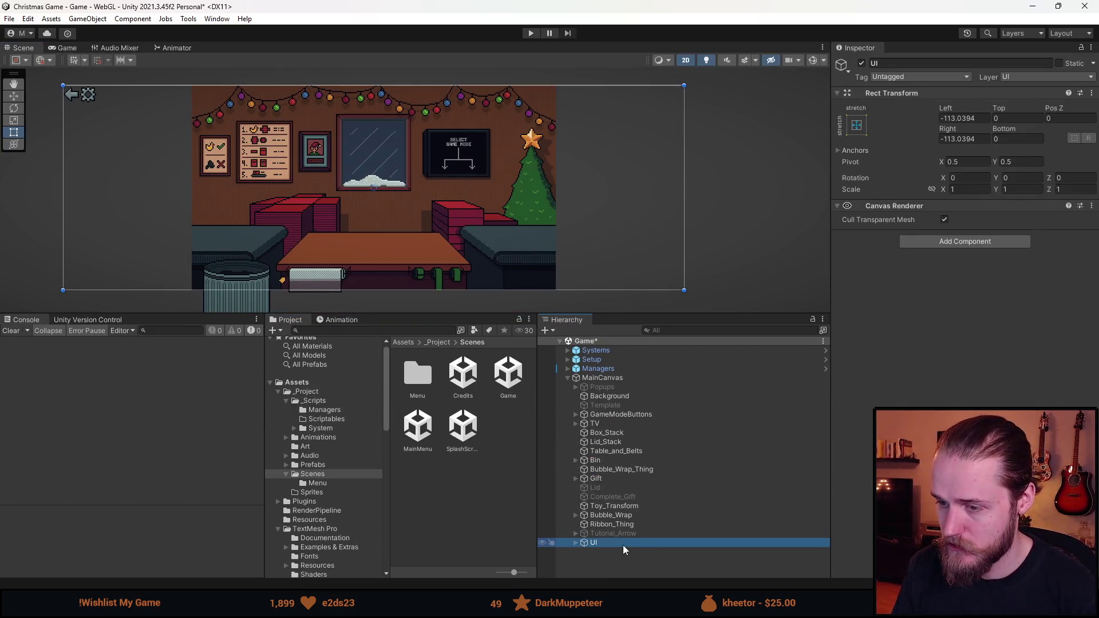
{"action": "left_click", "coordinate": [960, 119]}
{"action": "type", "text": "0"}
{"action": "left_click", "coordinate": [964, 139]}
{"action": "type", "text": "0"}
{"action": "left_click", "coordinate": [619, 176]}
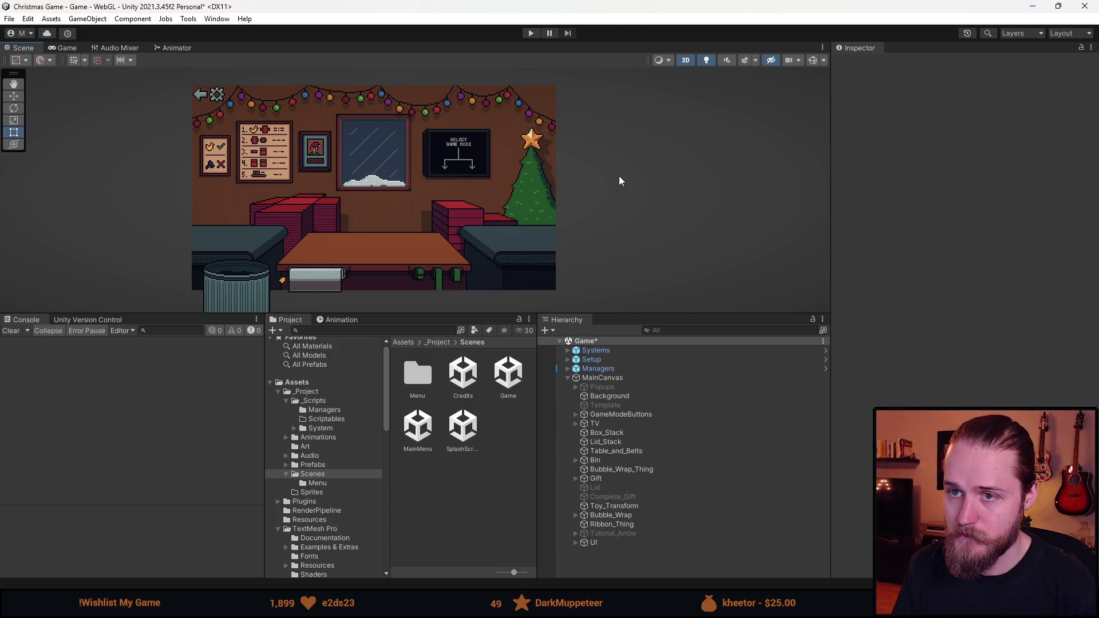
{"action": "key", "text": "ctrl+s"}
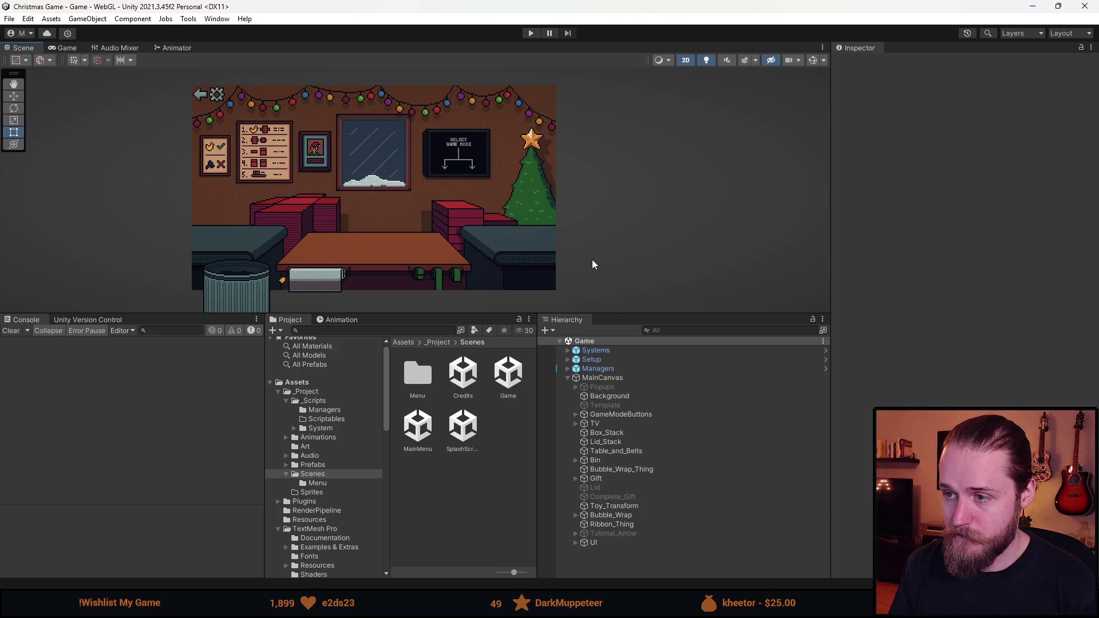
{"action": "key", "text": "alt+Tab"}
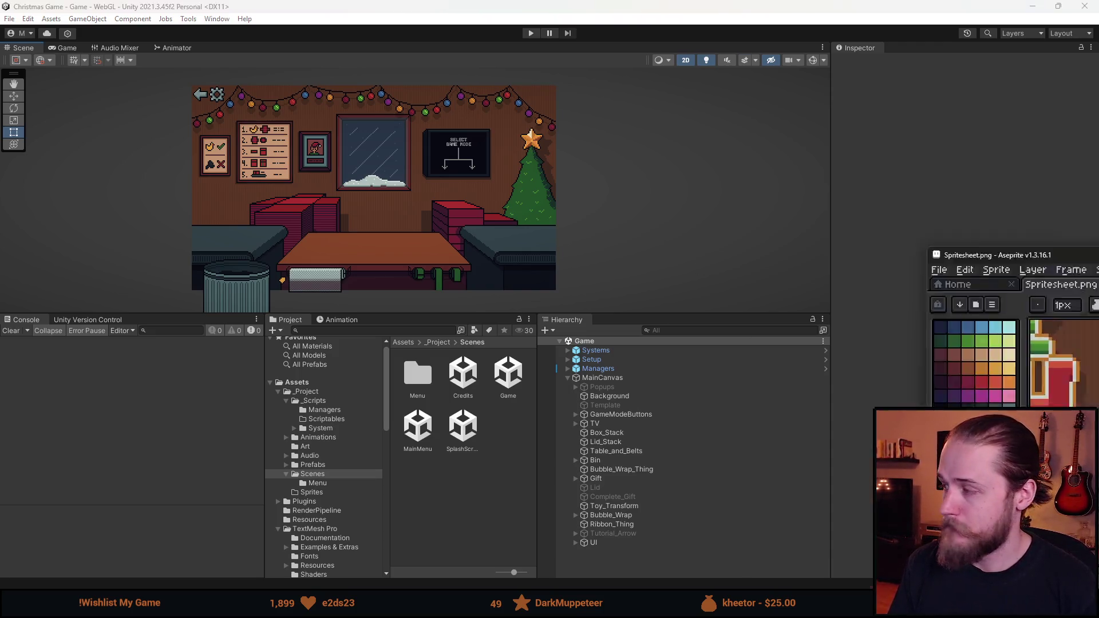
- Open Sprite Size, cancel it, and return to the Spritesheet.png document
{"action": "scroll", "coordinate": [396, 173], "scroll_direction": "down", "scroll_amount": 3}
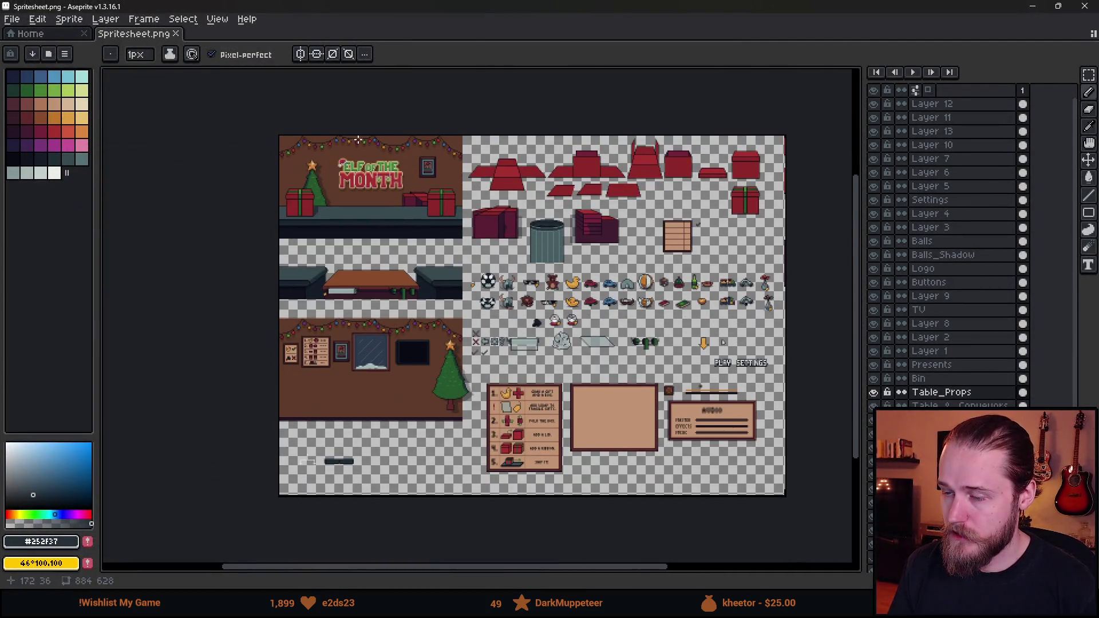
{"action": "left_click", "coordinate": [68, 19]}
{"action": "left_click", "coordinate": [91, 79]}
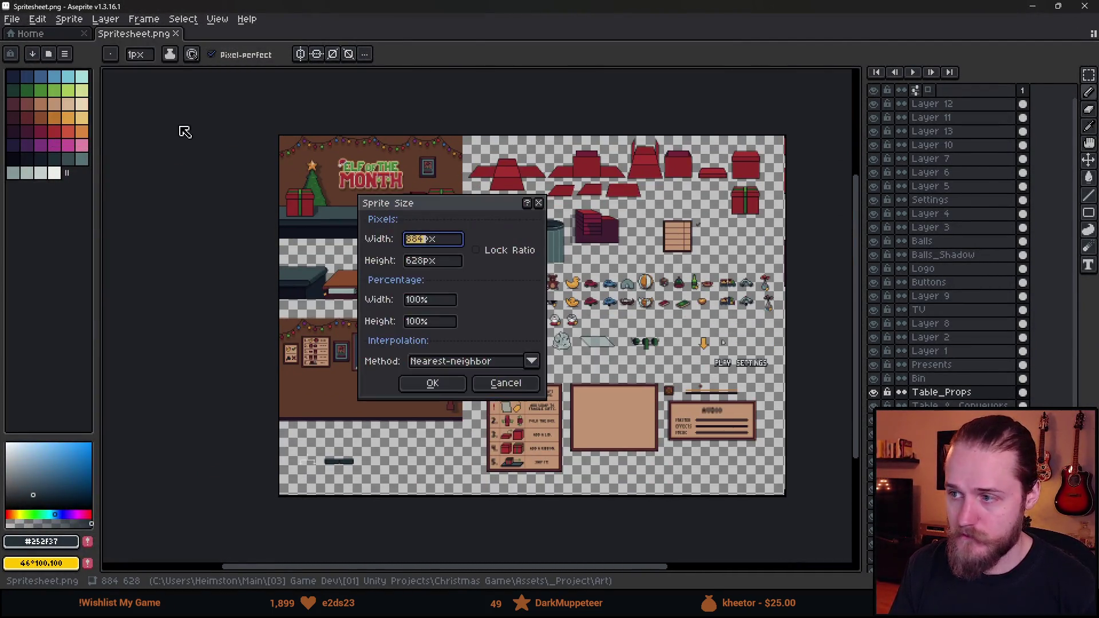
{"action": "left_click", "coordinate": [524, 384]}
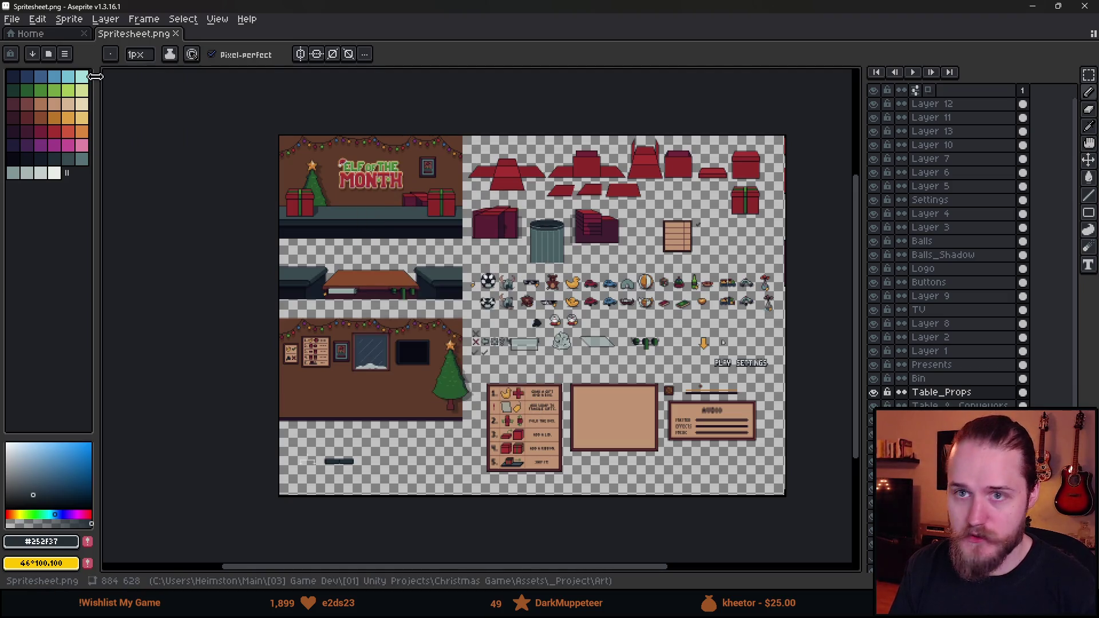
{"action": "left_click", "coordinate": [69, 33]}
{"action": "left_click", "coordinate": [114, 35]}
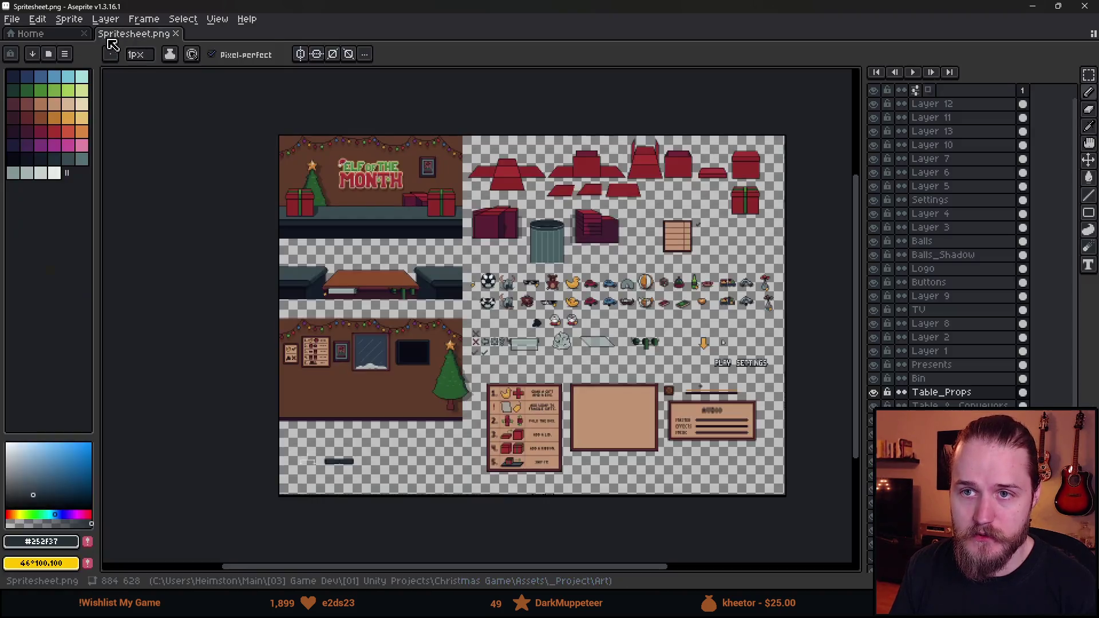
- Extend the canvas to the right from 884 to 1334 px with Canvas Size
{"action": "left_click", "coordinate": [71, 19]}
{"action": "left_click", "coordinate": [117, 93]}
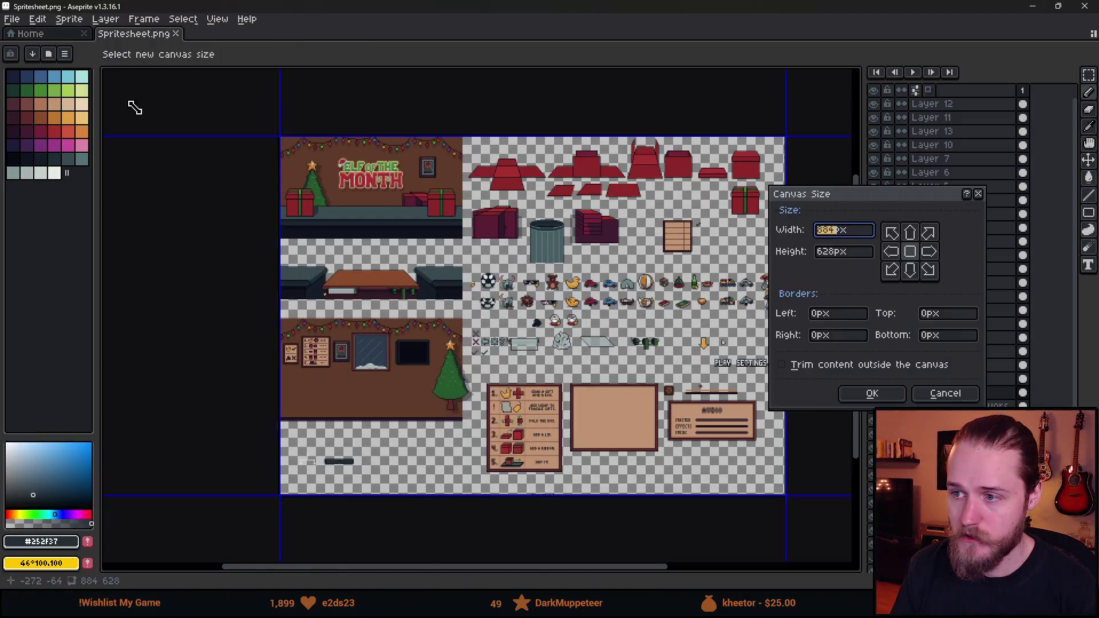
{"action": "scroll", "coordinate": [343, 257], "scroll_direction": "down", "scroll_amount": 2}
{"action": "mouse_move", "coordinate": [442, 298]}
{"action": "left_mouse_down"}
{"action": "mouse_move", "coordinate": [594, 302]}
{"action": "mouse_move", "coordinate": [549, 314]}
{"action": "left_mouse_up"}
{"action": "left_click", "coordinate": [890, 395]}
{"action": "scroll", "coordinate": [335, 298], "scroll_direction": "up", "scroll_amount": 2}
{"action": "scroll", "coordinate": [335, 298], "scroll_direction": "up", "scroll_amount": 3}
{"action": "scroll", "coordinate": [283, 262], "scroll_direction": "down", "scroll_amount": 5}
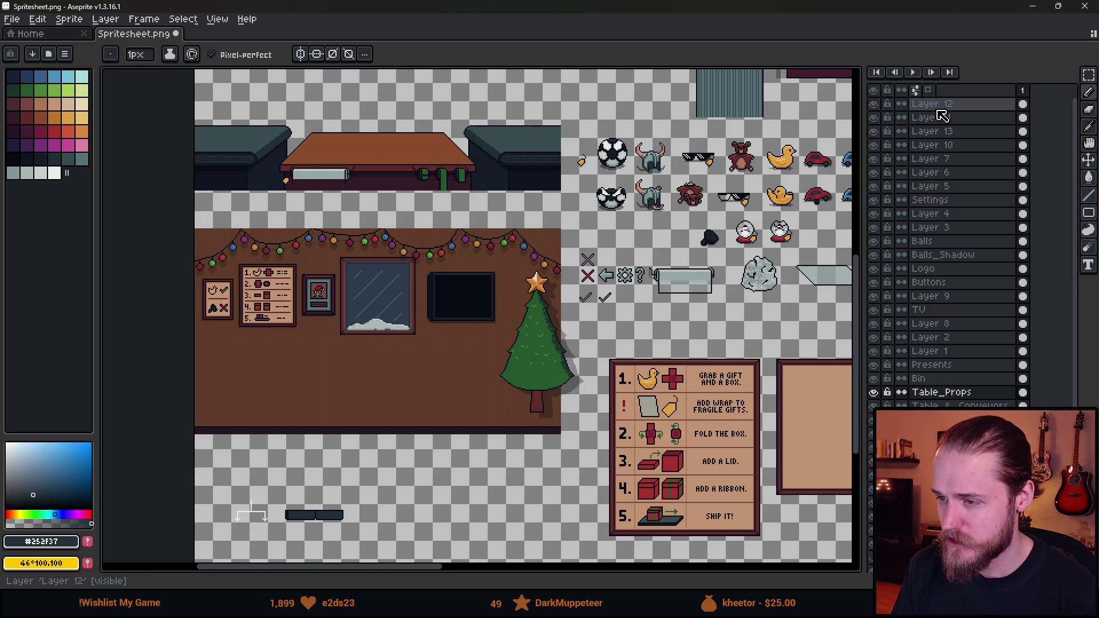
- Add new Layer 14 above Layer 12 and switch to the Rectangular Marquee
{"action": "left_click_drag", "start_coordinate": [942, 116], "coordinate": [943, 117]}
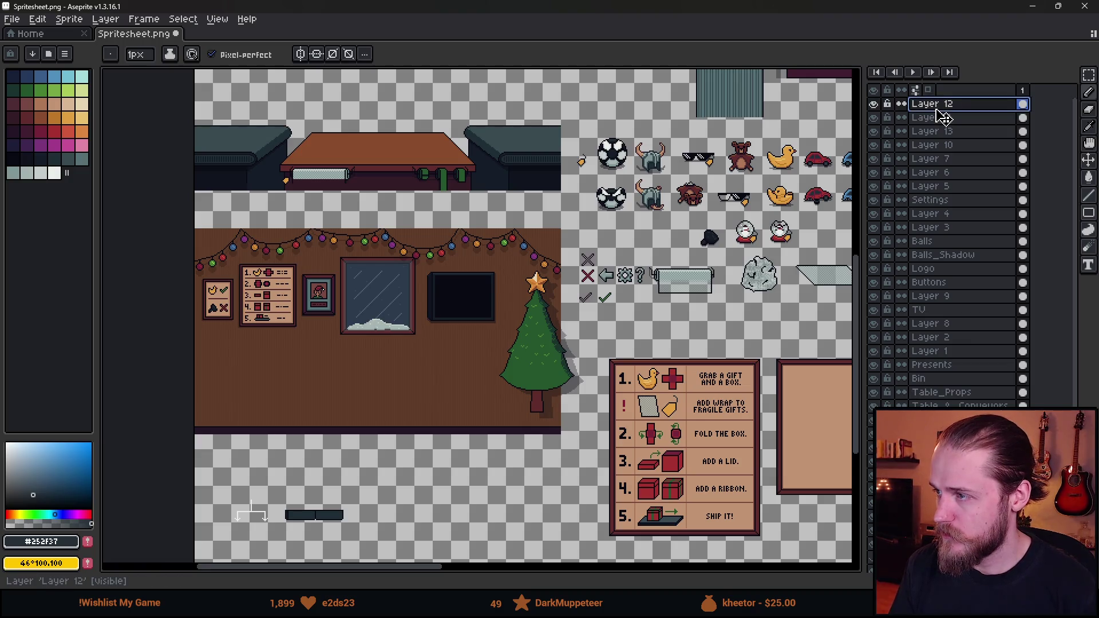
{"action": "key", "text": "shift+n"}
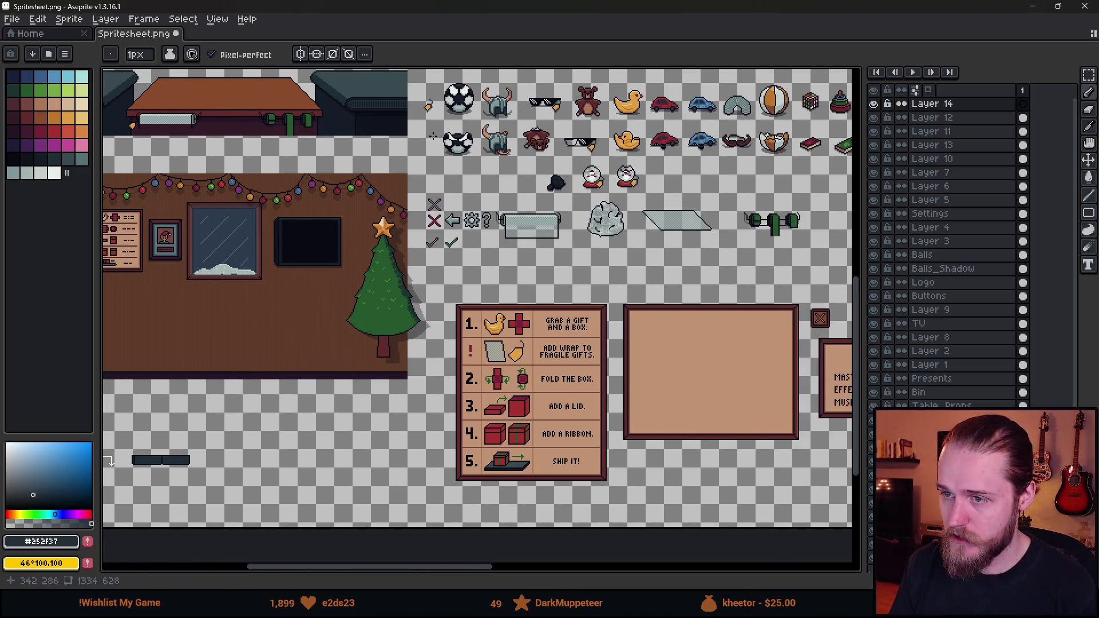
{"action": "scroll", "coordinate": [389, 213], "scroll_direction": "up", "scroll_amount": 2}
{"action": "key", "text": "m"}
{"action": "scroll", "coordinate": [515, 497], "scroll_direction": "down", "scroll_amount": 5}
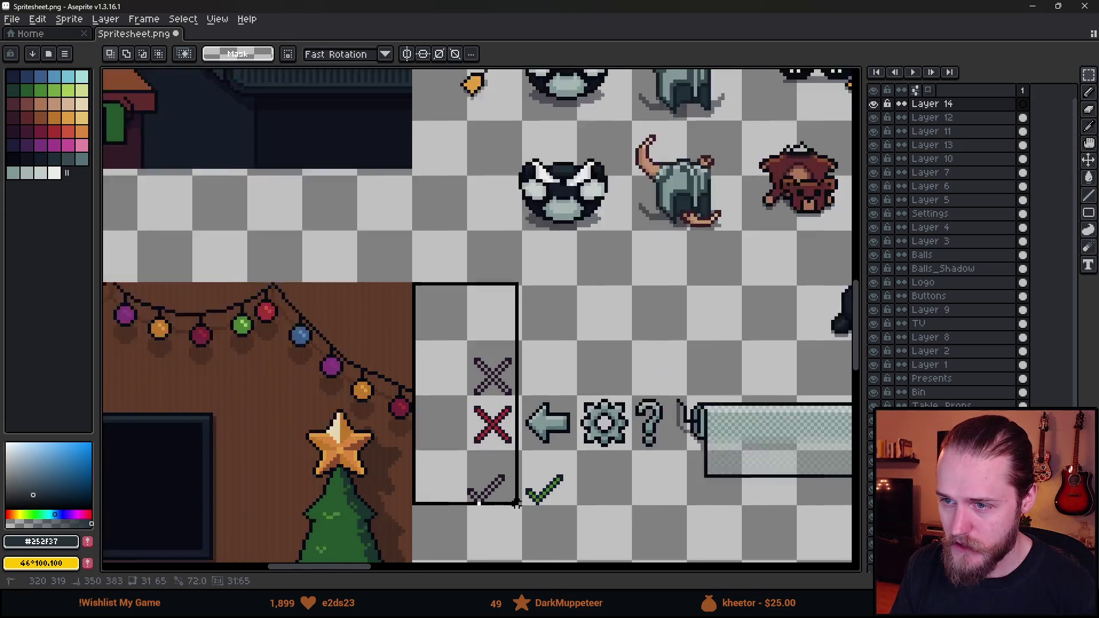
{"action": "scroll", "coordinate": [515, 498], "scroll_direction": "up", "scroll_amount": 3}
- Drag out an exact 360×180 rectangular selection beside the icons area
{"action": "left_click_drag", "start_coordinate": [189, 114], "coordinate": [608, 319]}
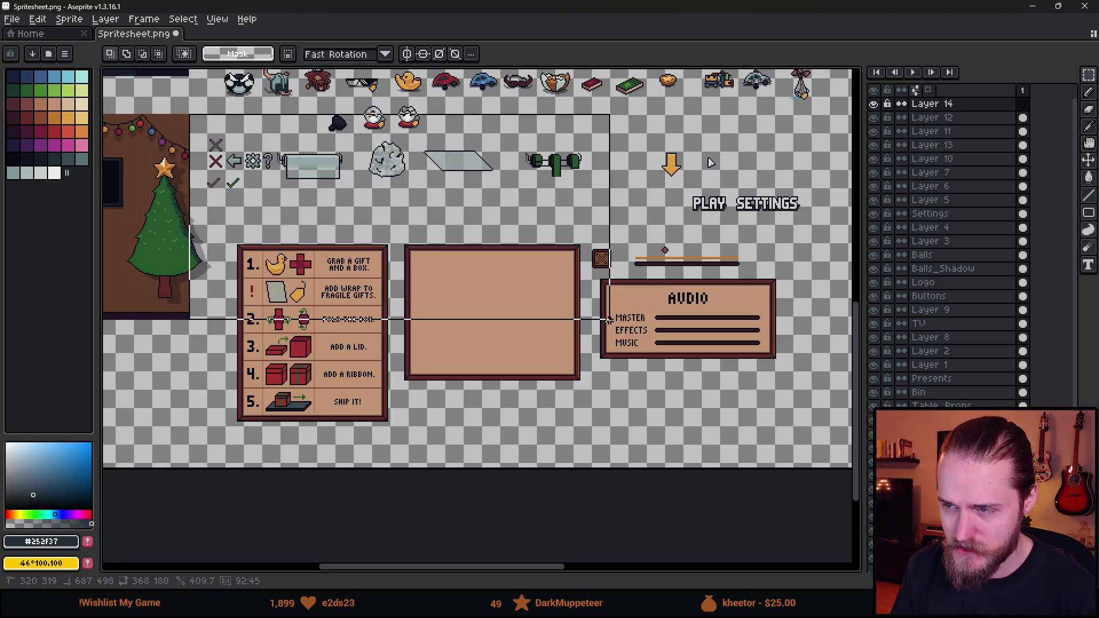
{"action": "left_click_drag", "start_coordinate": [609, 319], "coordinate": [598, 318]}
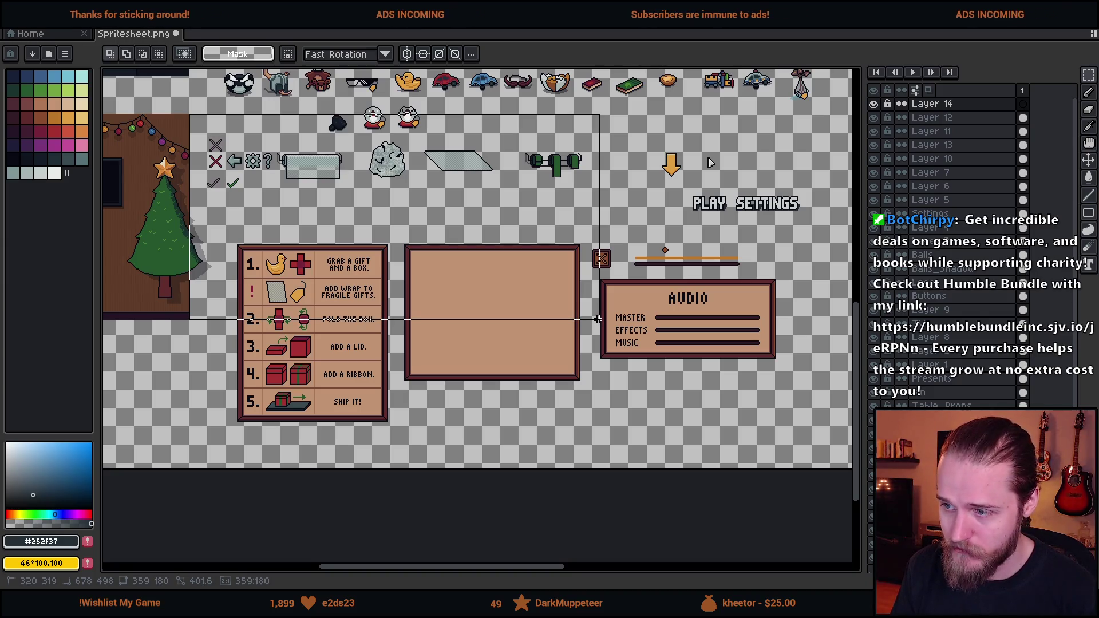
{"action": "left_click_drag", "start_coordinate": [598, 318], "coordinate": [601, 319]}
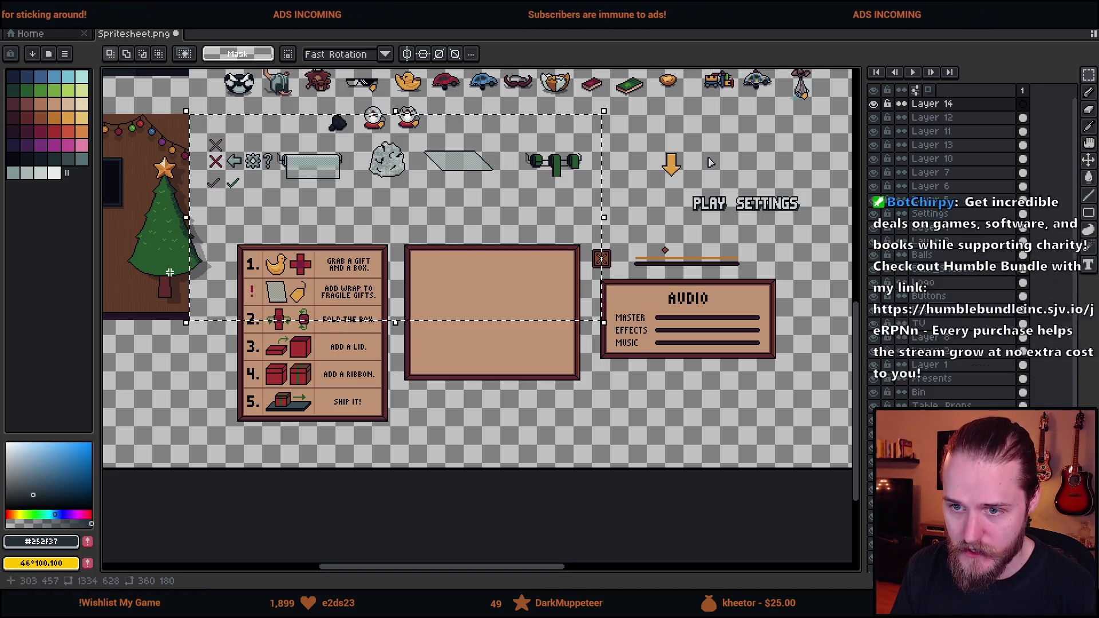
{"action": "scroll", "coordinate": [309, 353], "scroll_direction": "up", "scroll_amount": 5}
{"action": "scroll", "coordinate": [309, 353], "scroll_direction": "down", "scroll_amount": 5}
{"action": "scroll", "coordinate": [380, 275], "scroll_direction": "up", "scroll_amount": 4}
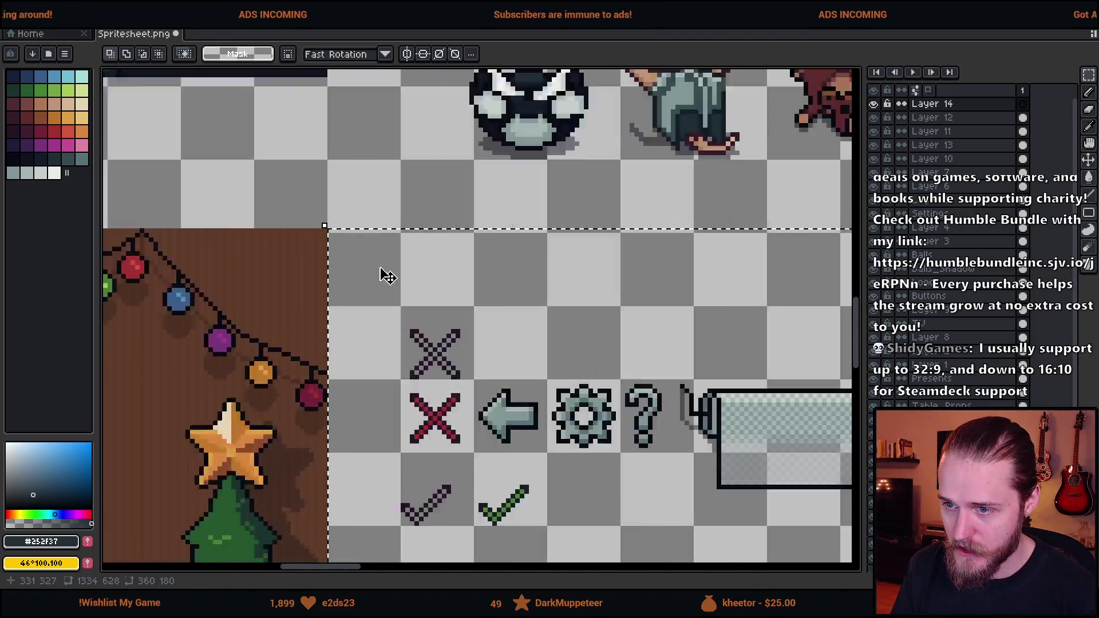
{"action": "scroll", "coordinate": [429, 315], "scroll_direction": "down", "scroll_amount": 1}
{"action": "scroll", "coordinate": [479, 351], "scroll_direction": "down", "scroll_amount": 2}
{"action": "scroll", "coordinate": [817, 281], "scroll_direction": "down", "scroll_amount": 2}
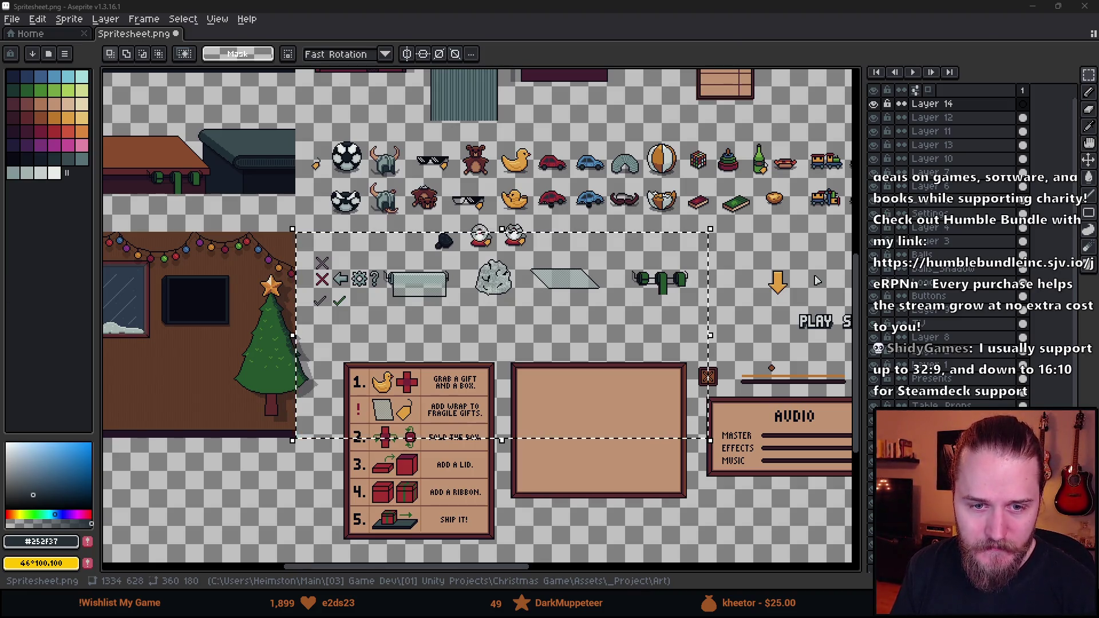
- Pan around the widened spritesheet to view the other sprites
{"action": "left_click_drag", "start_coordinate": [201, 370], "coordinate": [297, 355]}
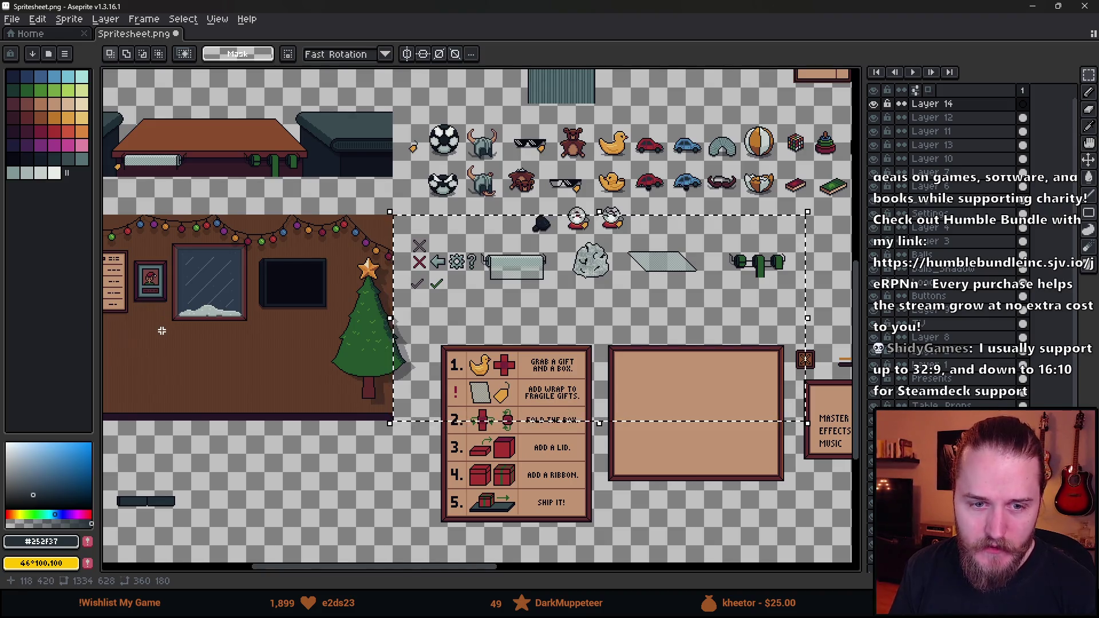
{"action": "scroll", "coordinate": [194, 336], "scroll_direction": "up", "scroll_amount": 2}
{"action": "scroll", "coordinate": [364, 331], "scroll_direction": "down", "scroll_amount": 2}
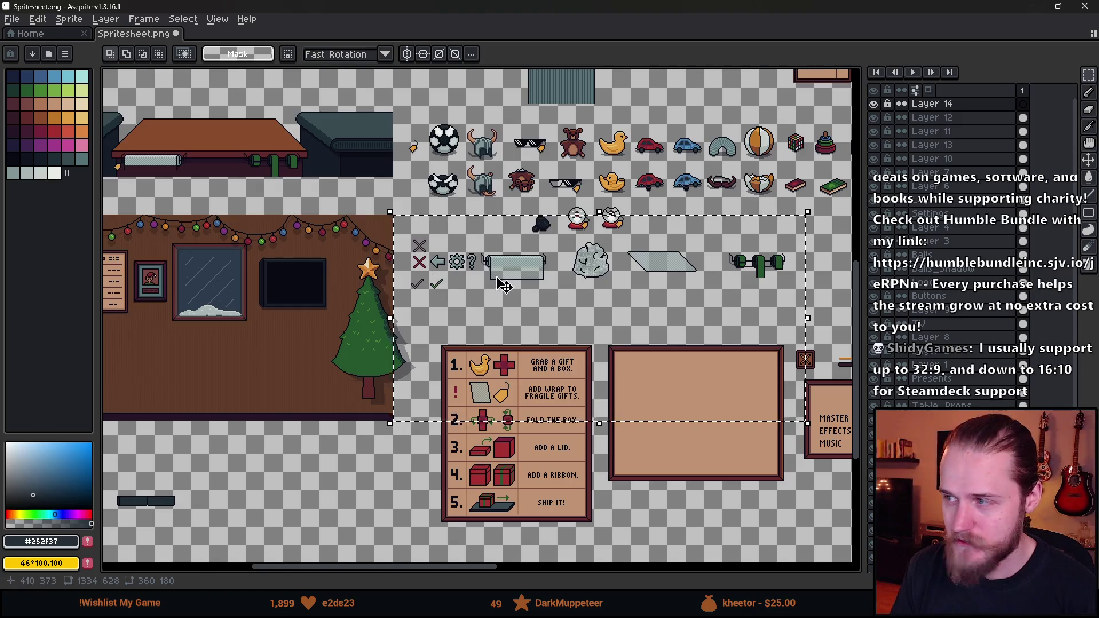
{"action": "scroll", "coordinate": [507, 279], "scroll_direction": "up", "scroll_amount": 2}
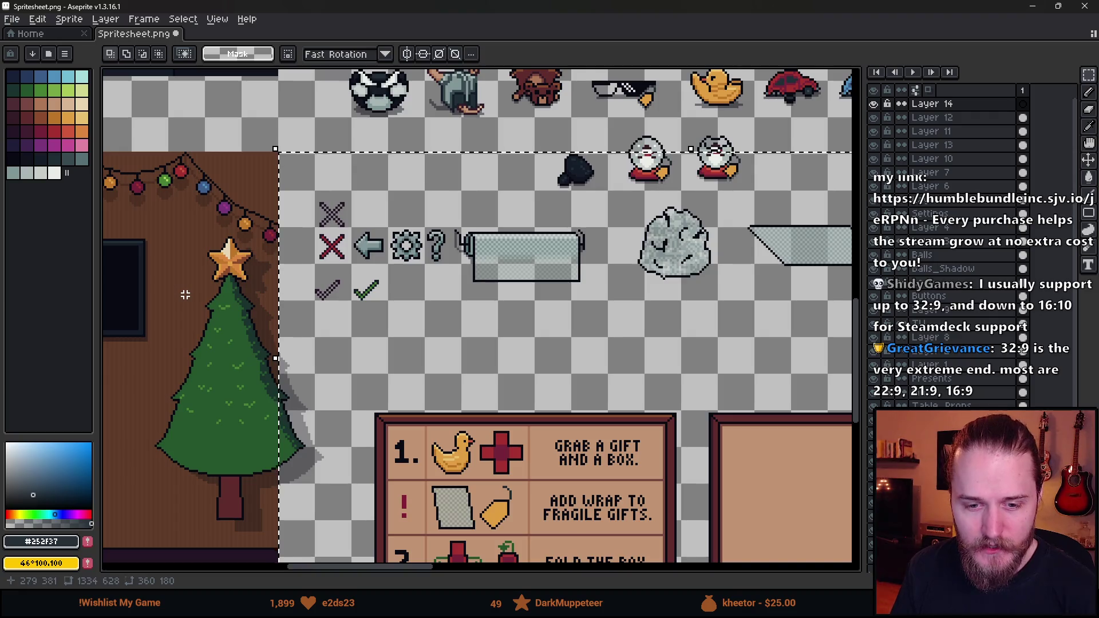
{"action": "scroll", "coordinate": [185, 294], "scroll_direction": "down", "scroll_amount": 2}
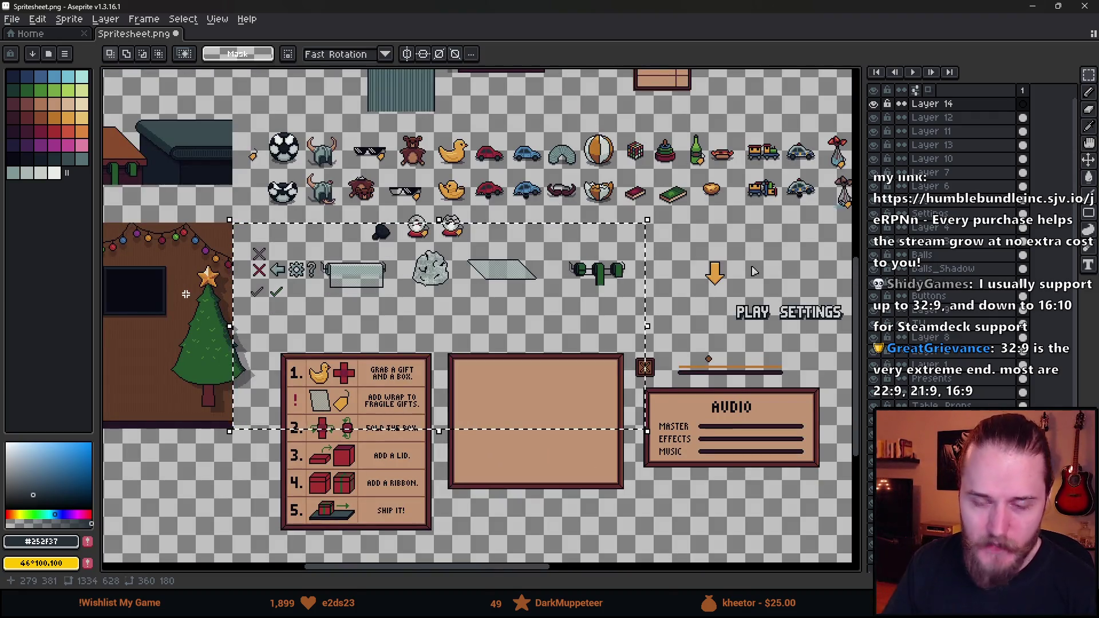
{"action": "left_click_drag", "start_coordinate": [268, 315], "coordinate": [355, 297]}
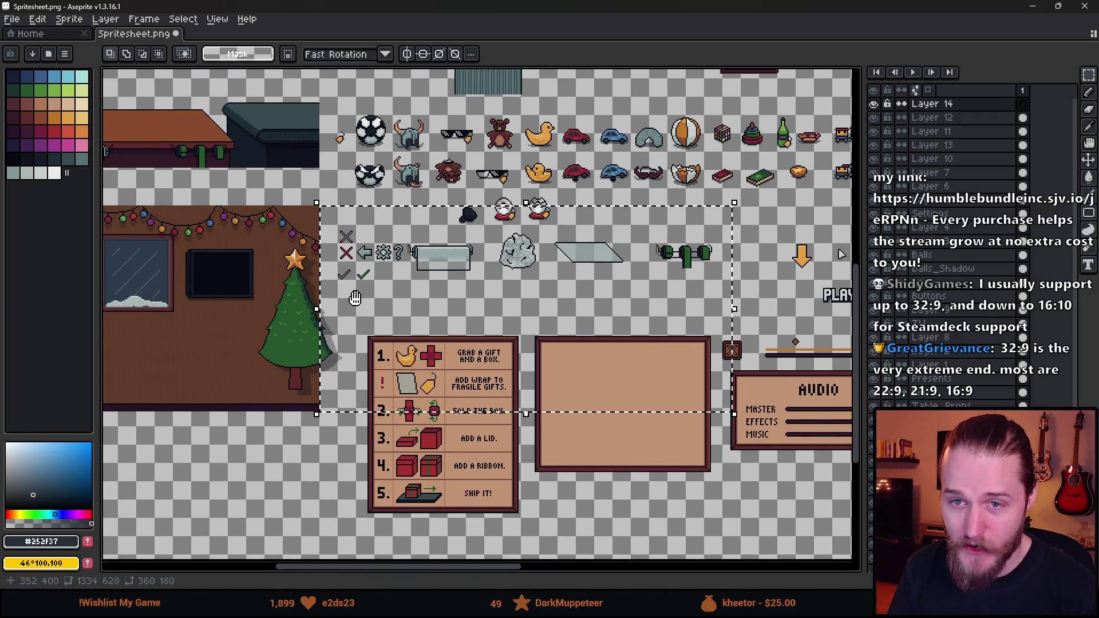
- With the Pencil active, sample dark #090a14 from the tree outline as the drawing colour
{"action": "left_click", "coordinate": [41, 121]}
{"action": "key", "text": "b"}
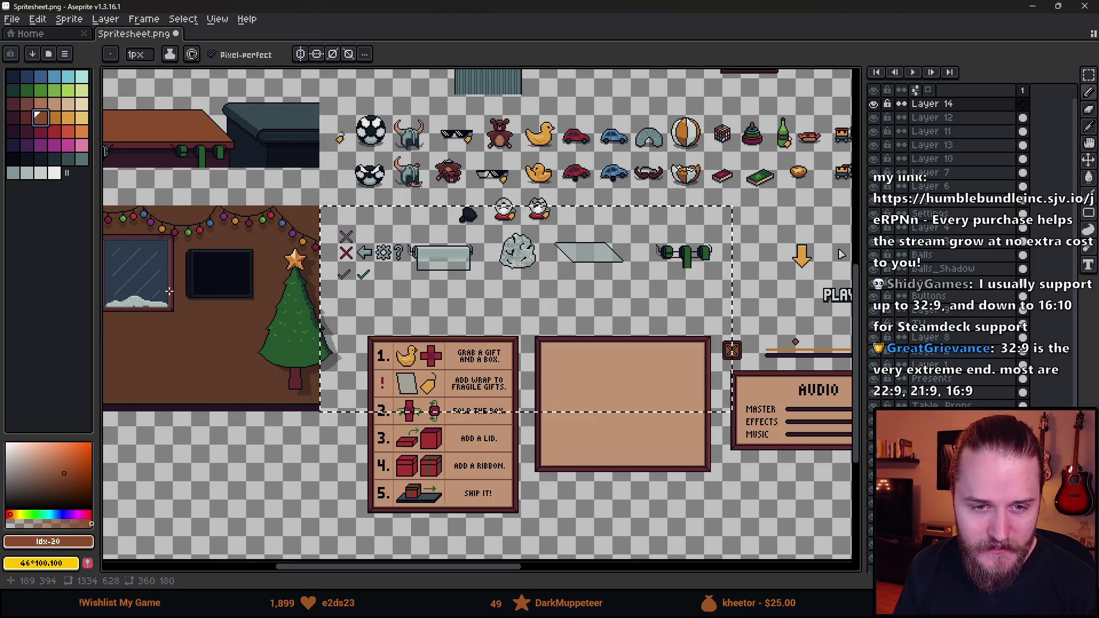
{"action": "key", "text": "b"}
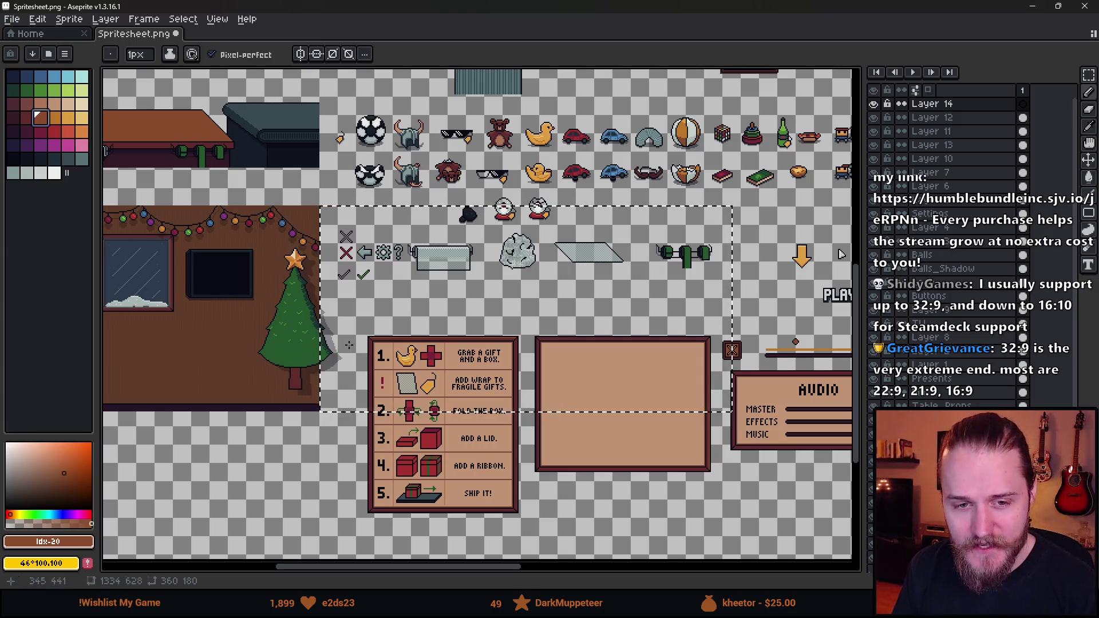
{"action": "scroll", "coordinate": [256, 298], "scroll_direction": "down", "scroll_amount": 2}
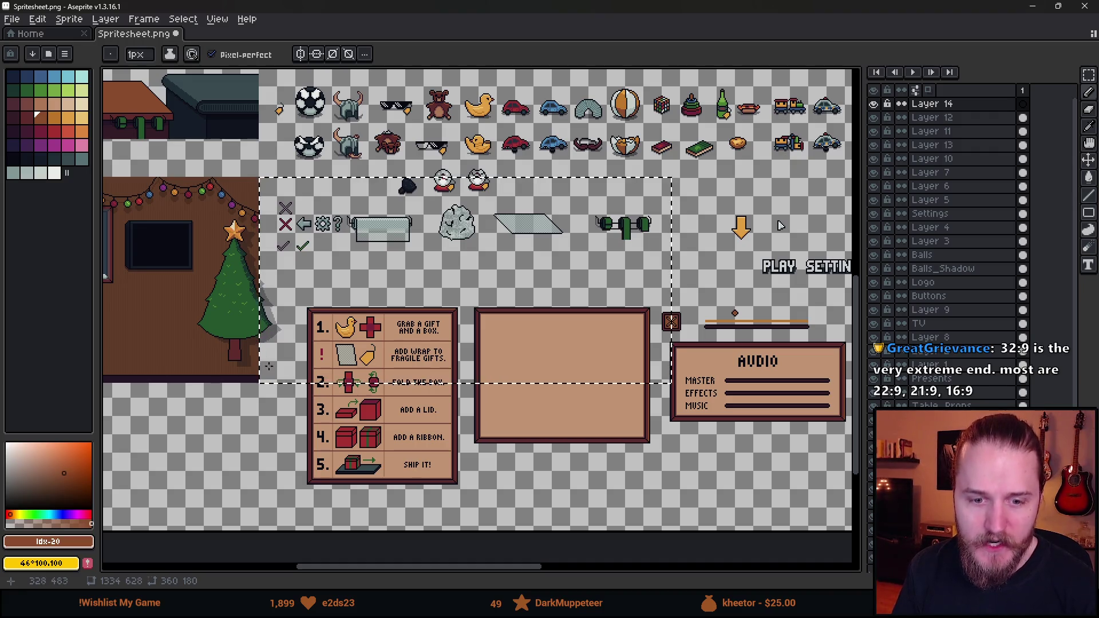
{"action": "left_click_drag", "start_coordinate": [780, 226], "coordinate": [809, 220]}
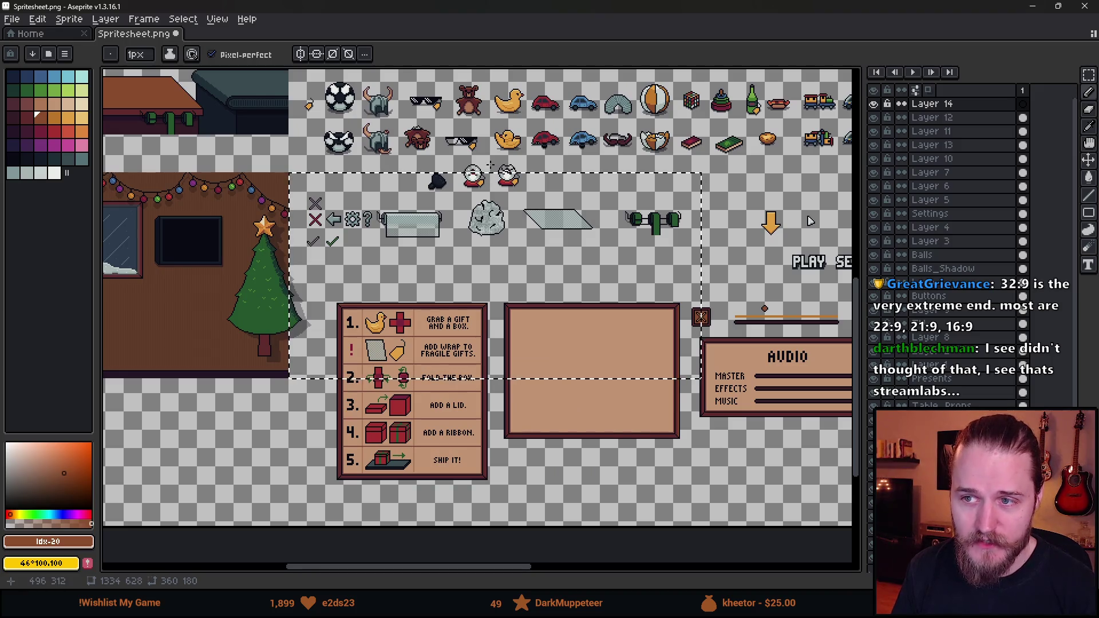
{"action": "left_click_drag", "start_coordinate": [513, 269], "coordinate": [445, 278]}
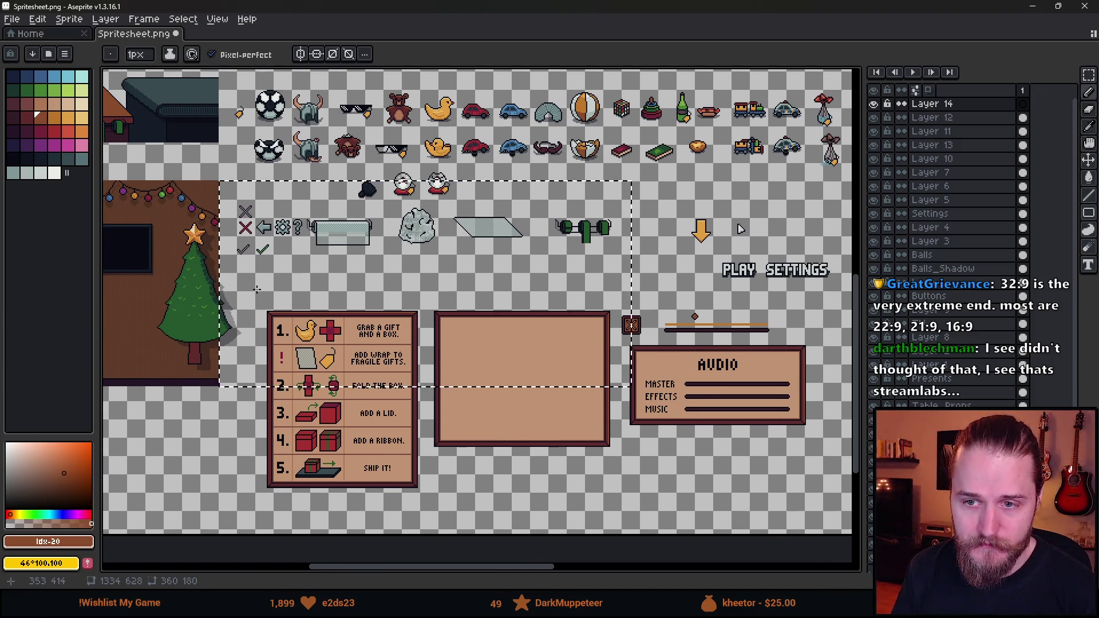
{"action": "left_click_drag", "start_coordinate": [257, 289], "coordinate": [304, 287]}
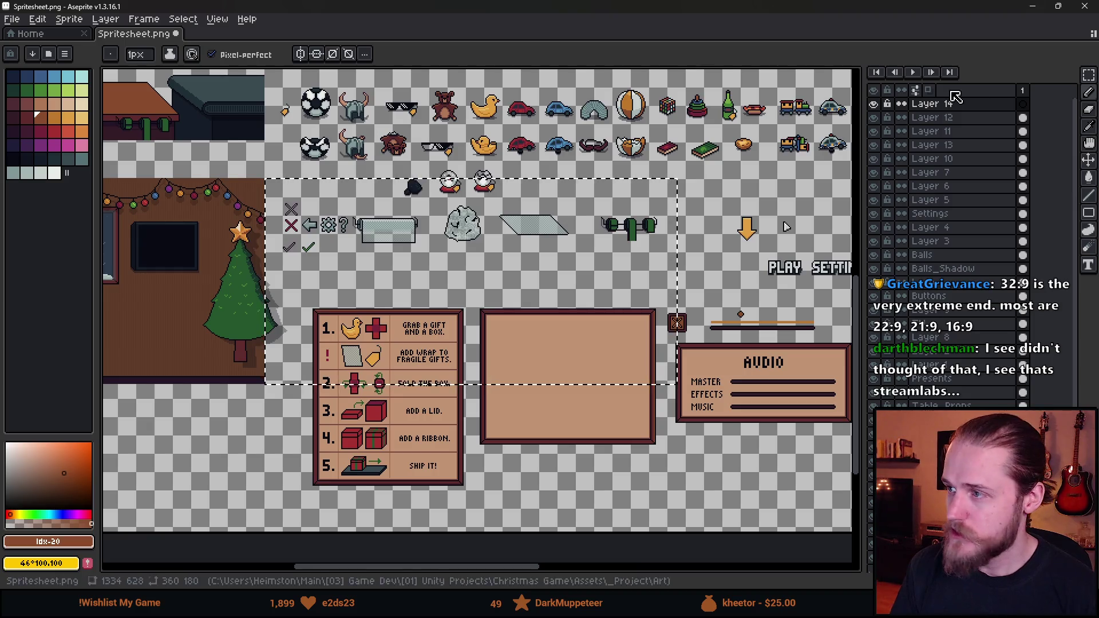
{"action": "scroll", "coordinate": [316, 212], "scroll_direction": "up", "scroll_amount": 4}
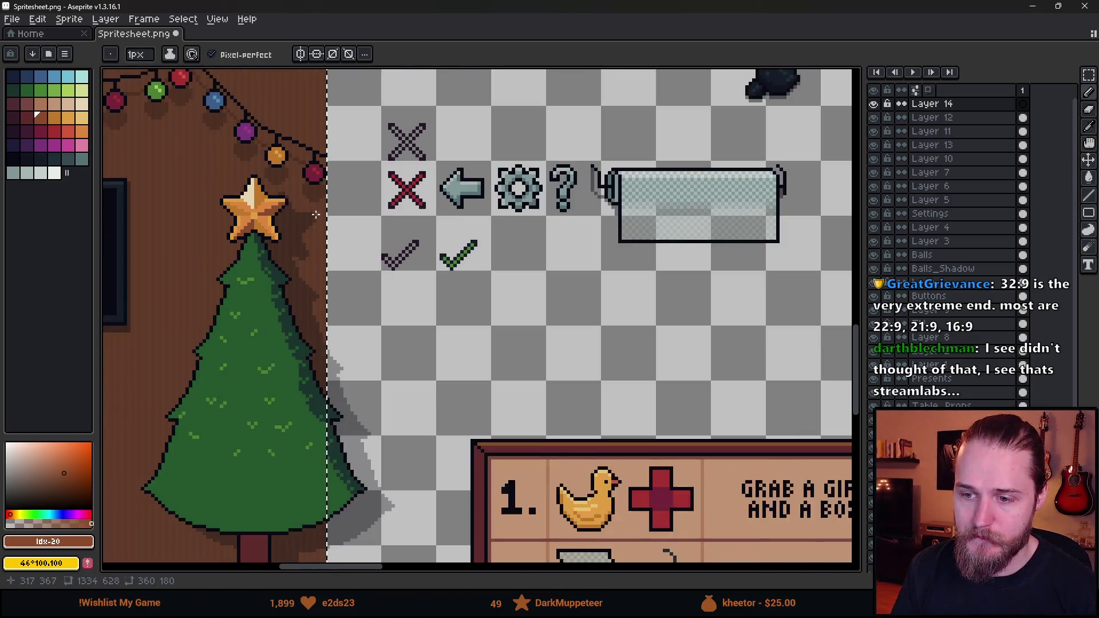
{"action": "scroll", "coordinate": [372, 446], "scroll_direction": "down", "scroll_amount": 4}
{"action": "scroll", "coordinate": [373, 443], "scroll_direction": "up", "scroll_amount": 2}
{"action": "left_click", "coordinate": [373, 441], "text": "alt"}
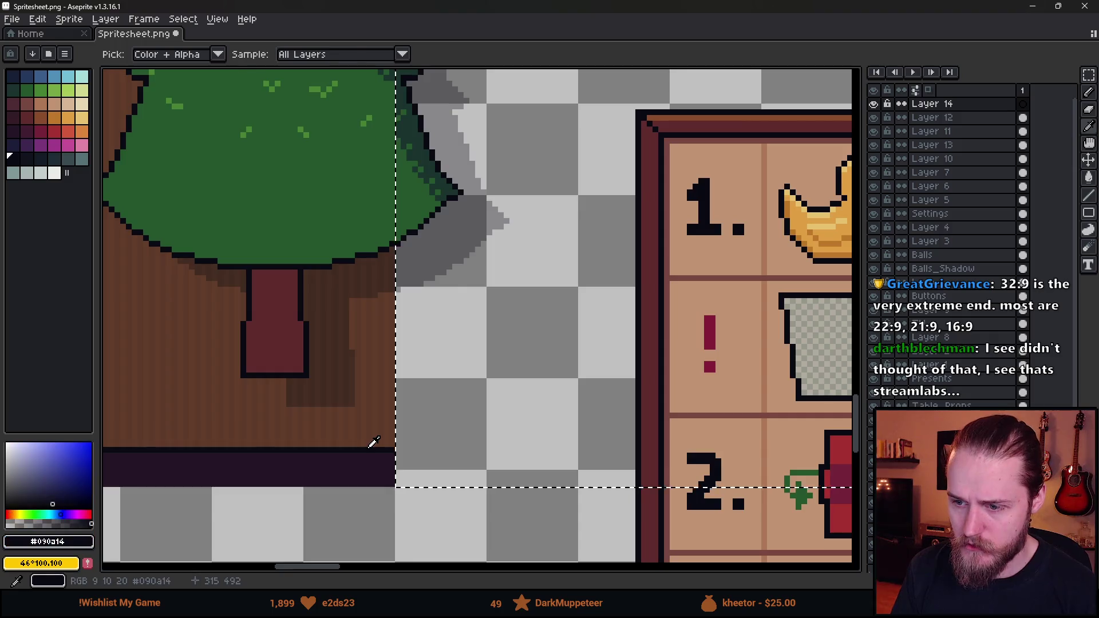
- Fill the selected 360×180 area with solid #090a14 using the Paint Bucket
{"action": "scroll", "coordinate": [373, 442], "scroll_direction": "down", "scroll_amount": 3}
{"action": "left_click", "coordinate": [532, 236]}
{"action": "scroll", "coordinate": [324, 338], "scroll_direction": "up", "scroll_amount": 2}
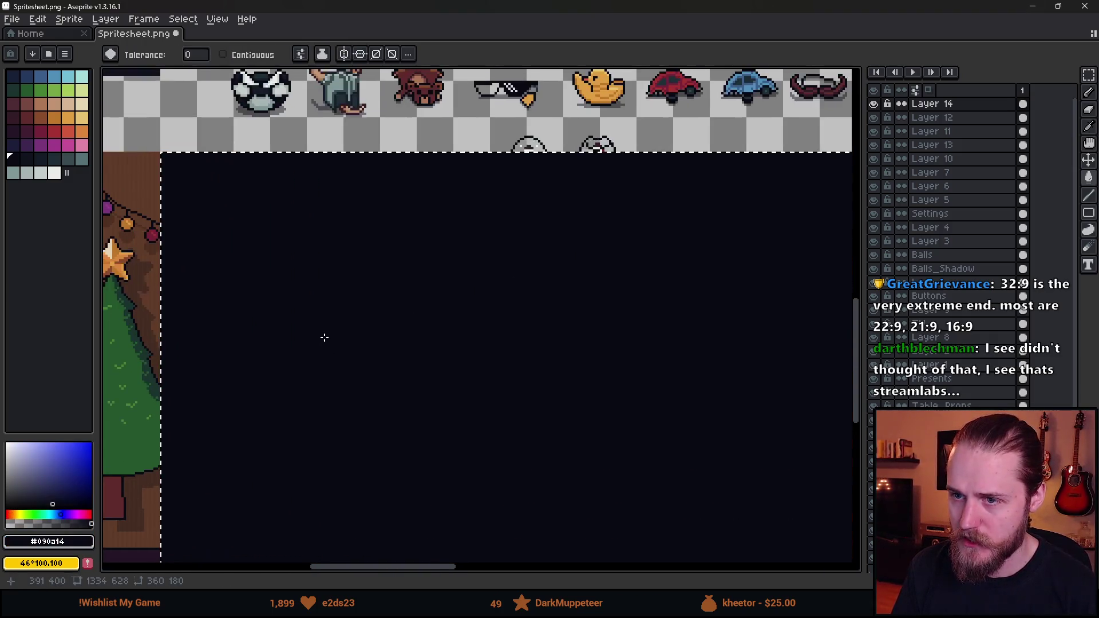
{"action": "scroll", "coordinate": [324, 337], "scroll_direction": "down", "scroll_amount": 2}
{"action": "scroll", "coordinate": [263, 324], "scroll_direction": "up", "scroll_amount": 2}
{"action": "scroll", "coordinate": [264, 327], "scroll_direction": "down", "scroll_amount": 2}
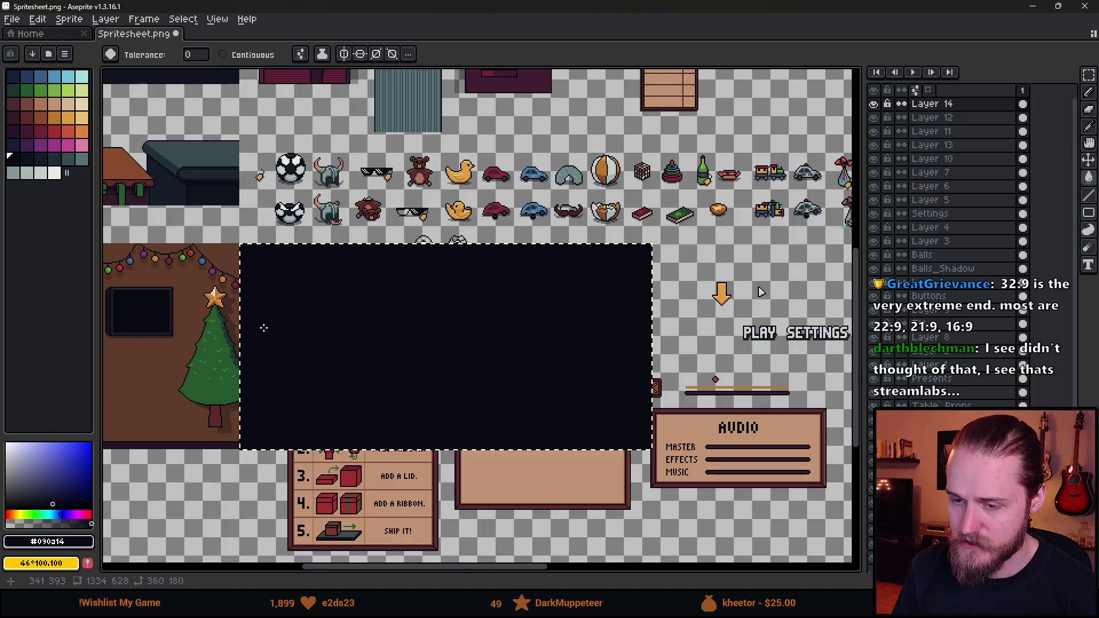
{"action": "scroll", "coordinate": [265, 269], "scroll_direction": "up", "scroll_amount": 1}
- Clear the selection and reselect the filled dark block with the Rectangular Marquee
{"action": "key", "text": "m"}
{"action": "scroll", "coordinate": [265, 269], "scroll_direction": "down", "scroll_amount": 1}
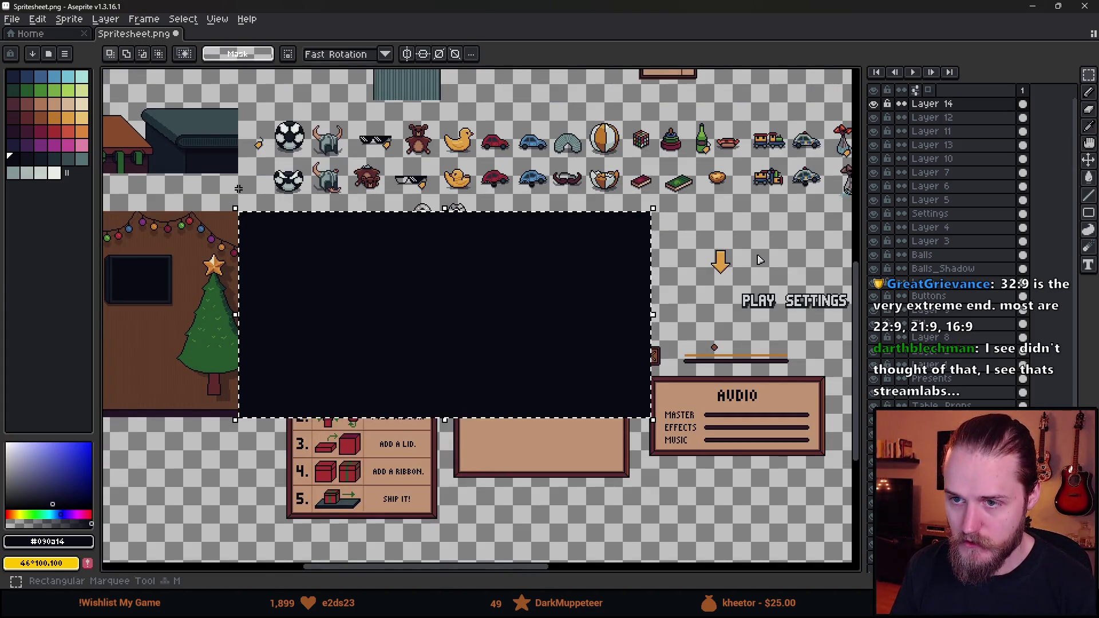
{"action": "key", "text": "ctrl+d"}
{"action": "scroll", "coordinate": [241, 239], "scroll_direction": "up", "scroll_amount": 4}
{"action": "scroll", "coordinate": [242, 297], "scroll_direction": "down", "scroll_amount": 1}
{"action": "scroll", "coordinate": [245, 168], "scroll_direction": "up", "scroll_amount": 1}
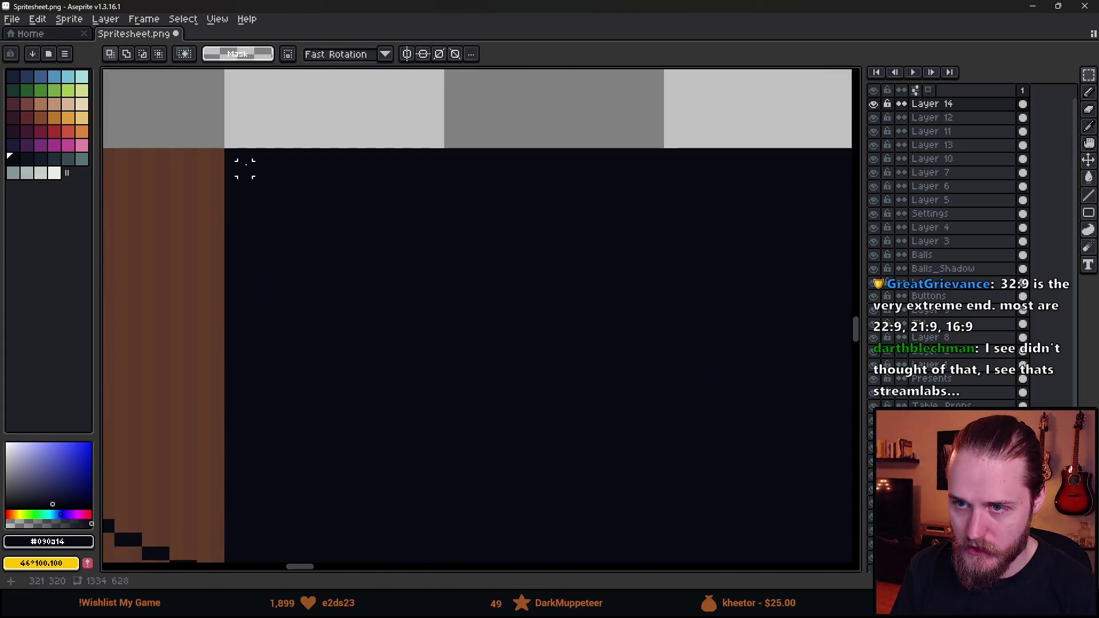
{"action": "scroll", "coordinate": [523, 457], "scroll_direction": "down", "scroll_amount": 3}
{"action": "mouse_move", "coordinate": [244, 169]}
{"action": "left_mouse_down"}
{"action": "mouse_move", "coordinate": [522, 456]}
{"action": "mouse_move", "coordinate": [818, 530]}
{"action": "mouse_move", "coordinate": [851, 559]}
{"action": "mouse_move", "coordinate": [711, 559]}
{"action": "mouse_move", "coordinate": [731, 466]}
{"action": "mouse_move", "coordinate": [668, 462]}
{"action": "left_mouse_up"}
{"action": "scroll", "coordinate": [819, 530], "scroll_direction": "up", "scroll_amount": 1}
{"action": "scroll", "coordinate": [847, 557], "scroll_direction": "up", "scroll_amount": 1}
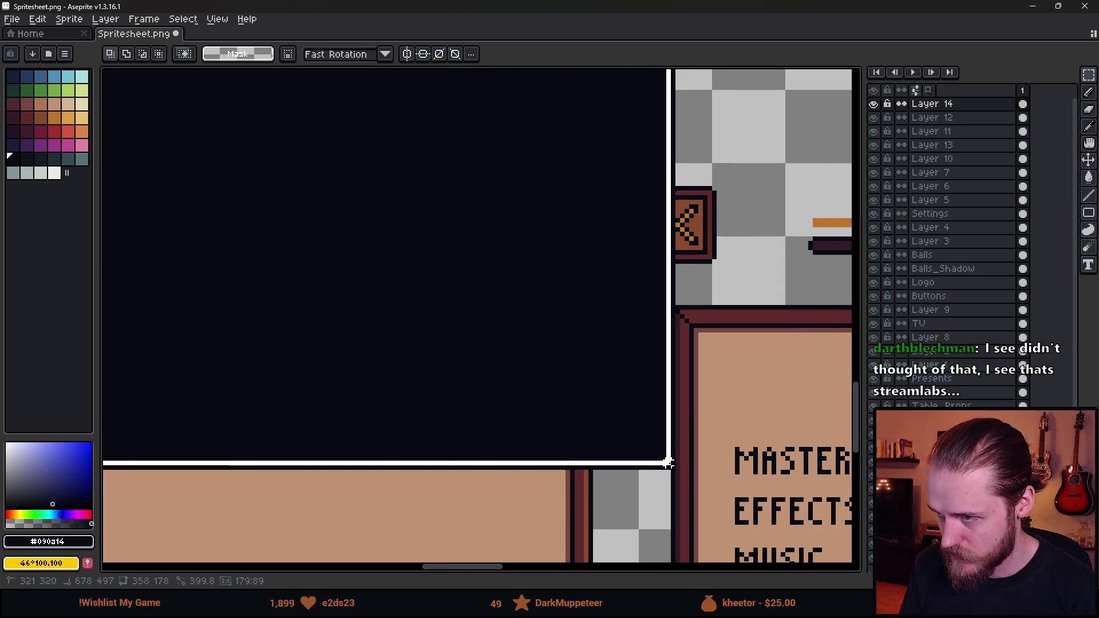
{"action": "scroll", "coordinate": [652, 457], "scroll_direction": "down", "scroll_amount": 3}
{"action": "scroll", "coordinate": [266, 301], "scroll_direction": "up", "scroll_amount": 3}
{"action": "scroll", "coordinate": [289, 275], "scroll_direction": "down", "scroll_amount": 4}
{"action": "left_click_drag", "start_coordinate": [289, 275], "coordinate": [359, 281]}
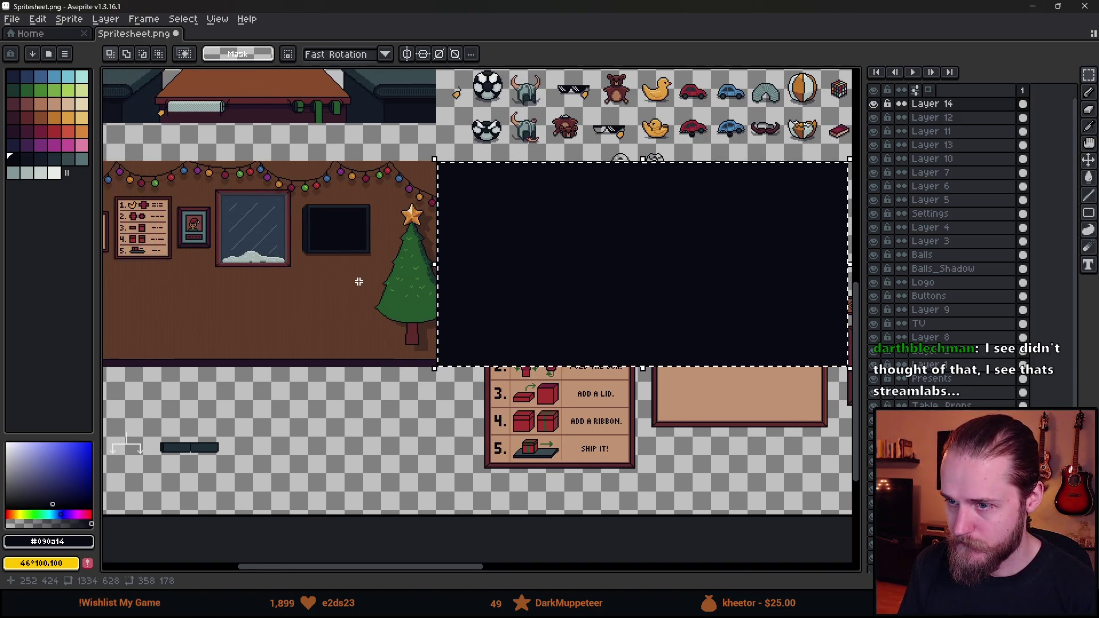
- Toggle the Wall layer off and on to compare it against the Elf of the Month area
{"action": "scroll", "coordinate": [944, 257], "scroll_direction": "down", "scroll_amount": 2}
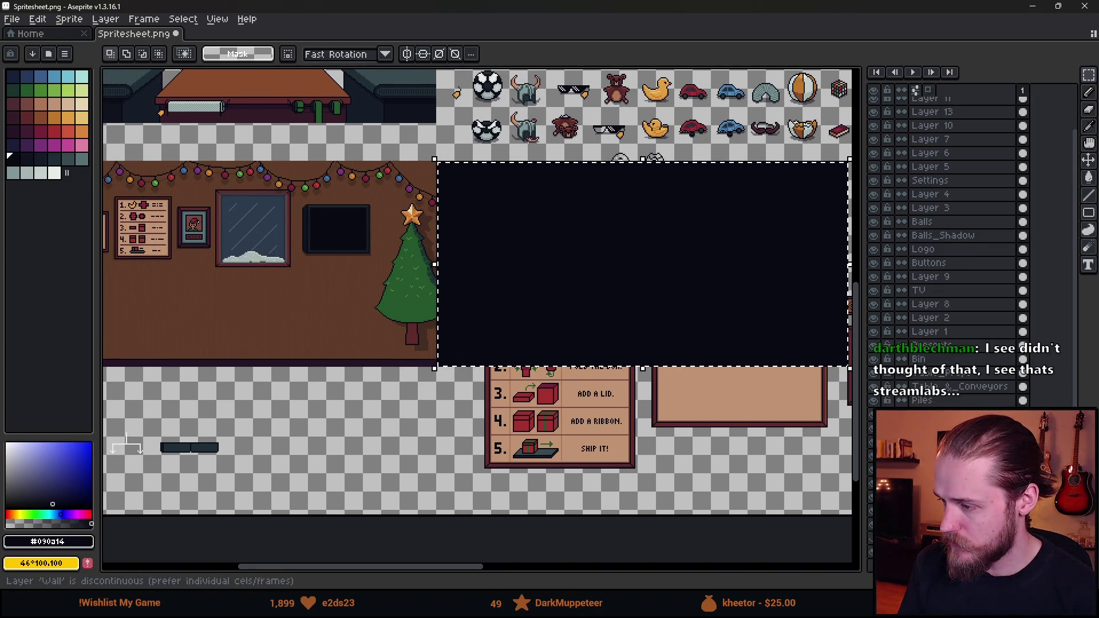
{"action": "left_click", "coordinate": [872, 552]}
{"action": "left_click", "coordinate": [872, 553]}
{"action": "left_click", "coordinate": [872, 552]}
{"action": "left_click", "coordinate": [872, 552]}
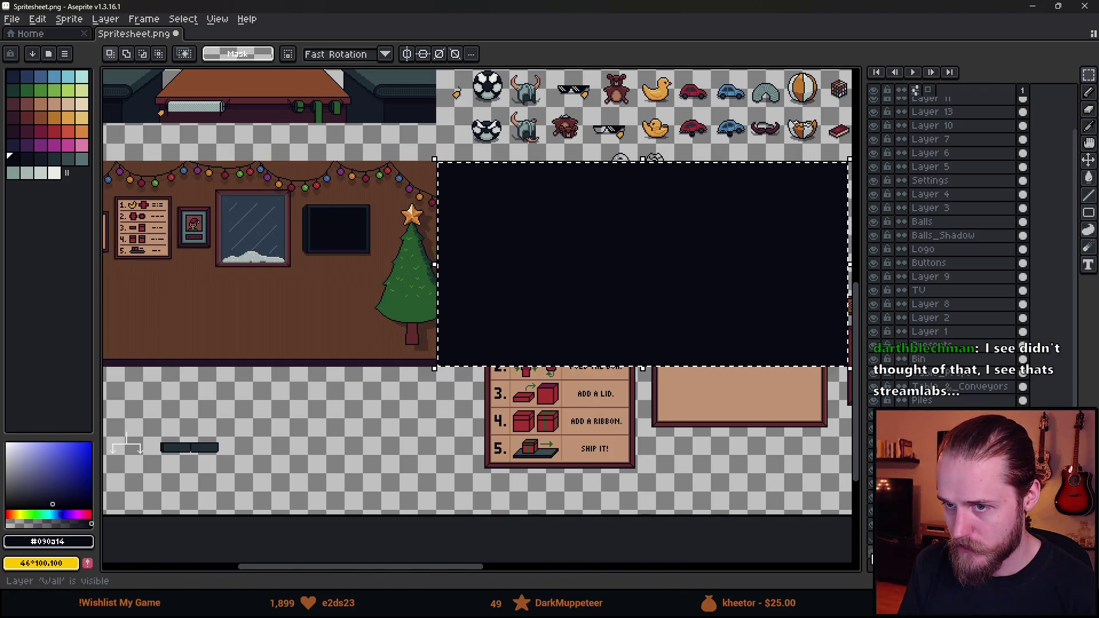
{"action": "left_click_drag", "start_coordinate": [603, 315], "coordinate": [636, 615]}
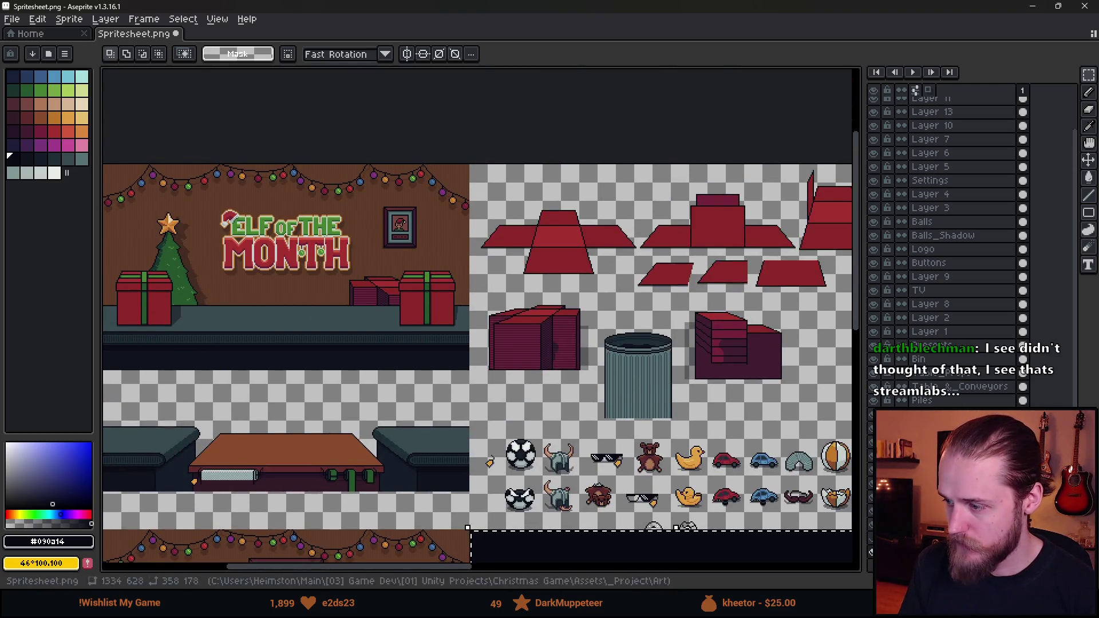
{"action": "left_click", "coordinate": [871, 553]}
{"action": "left_click", "coordinate": [871, 553]}
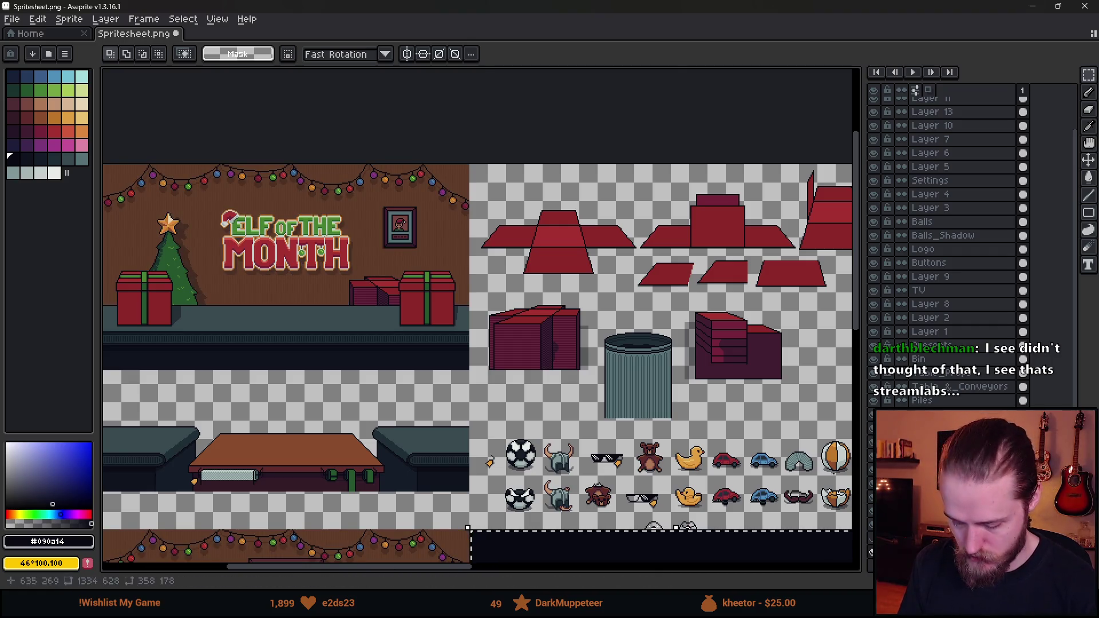
- At the canvas's top-left corner, check Layer 14's visibility and make it the active layer
{"action": "scroll", "coordinate": [146, 172], "scroll_direction": "up", "scroll_amount": 6}
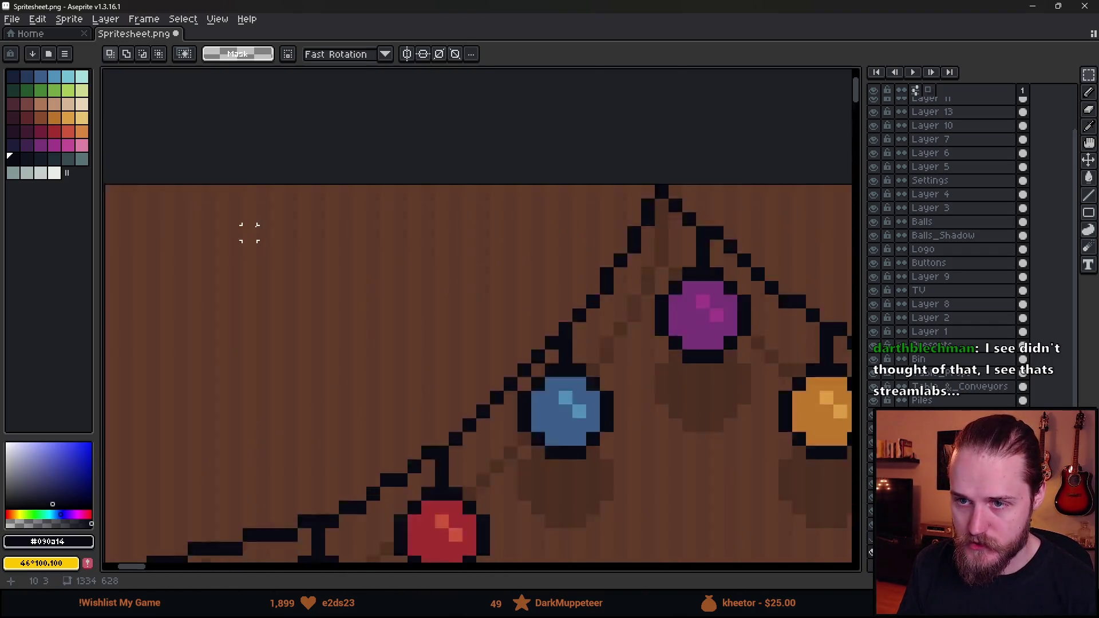
{"action": "mouse_move", "coordinate": [135, 184]}
{"action": "left_mouse_down"}
{"action": "mouse_move", "coordinate": [283, 226]}
{"action": "mouse_move", "coordinate": [375, 456]}
{"action": "mouse_move", "coordinate": [528, 187]}
{"action": "mouse_move", "coordinate": [559, 422]}
{"action": "mouse_move", "coordinate": [550, 458]}
{"action": "mouse_move", "coordinate": [403, 258]}
{"action": "left_mouse_up"}
{"action": "scroll", "coordinate": [375, 456], "scroll_direction": "down", "scroll_amount": 5}
{"action": "scroll", "coordinate": [559, 422], "scroll_direction": "up", "scroll_amount": 4}
{"action": "scroll", "coordinate": [544, 454], "scroll_direction": "down", "scroll_amount": 5}
{"action": "scroll", "coordinate": [944, 171], "scroll_direction": "up", "scroll_amount": 2}
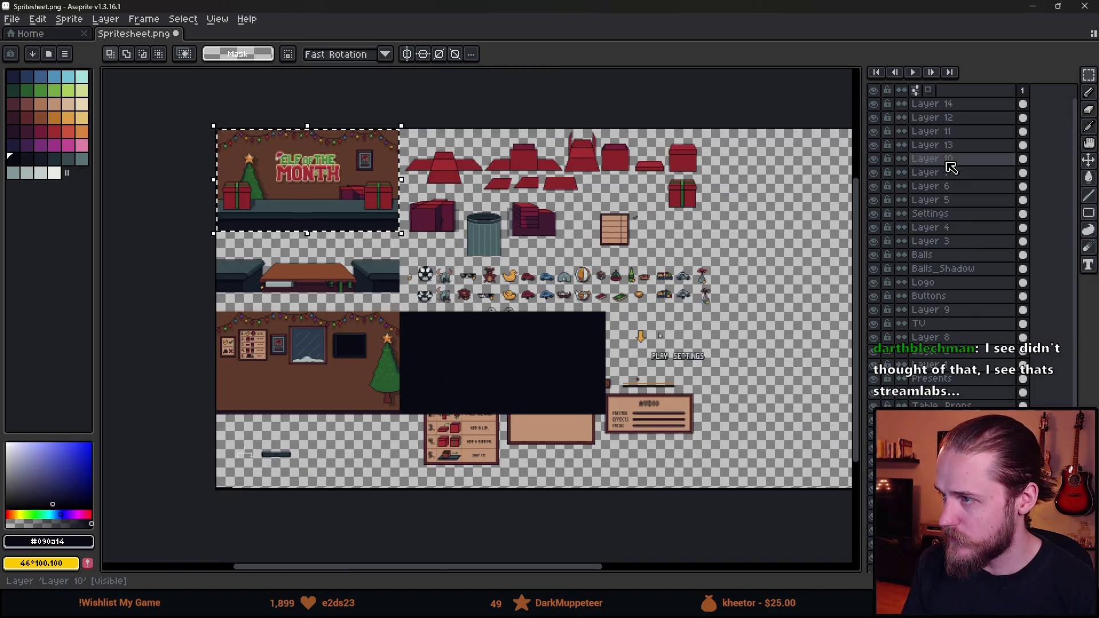
{"action": "left_click", "coordinate": [876, 105]}
{"action": "left_click", "coordinate": [873, 105]}
{"action": "left_click", "coordinate": [932, 105]}
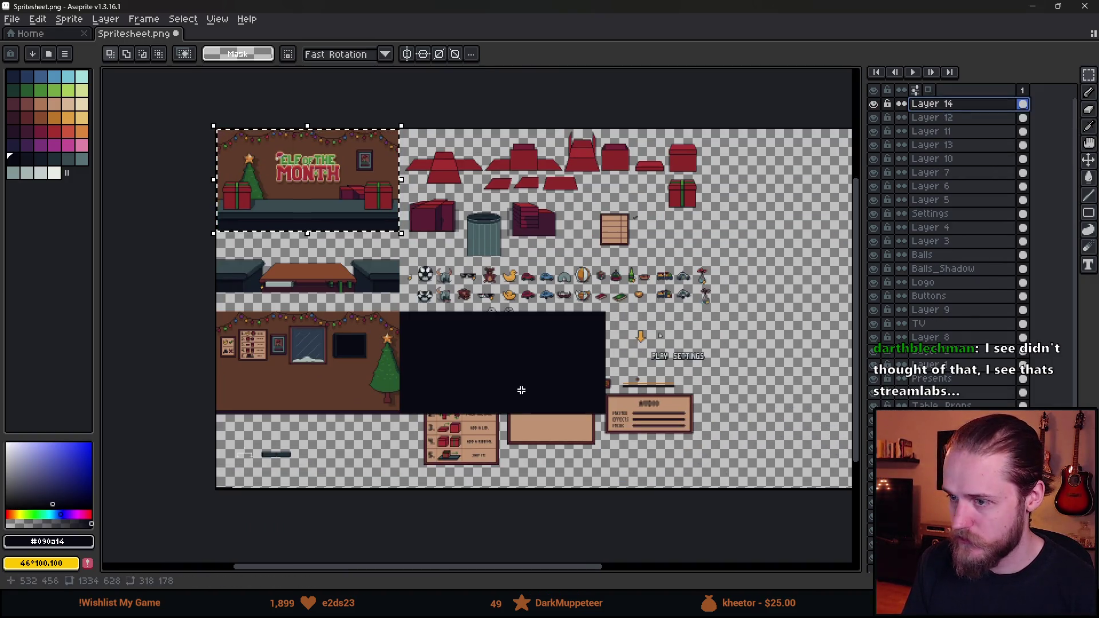
{"action": "scroll", "coordinate": [520, 371], "scroll_direction": "up", "scroll_amount": 3}
{"action": "scroll", "coordinate": [468, 374], "scroll_direction": "down", "scroll_amount": 1}
- Move the pasted brown wall block onto the dark rectangle at 321,320 and commit it
{"action": "mouse_move", "coordinate": [468, 374]}
{"action": "left_mouse_down"}
{"action": "mouse_move", "coordinate": [348, 355]}
{"action": "mouse_move", "coordinate": [424, 298]}
{"action": "mouse_move", "coordinate": [344, 375]}
{"action": "mouse_move", "coordinate": [319, 368]}
{"action": "left_mouse_up"}
{"action": "scroll", "coordinate": [349, 356], "scroll_direction": "up", "scroll_amount": 1}
{"action": "scroll", "coordinate": [332, 377], "scroll_direction": "down", "scroll_amount": 4}
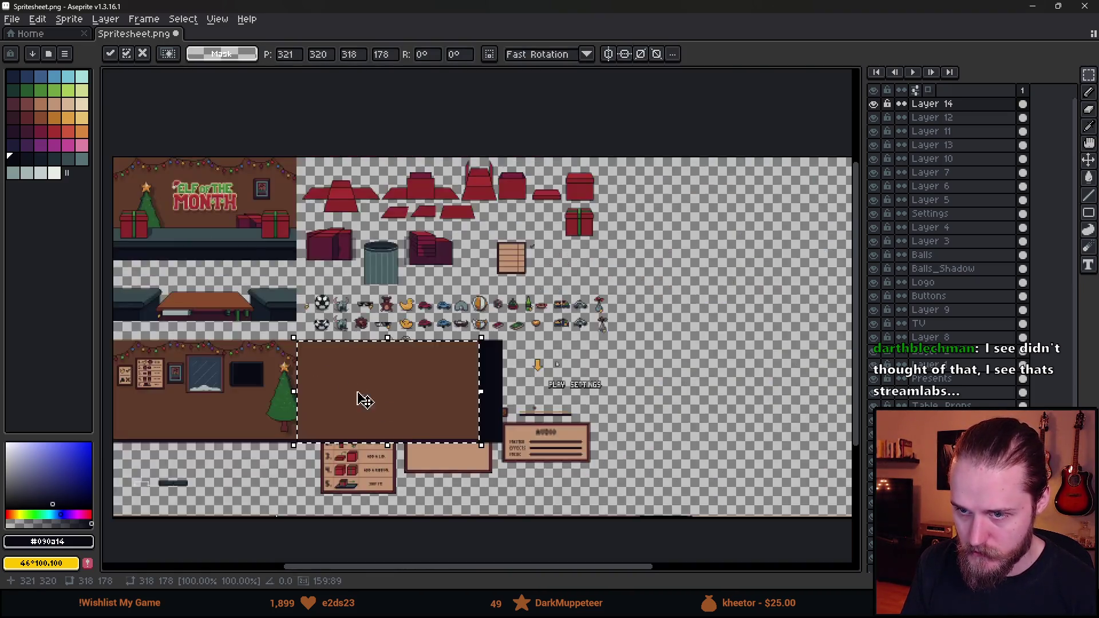
{"action": "scroll", "coordinate": [412, 380], "scroll_direction": "up", "scroll_amount": 2}
{"action": "scroll", "coordinate": [349, 358], "scroll_direction": "up", "scroll_amount": 2}
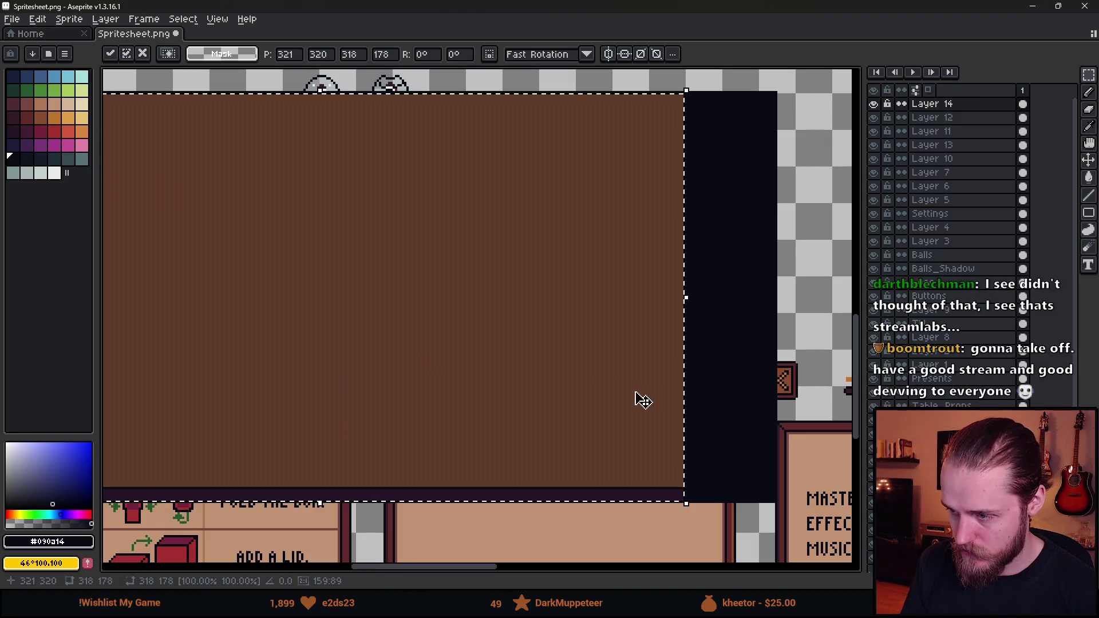
{"action": "scroll", "coordinate": [513, 339], "scroll_direction": "down", "scroll_amount": 1}
{"action": "scroll", "coordinate": [376, 328], "scroll_direction": "left", "scroll_amount": 1}
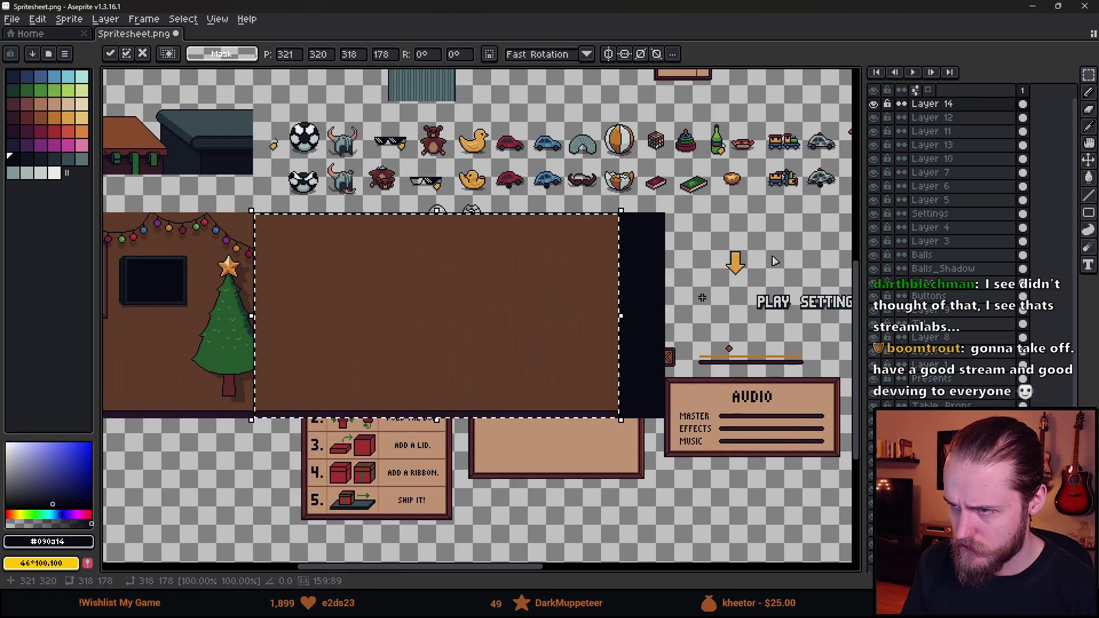
{"action": "key", "text": "Return"}
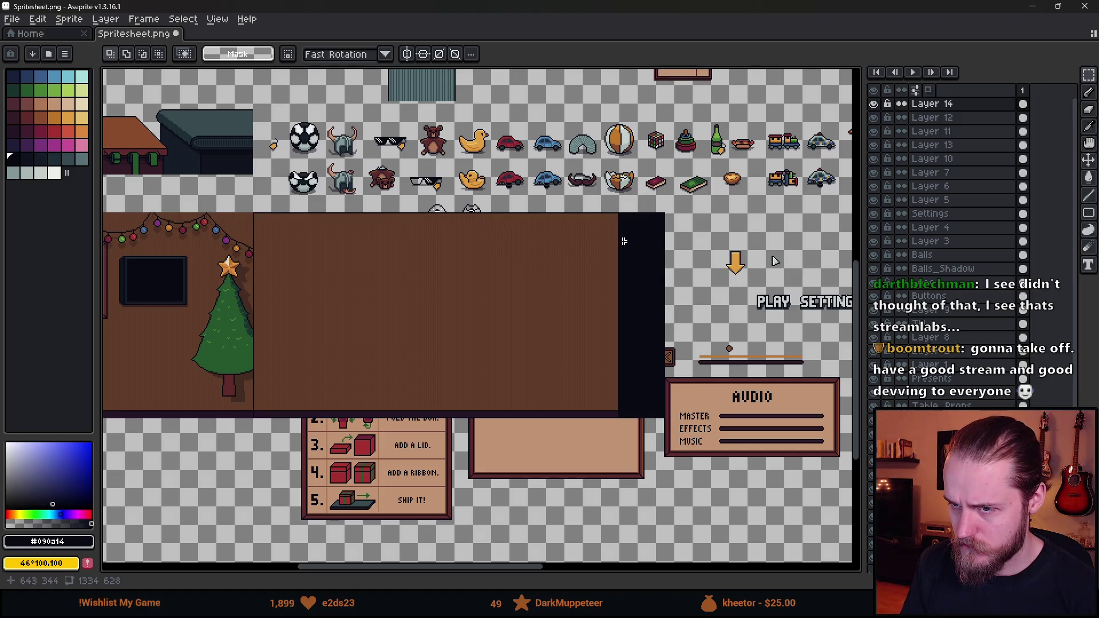
{"action": "scroll", "coordinate": [238, 223], "scroll_direction": "up", "scroll_amount": 2}
{"action": "scroll", "coordinate": [240, 223], "scroll_direction": "down", "scroll_amount": 4}
{"action": "scroll", "coordinate": [410, 227], "scroll_direction": "up", "scroll_amount": 5}
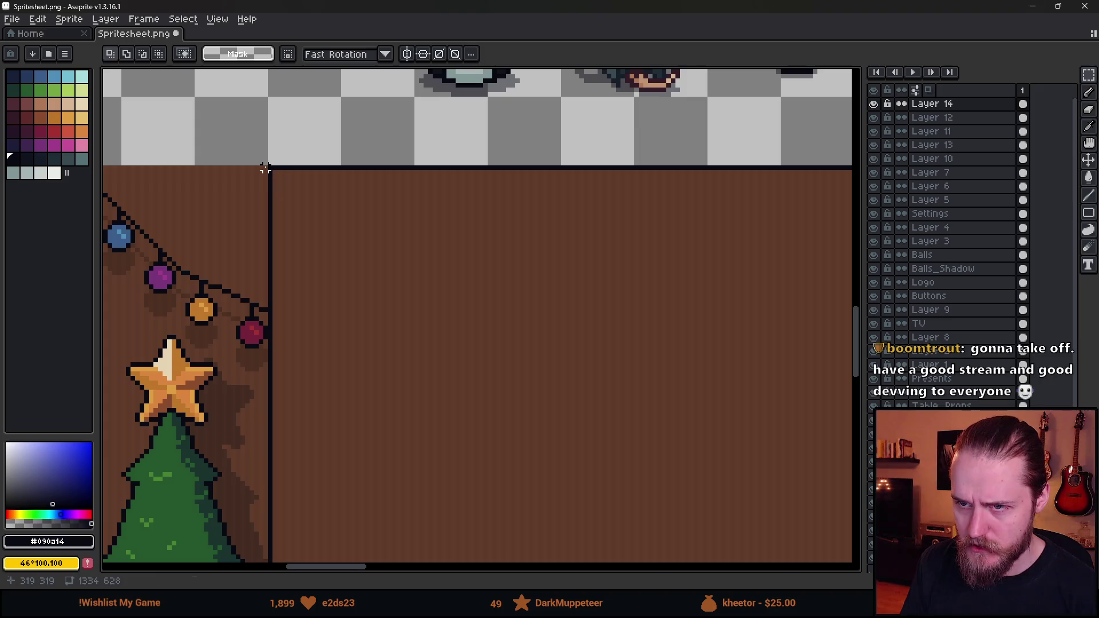
{"action": "scroll", "coordinate": [583, 559], "scroll_direction": "down", "scroll_amount": 4}
- Select the leftover dark strip on the right and delete it
{"action": "mouse_move", "coordinate": [270, 167]}
{"action": "left_mouse_down"}
{"action": "mouse_move", "coordinate": [583, 559]}
{"action": "mouse_move", "coordinate": [847, 558]}
{"action": "mouse_move", "coordinate": [836, 554]}
{"action": "mouse_move", "coordinate": [835, 483]}
{"action": "mouse_move", "coordinate": [590, 511]}
{"action": "mouse_move", "coordinate": [685, 512]}
{"action": "left_mouse_up"}
{"action": "scroll", "coordinate": [836, 555], "scroll_direction": "up", "scroll_amount": 1}
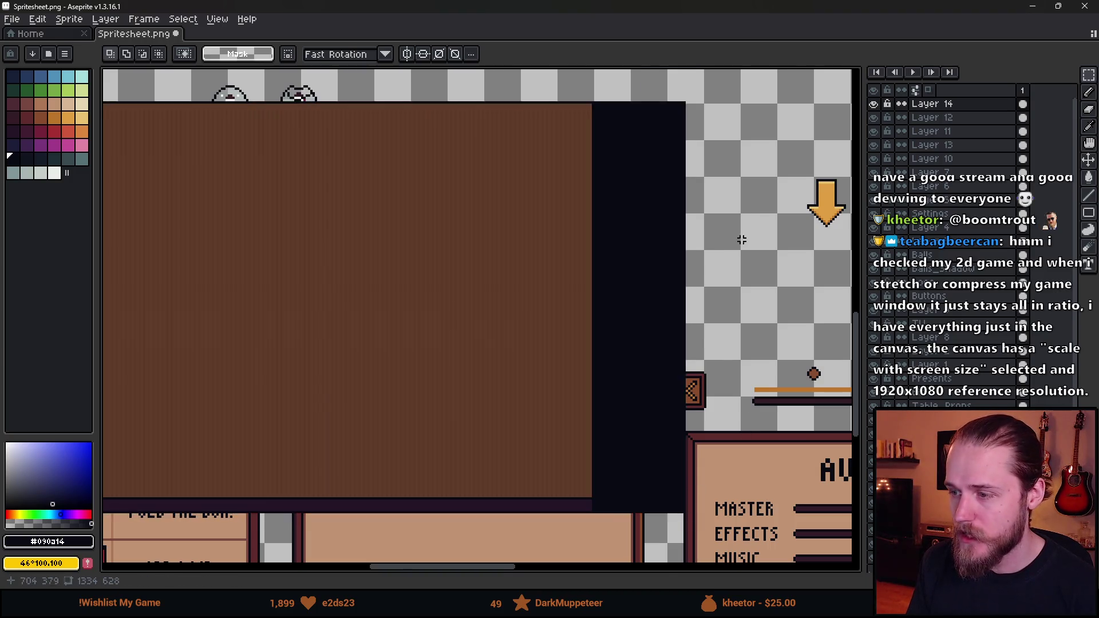
{"action": "scroll", "coordinate": [694, 152], "scroll_direction": "up", "scroll_amount": 1}
{"action": "scroll", "coordinate": [693, 152], "scroll_direction": "down", "scroll_amount": 1}
{"action": "scroll", "coordinate": [693, 151], "scroll_direction": "down", "scroll_amount": 1}
{"action": "mouse_move", "coordinate": [695, 88]}
{"action": "left_mouse_down"}
{"action": "mouse_move", "coordinate": [561, 496]}
{"action": "mouse_move", "coordinate": [562, 533]}
{"action": "left_mouse_up"}
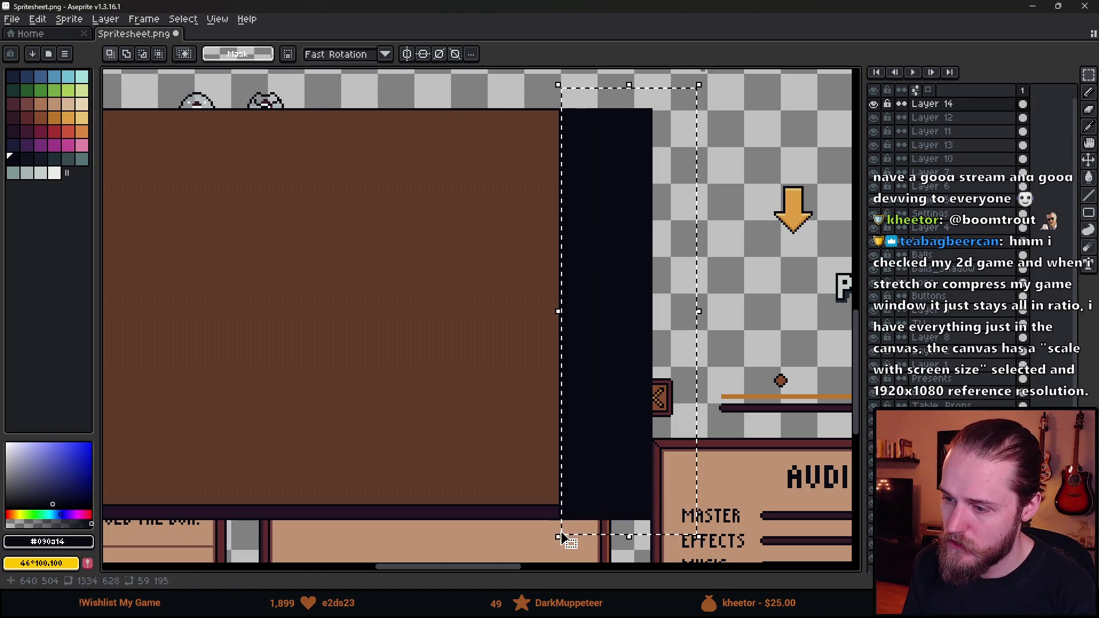
{"action": "key", "text": "Delete"}
{"action": "scroll", "coordinate": [614, 298], "scroll_direction": "down", "scroll_amount": 2}
{"action": "scroll", "coordinate": [613, 297], "scroll_direction": "up", "scroll_amount": 1}
{"action": "scroll", "coordinate": [363, 304], "scroll_direction": "down", "scroll_amount": 2}
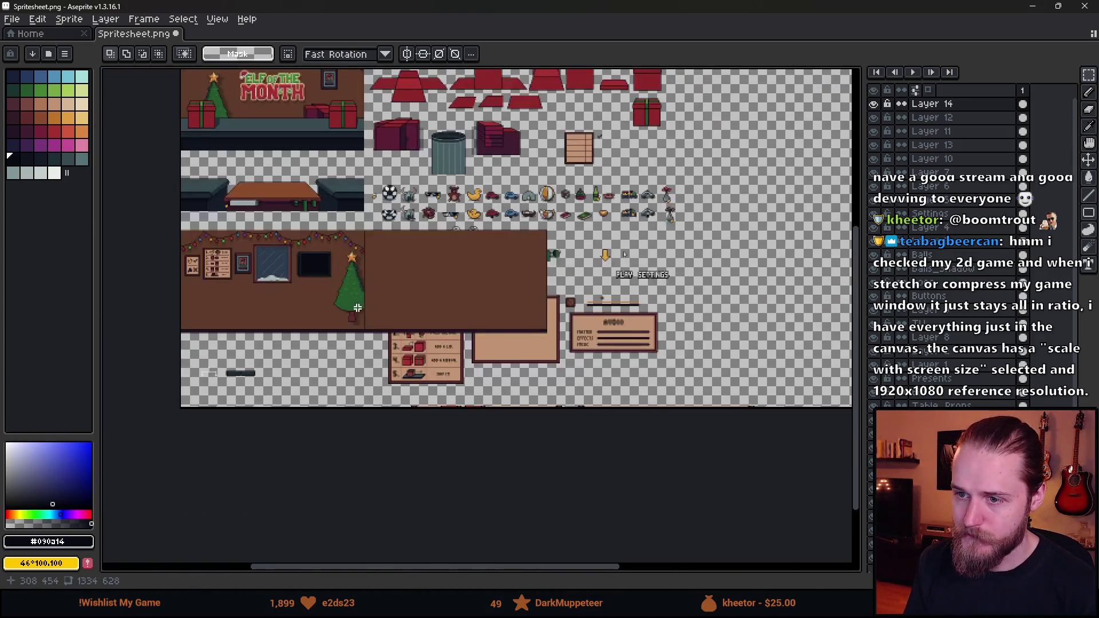
- Make Layer 14 the active layer and eyedrop the brown wall colour
{"action": "scroll", "coordinate": [352, 300], "scroll_direction": "up", "scroll_amount": 3}
{"action": "left_click", "coordinate": [874, 103]}
{"action": "left_click", "coordinate": [873, 104]}
{"action": "left_click", "coordinate": [931, 104]}
{"action": "scroll", "coordinate": [466, 257], "scroll_direction": "down", "scroll_amount": 1}
{"action": "scroll", "coordinate": [440, 237], "scroll_direction": "up", "scroll_amount": 2}
{"action": "scroll", "coordinate": [440, 236], "scroll_direction": "up", "scroll_amount": 3}
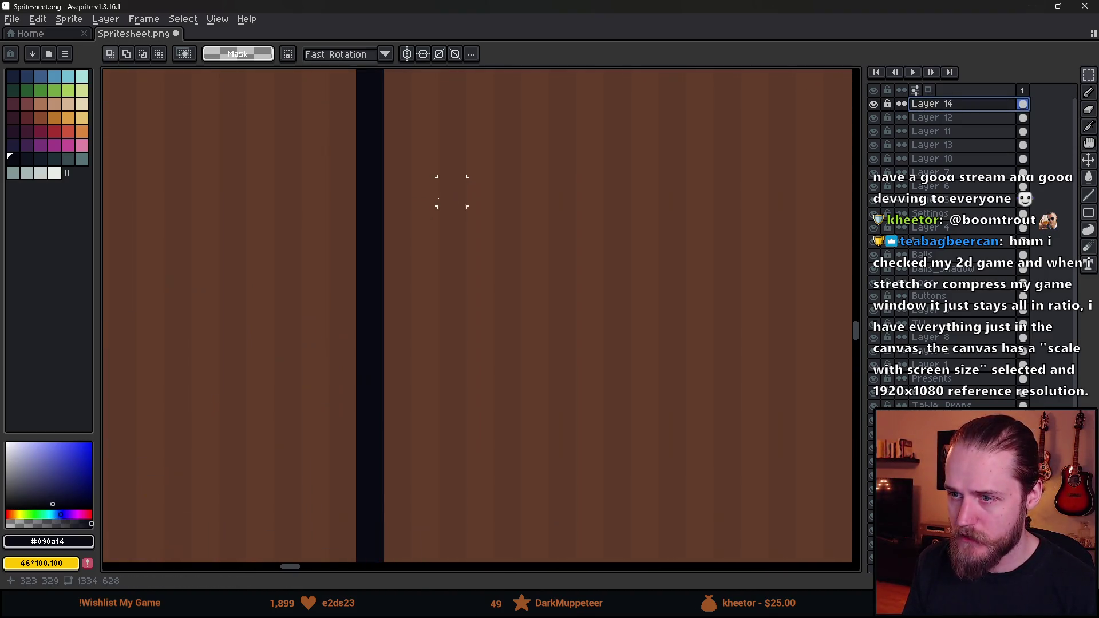
{"action": "key", "text": "i"}
{"action": "left_click", "coordinate": [424, 183]}
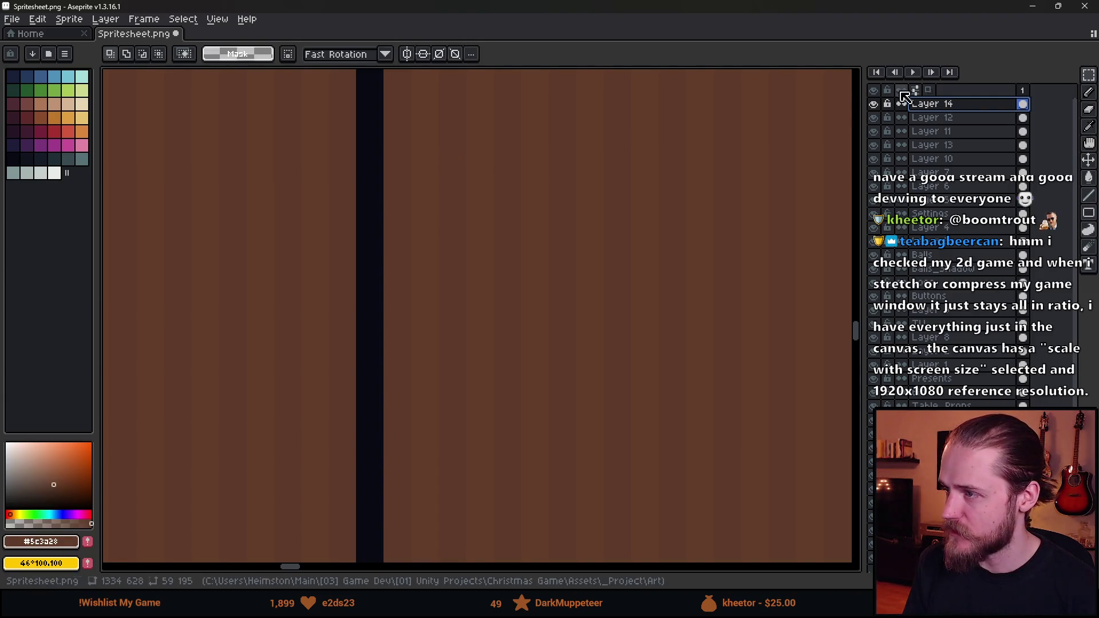
- Try palette colours Idx-12, 13, 19, 20 and 21 plus custom browns for the stripes
{"action": "left_click", "coordinate": [873, 103]}
{"action": "left_click", "coordinate": [873, 104]}
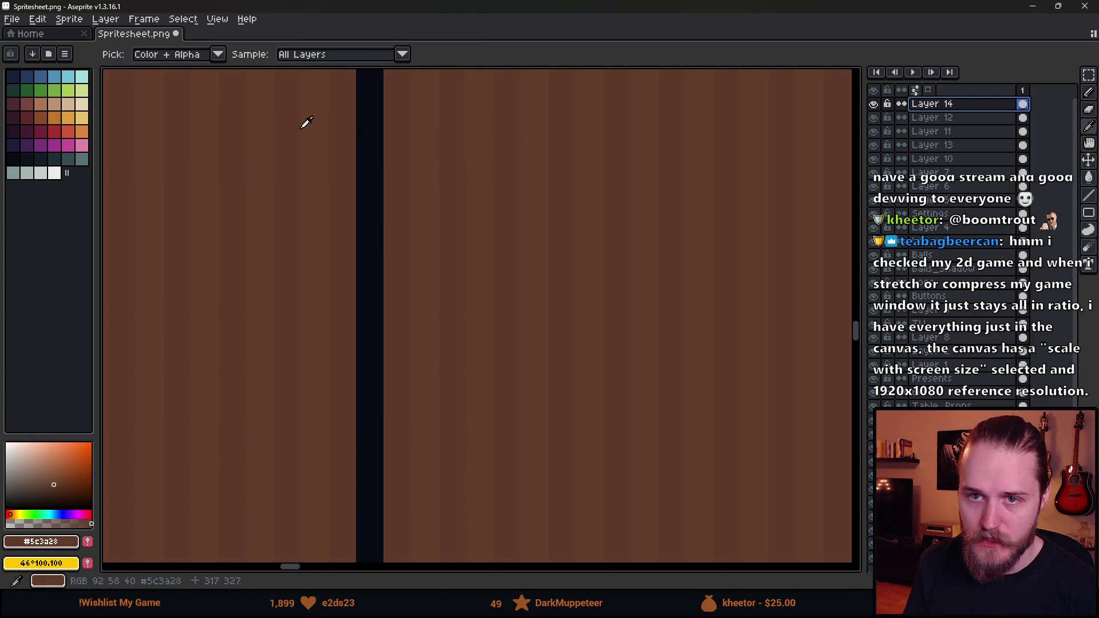
{"action": "key", "text": "b"}
{"action": "left_click", "coordinate": [44, 119]}
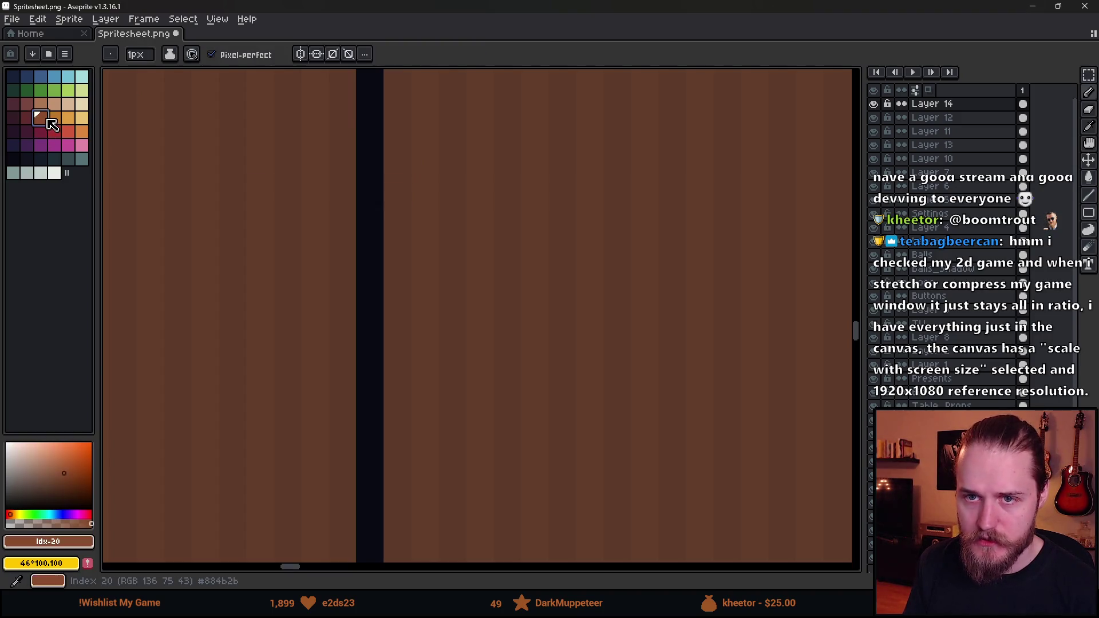
{"action": "left_click", "coordinate": [26, 118]}
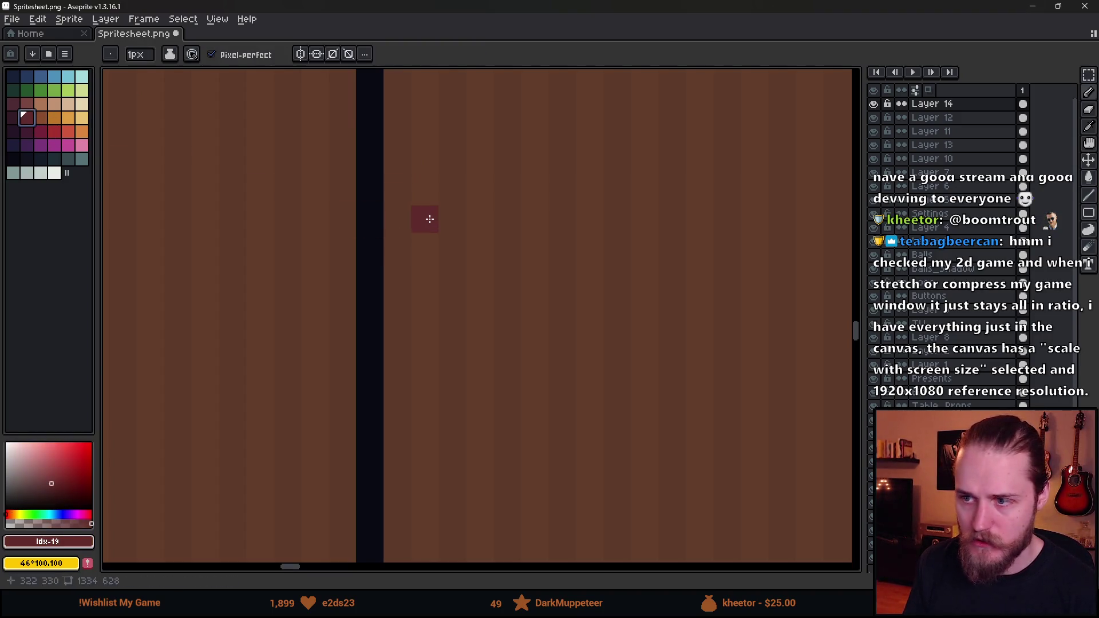
{"action": "left_click", "coordinate": [43, 122]}
{"action": "left_click", "coordinate": [13, 105]}
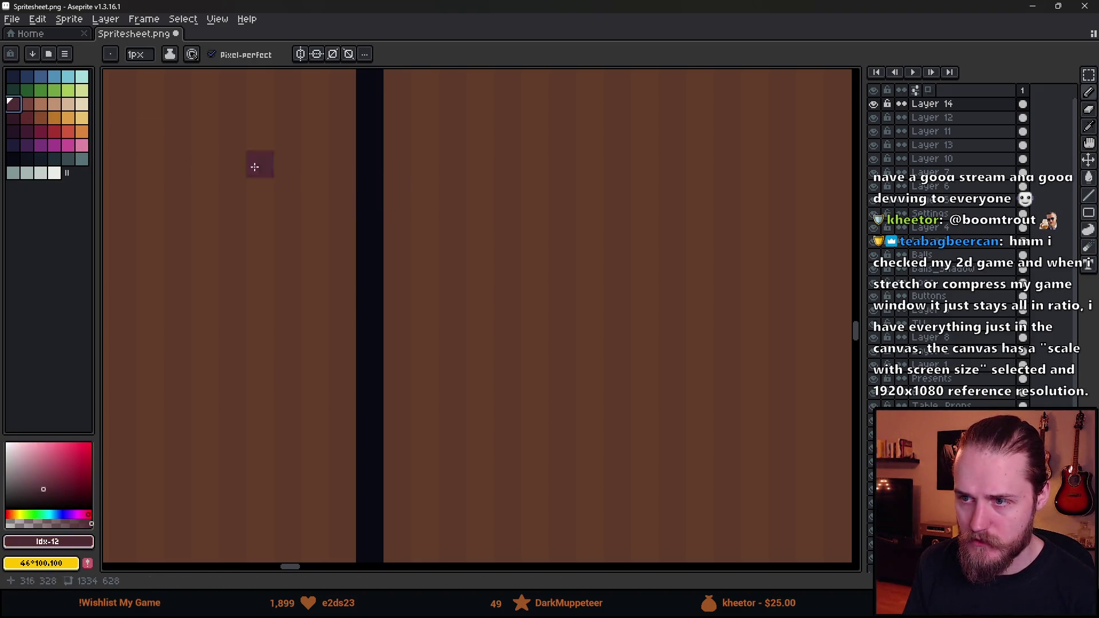
{"action": "left_click", "coordinate": [27, 110]}
{"action": "left_click", "coordinate": [37, 119]}
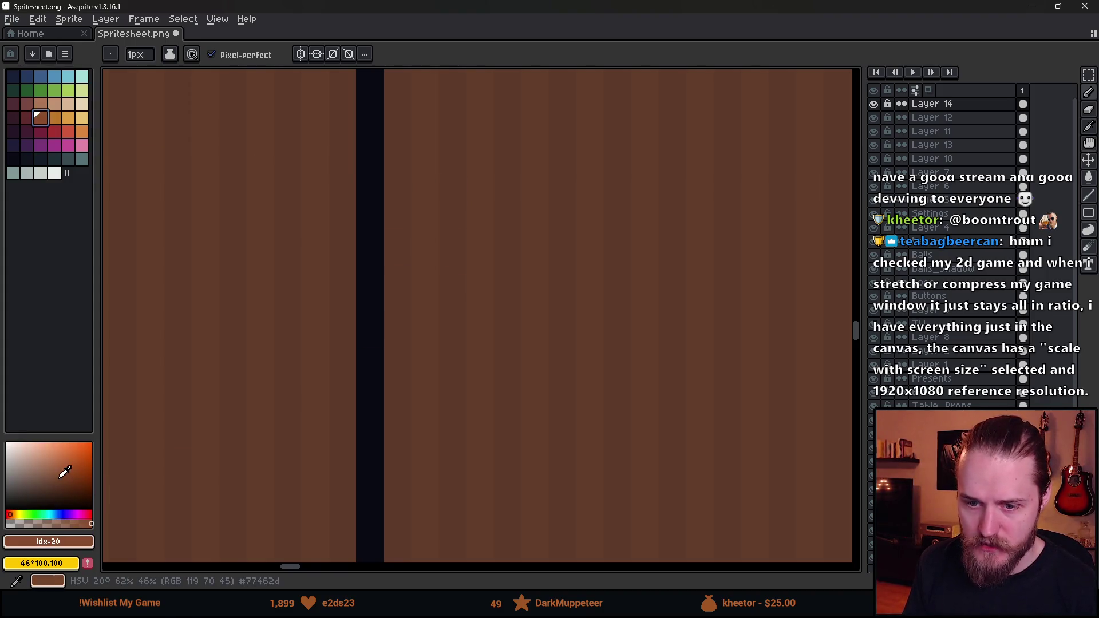
{"action": "left_click", "coordinate": [50, 486]}
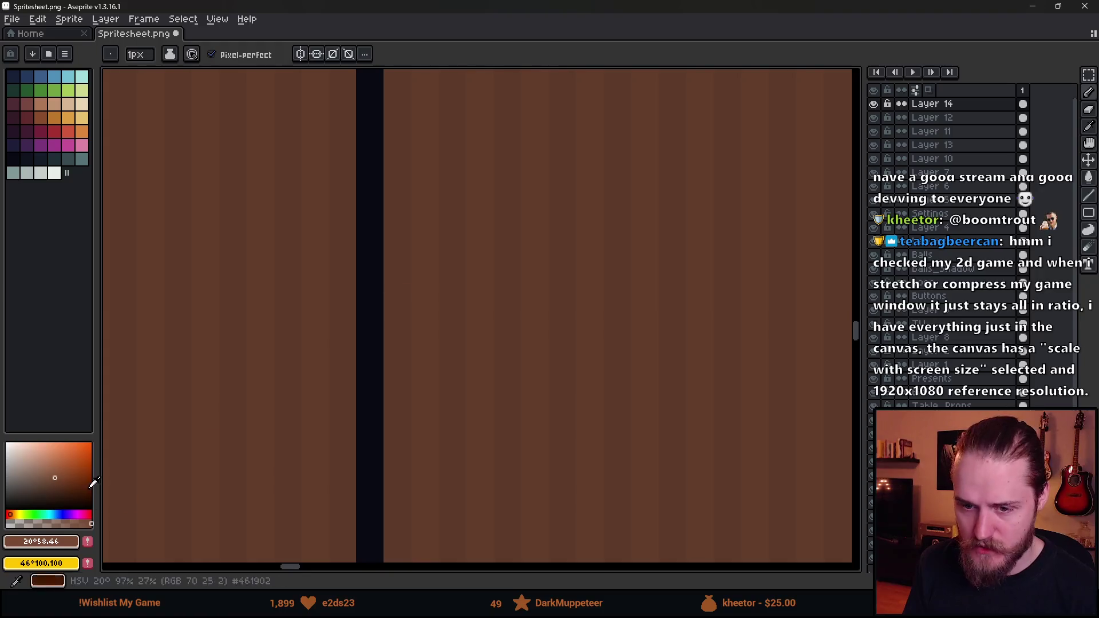
{"action": "left_click", "coordinate": [55, 118]}
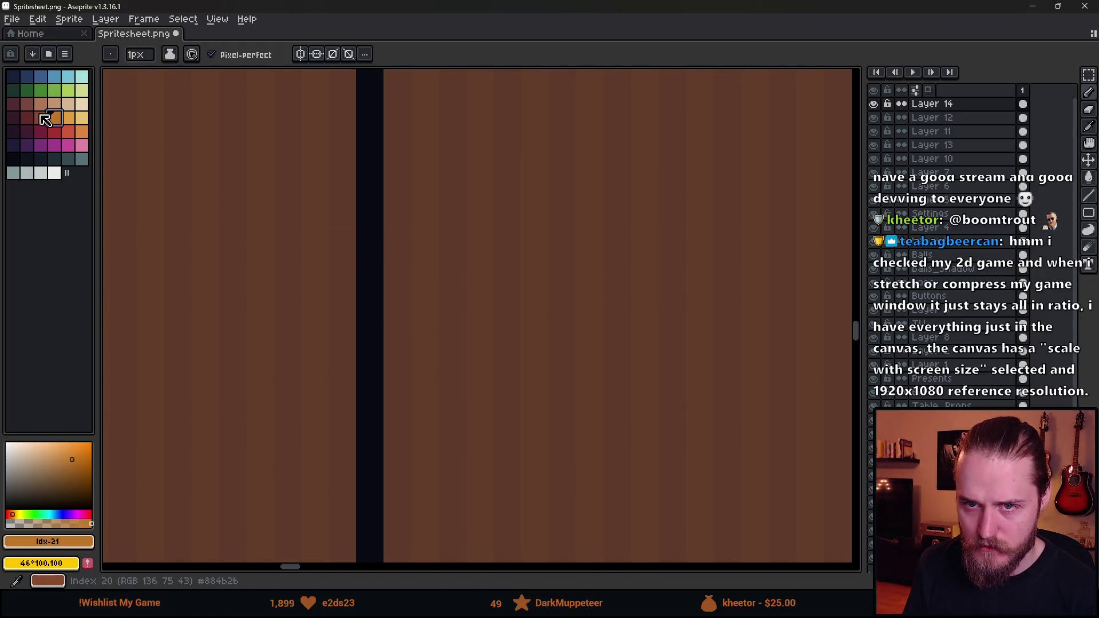
{"action": "left_click", "coordinate": [41, 118]}
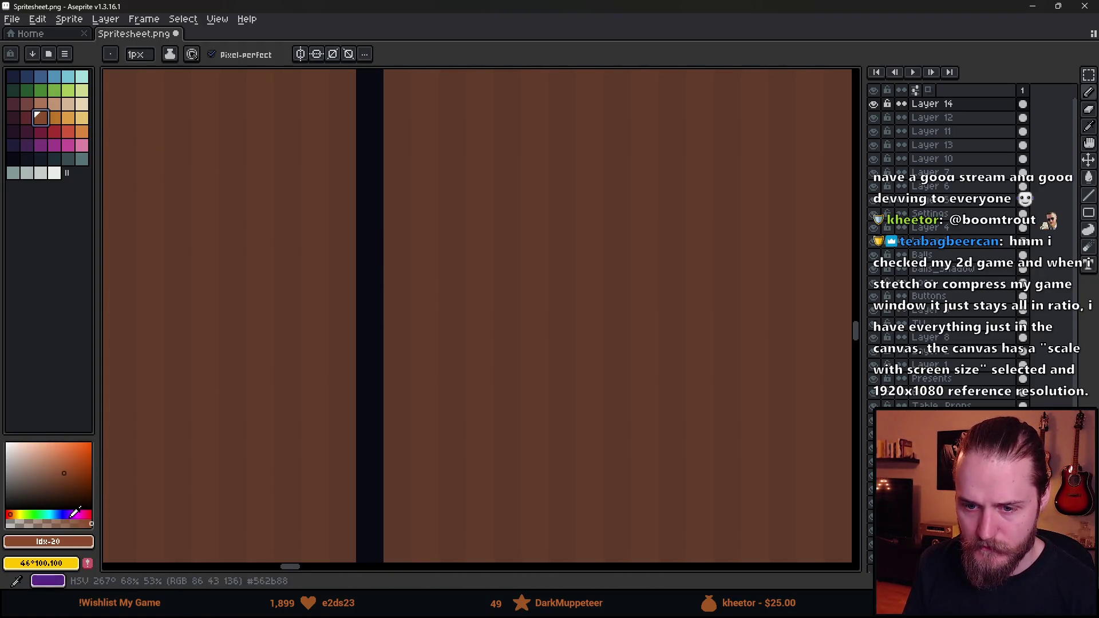
{"action": "left_click", "coordinate": [39, 490]}
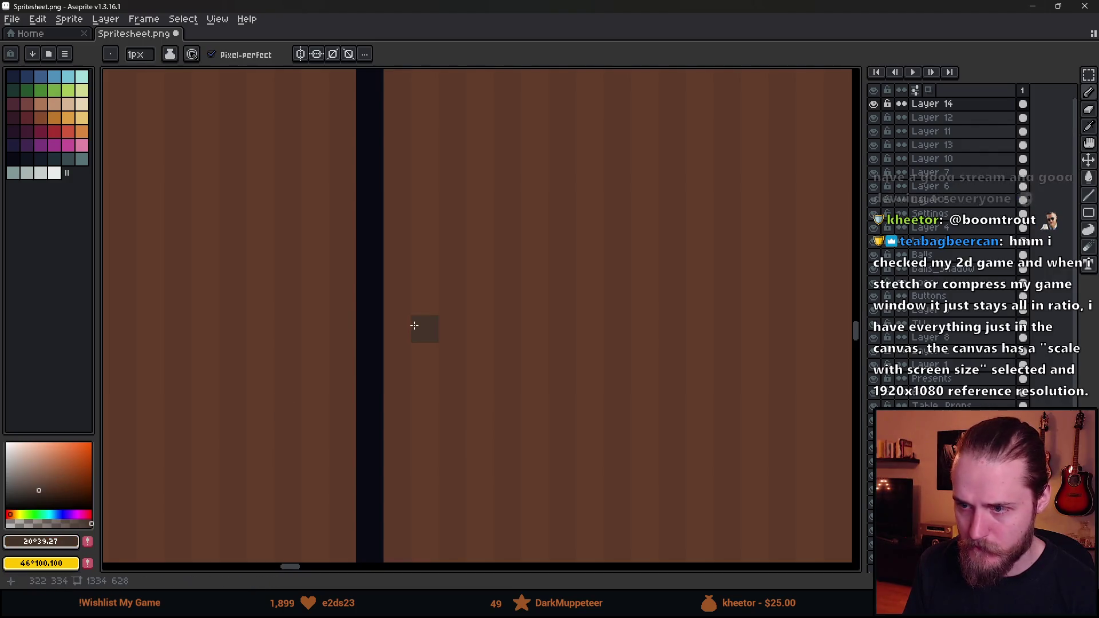
{"action": "left_click", "coordinate": [26, 118]}
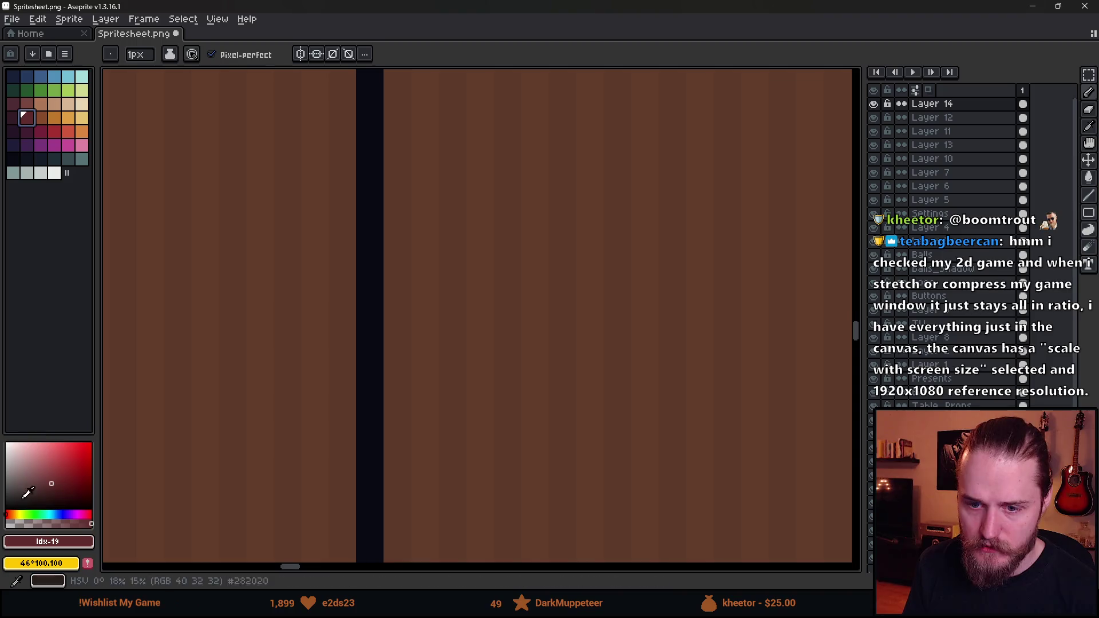
{"action": "left_click", "coordinate": [28, 105]}
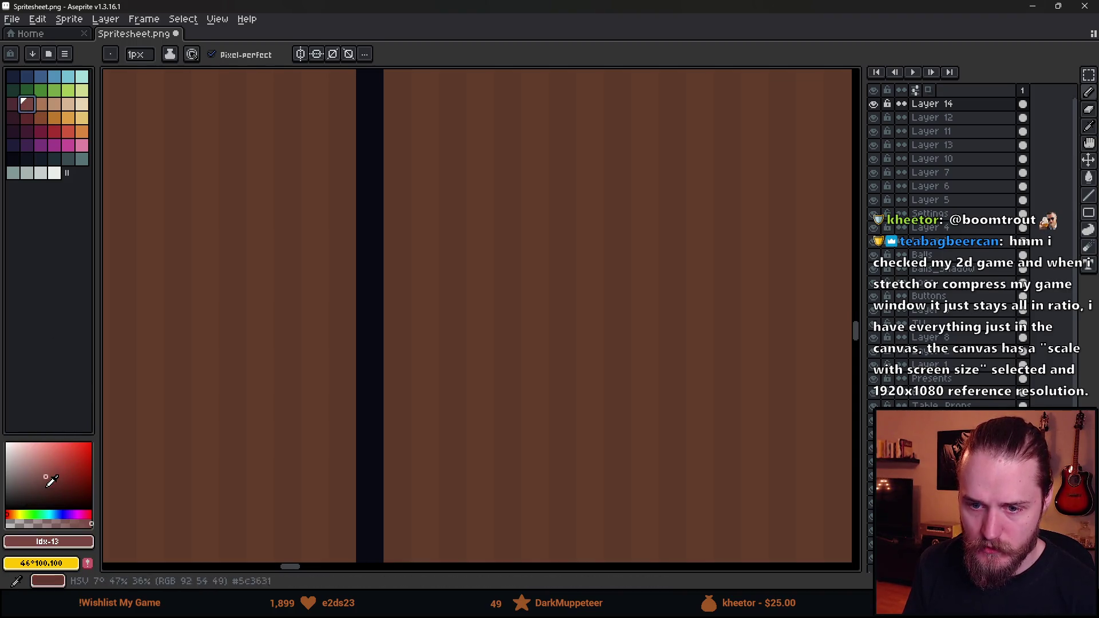
{"action": "left_click", "coordinate": [41, 122]}
- Paint Bucket the panel's alternating stripes in dark brown beside the tree
{"action": "key", "text": "i"}
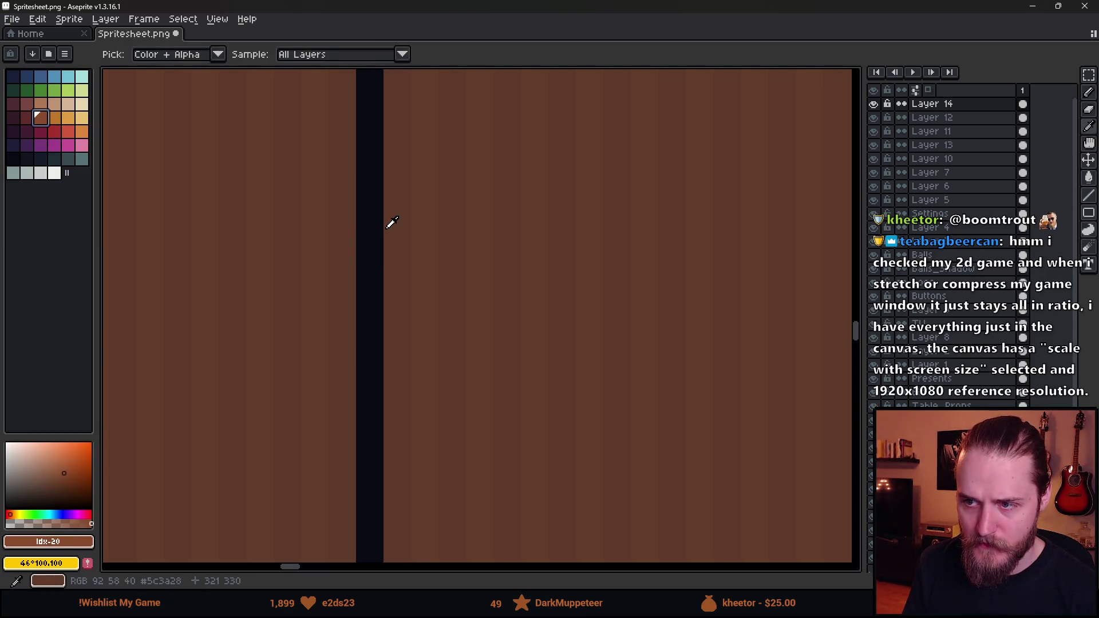
{"action": "left_click", "coordinate": [414, 216]}
{"action": "key", "text": "b"}
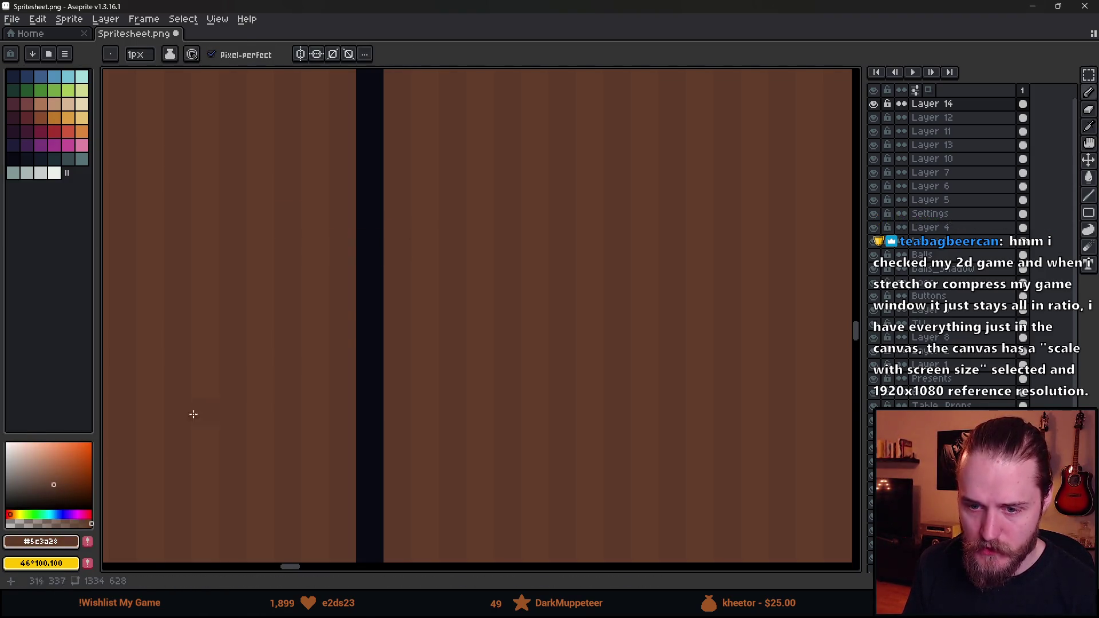
{"action": "key", "text": "g"}
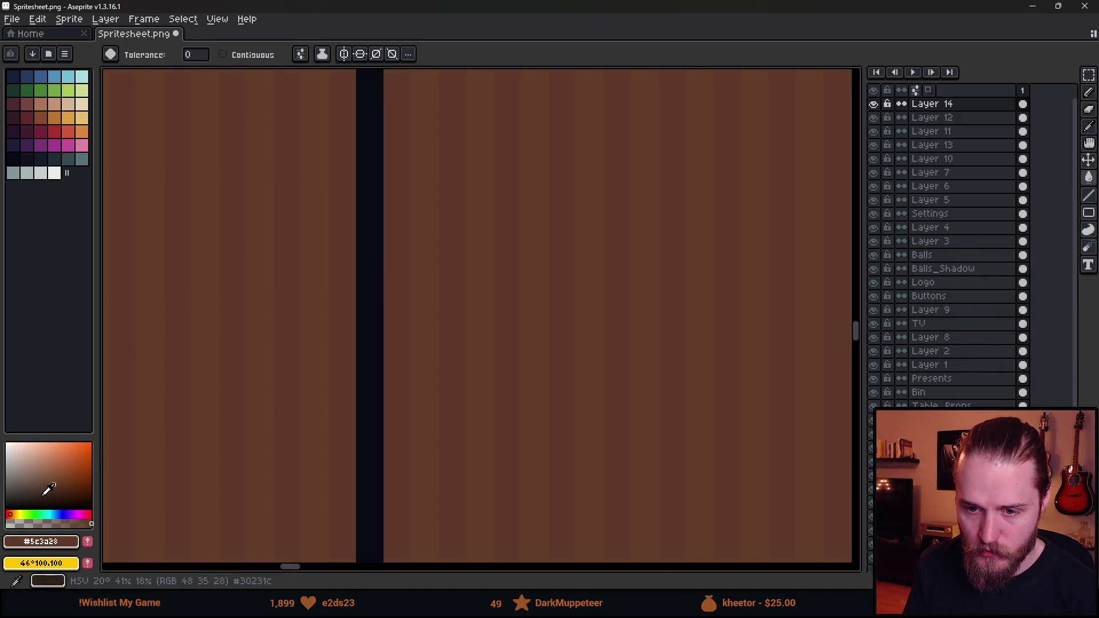
{"action": "left_click", "coordinate": [45, 493]}
{"action": "left_click", "coordinate": [398, 301]}
{"action": "scroll", "coordinate": [399, 301], "scroll_direction": "down", "scroll_amount": 3}
{"action": "scroll", "coordinate": [399, 302], "scroll_direction": "up", "scroll_amount": 3}
{"action": "left_click", "coordinate": [417, 290], "text": "alt"}
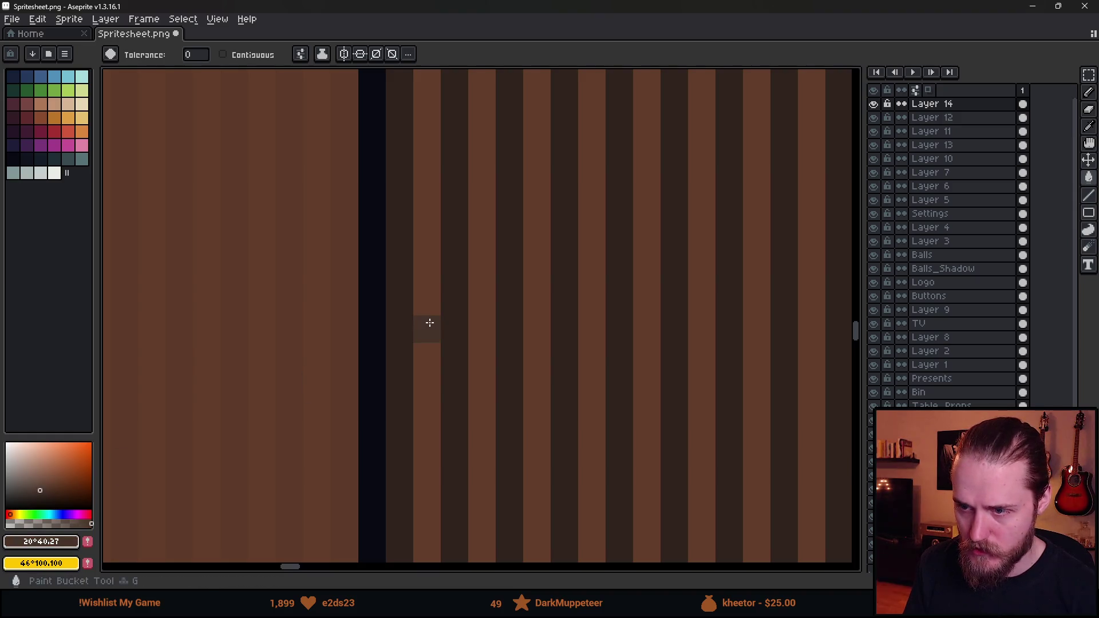
{"action": "scroll", "coordinate": [429, 322], "scroll_direction": "down", "scroll_amount": 3}
{"action": "mouse_move", "coordinate": [228, 400]}
{"action": "left_mouse_down"}
{"action": "mouse_move", "coordinate": [435, 223]}
{"action": "mouse_move", "coordinate": [564, 253]}
{"action": "mouse_move", "coordinate": [295, 244]}
{"action": "left_mouse_up"}
{"action": "left_click_drag", "start_coordinate": [532, 167], "coordinate": [378, 171]}
{"action": "scroll", "coordinate": [389, 94], "scroll_direction": "up", "scroll_amount": 3}
{"action": "left_click", "coordinate": [402, 127], "text": "alt"}
- Pencil a straight vertical #090a14 outline line along the striped panel's left edge
{"action": "key", "text": "b"}
{"action": "scroll", "coordinate": [415, 149], "scroll_direction": "down", "scroll_amount": 2}
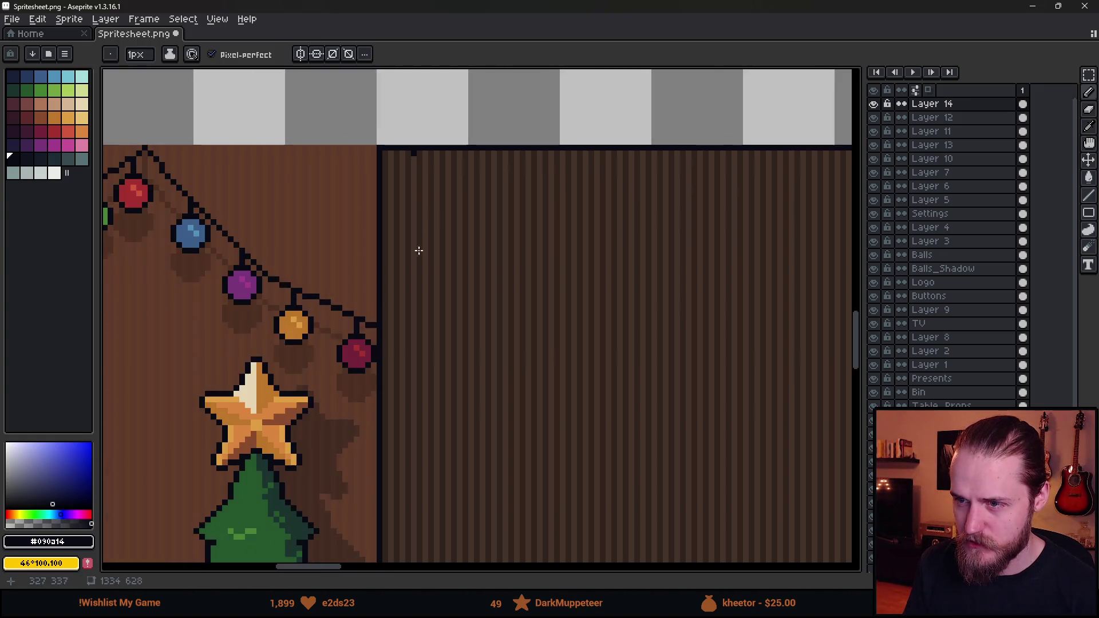
{"action": "scroll", "coordinate": [400, 392], "scroll_direction": "down", "scroll_amount": 10}
{"action": "scroll", "coordinate": [450, 241], "scroll_direction": "down", "scroll_amount": 8}
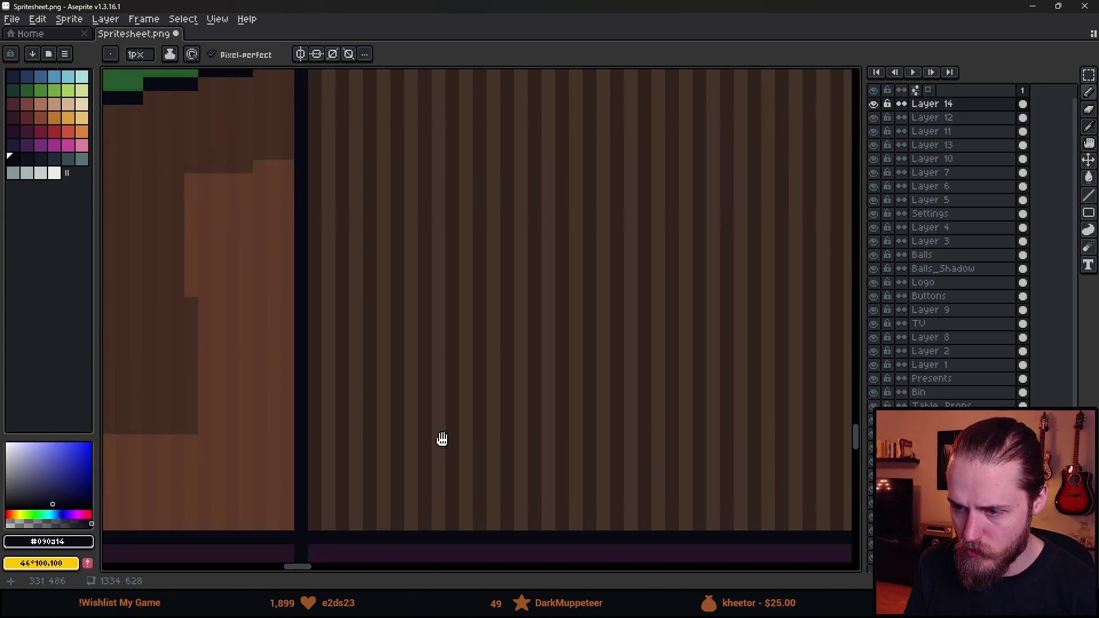
{"action": "key", "text": "shift"}
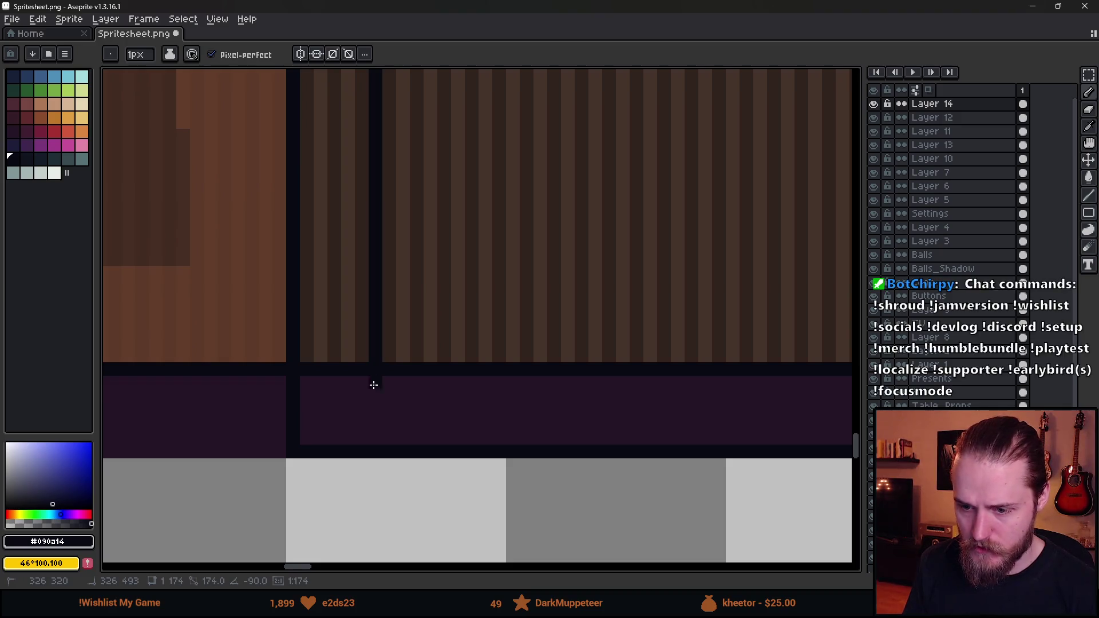
{"action": "scroll", "coordinate": [377, 446], "scroll_direction": "down", "scroll_amount": 5}
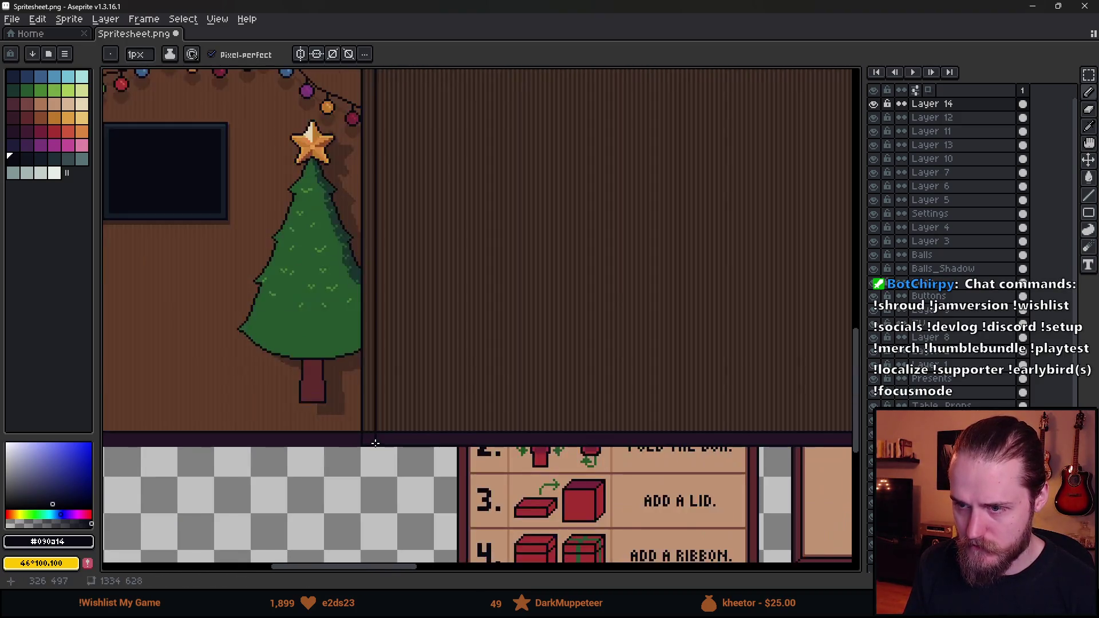
{"action": "scroll", "coordinate": [366, 283], "scroll_direction": "up", "scroll_amount": 2}
{"action": "scroll", "coordinate": [393, 212], "scroll_direction": "up", "scroll_amount": 3}
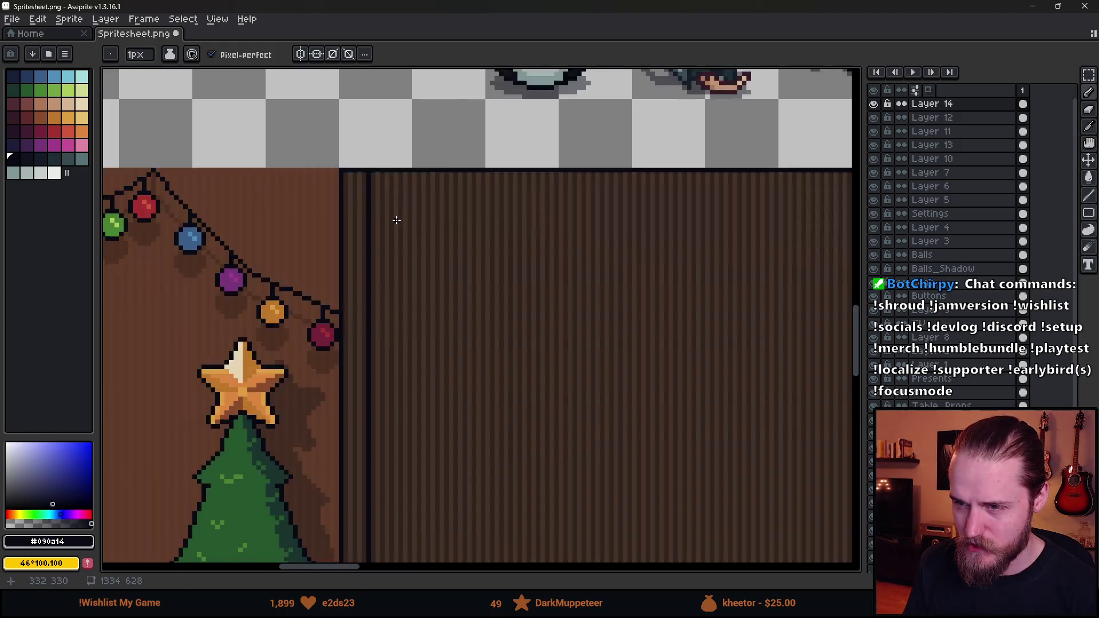
{"action": "scroll", "coordinate": [352, 191], "scroll_direction": "up", "scroll_amount": 2}
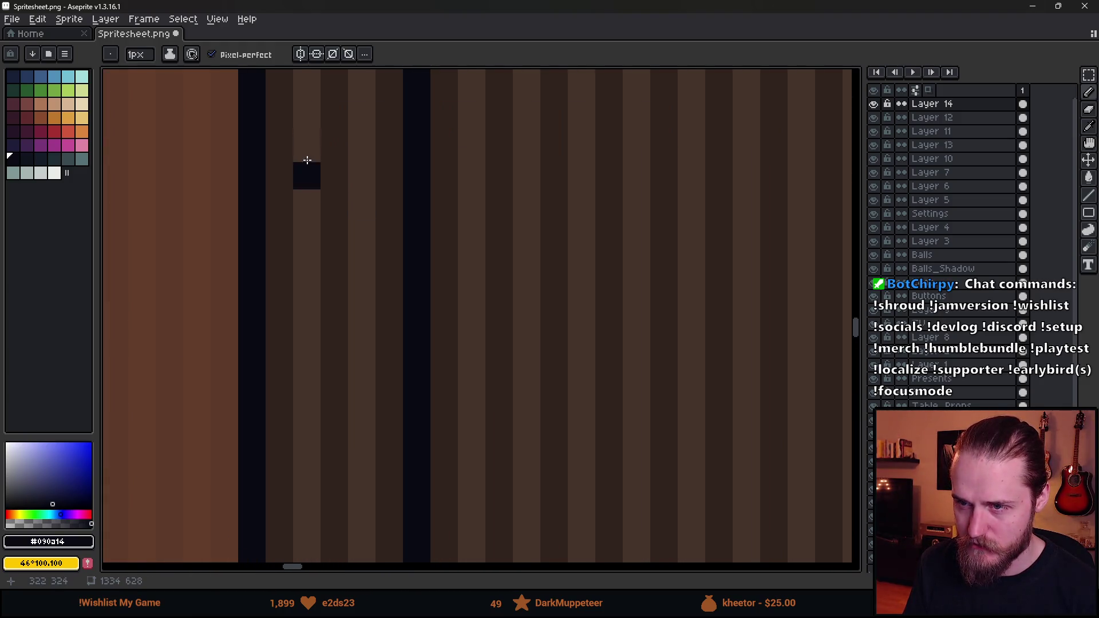
- Fill the strip columns and the middle square below the tree with dark brown #30231c
{"action": "left_click", "coordinate": [297, 149], "text": "alt"}
{"action": "key", "text": "g"}
{"action": "left_click", "coordinate": [307, 131]}
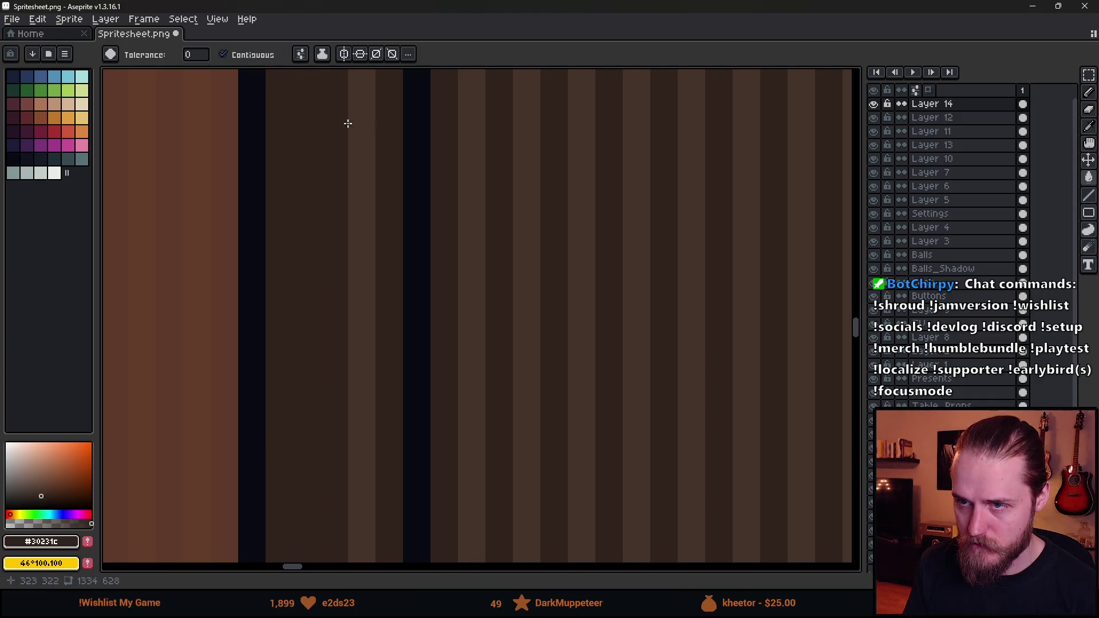
{"action": "left_click", "coordinate": [361, 126]}
{"action": "scroll", "coordinate": [362, 126], "scroll_direction": "down", "scroll_amount": 3}
{"action": "left_click_drag", "start_coordinate": [395, 364], "coordinate": [393, 204]}
{"action": "left_click_drag", "start_coordinate": [422, 414], "coordinate": [421, 170]}
{"action": "scroll", "coordinate": [395, 387], "scroll_direction": "up", "scroll_amount": 2}
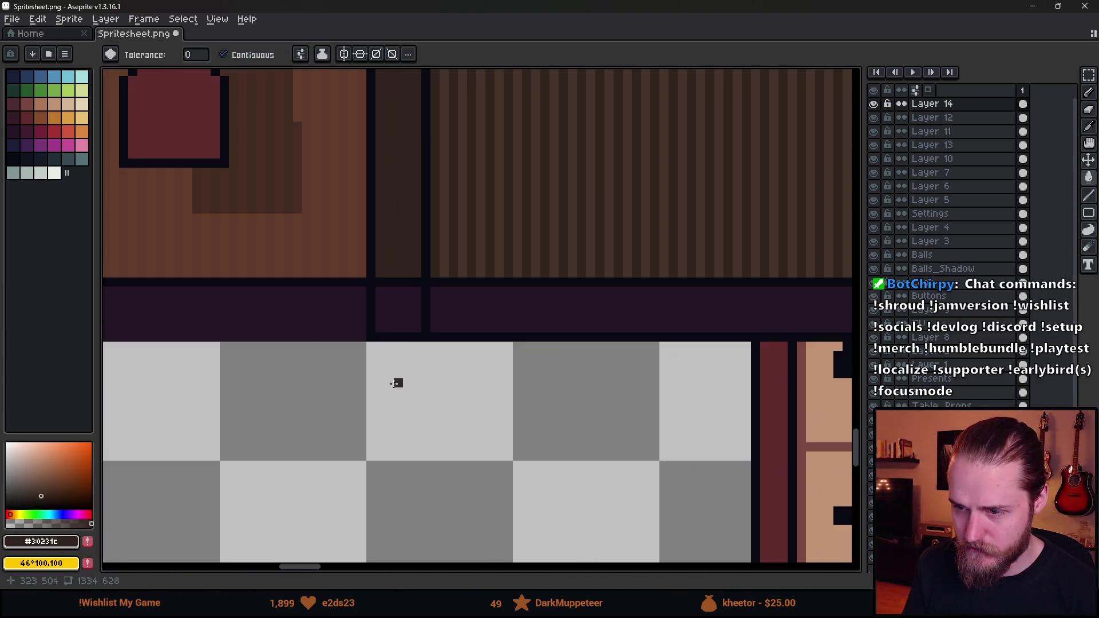
{"action": "scroll", "coordinate": [387, 286], "scroll_direction": "up", "scroll_amount": 2}
{"action": "left_click", "coordinate": [390, 287]}
{"action": "key", "text": "b"}
{"action": "left_click", "coordinate": [355, 257]}
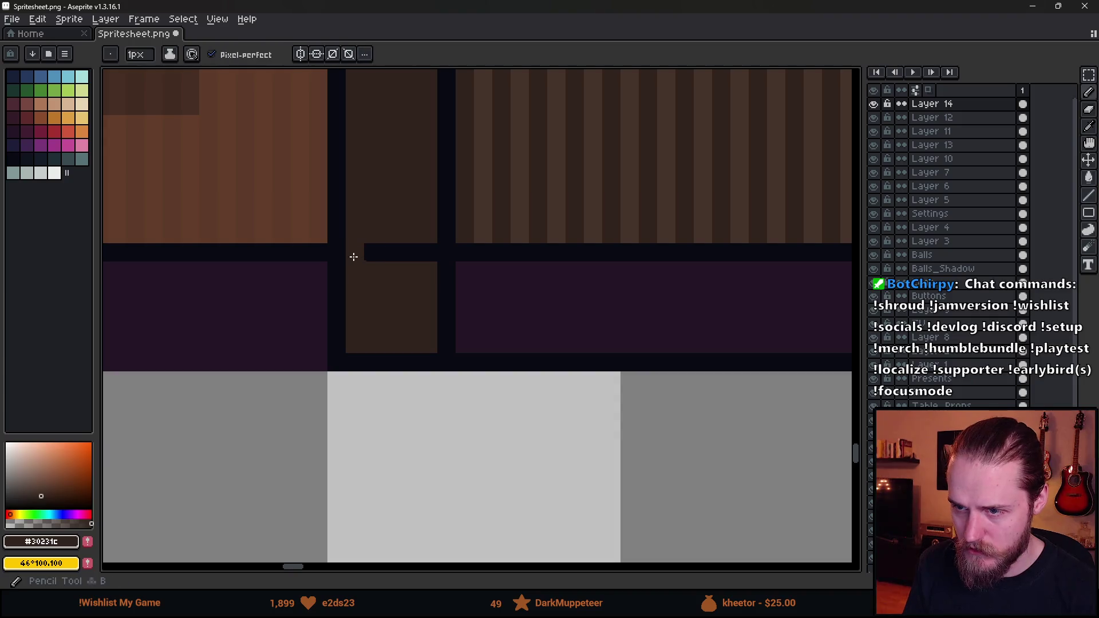
- Re-sample the dark outline colour for the pencil and check the strip down into the purple base
{"action": "scroll", "coordinate": [389, 265], "scroll_direction": "up", "scroll_amount": 1}
{"action": "key", "text": "i"}
{"action": "left_click", "coordinate": [358, 216]}
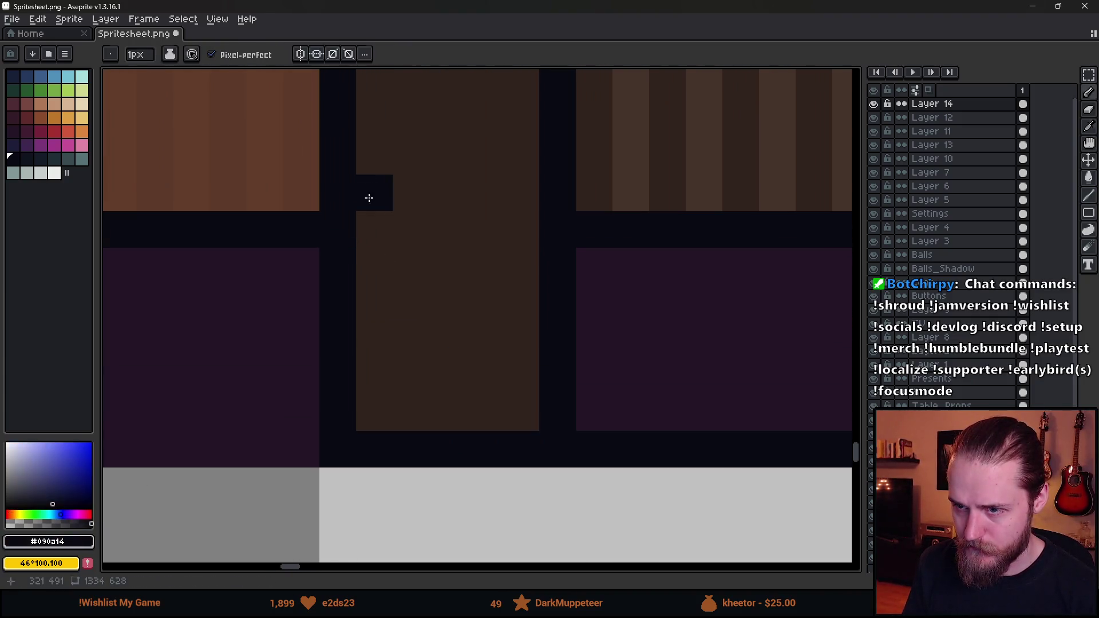
{"action": "key", "text": "b"}
{"action": "scroll", "coordinate": [378, 284], "scroll_direction": "down", "scroll_amount": 2}
{"action": "scroll", "coordinate": [378, 285], "scroll_direction": "up", "scroll_amount": 2}
{"action": "scroll", "coordinate": [379, 284], "scroll_direction": "down", "scroll_amount": 4}
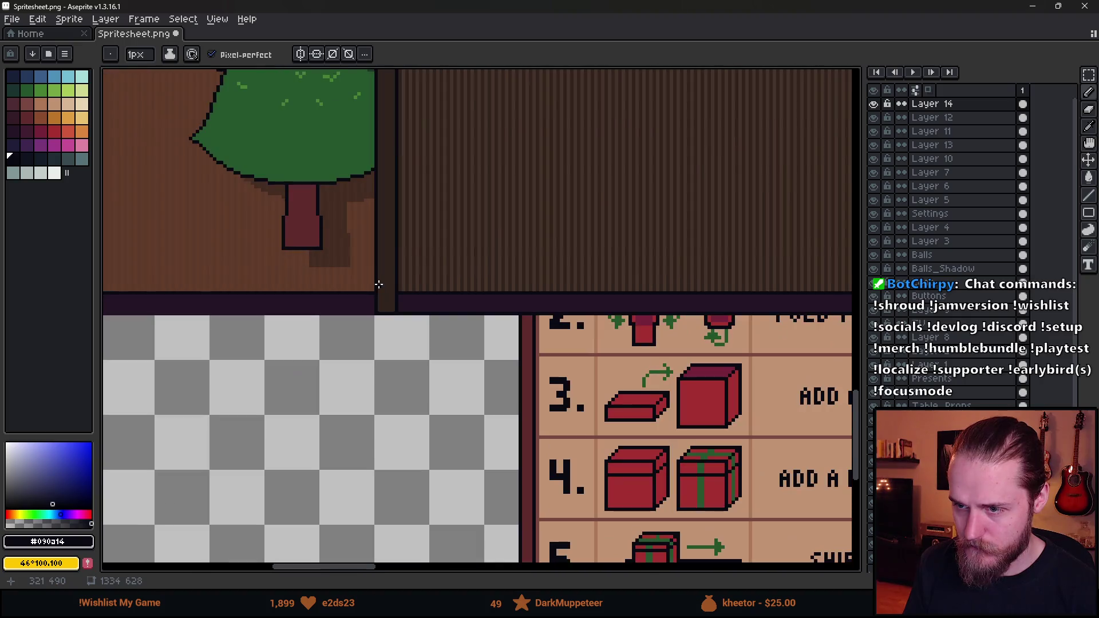
{"action": "scroll", "coordinate": [369, 167], "scroll_direction": "down", "scroll_amount": 3}
{"action": "scroll", "coordinate": [335, 320], "scroll_direction": "up", "scroll_amount": 2}
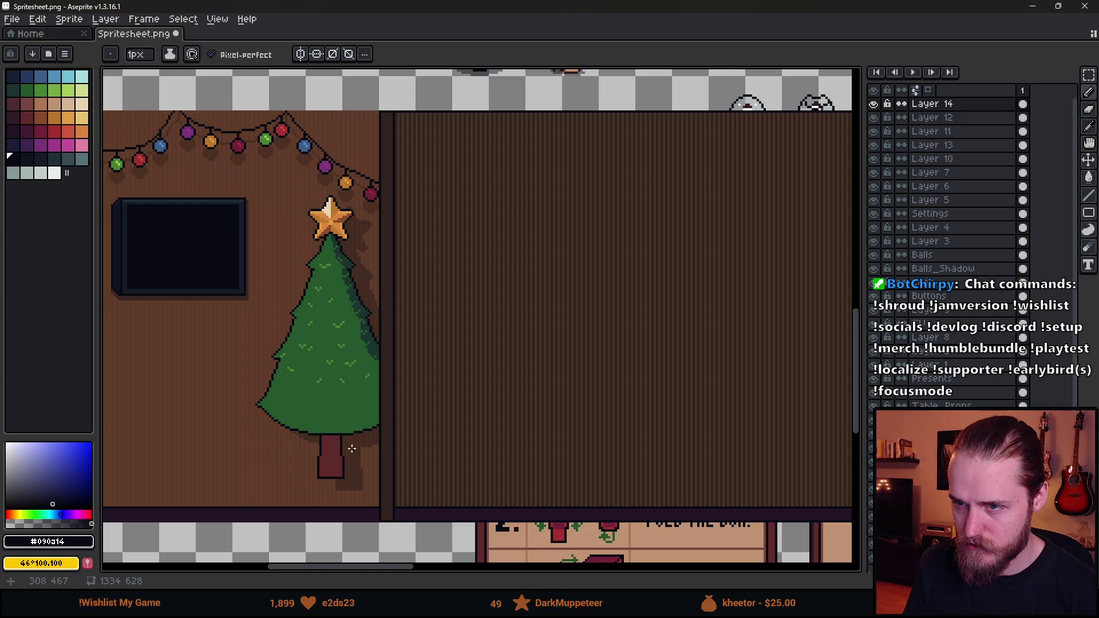
{"action": "scroll", "coordinate": [403, 232], "scroll_direction": "down", "scroll_amount": 1}
{"action": "scroll", "coordinate": [400, 391], "scroll_direction": "up", "scroll_amount": 1}
{"action": "left_click_drag", "start_coordinate": [415, 382], "coordinate": [468, 431]}
{"action": "scroll", "coordinate": [523, 375], "scroll_direction": "down", "scroll_amount": 1}
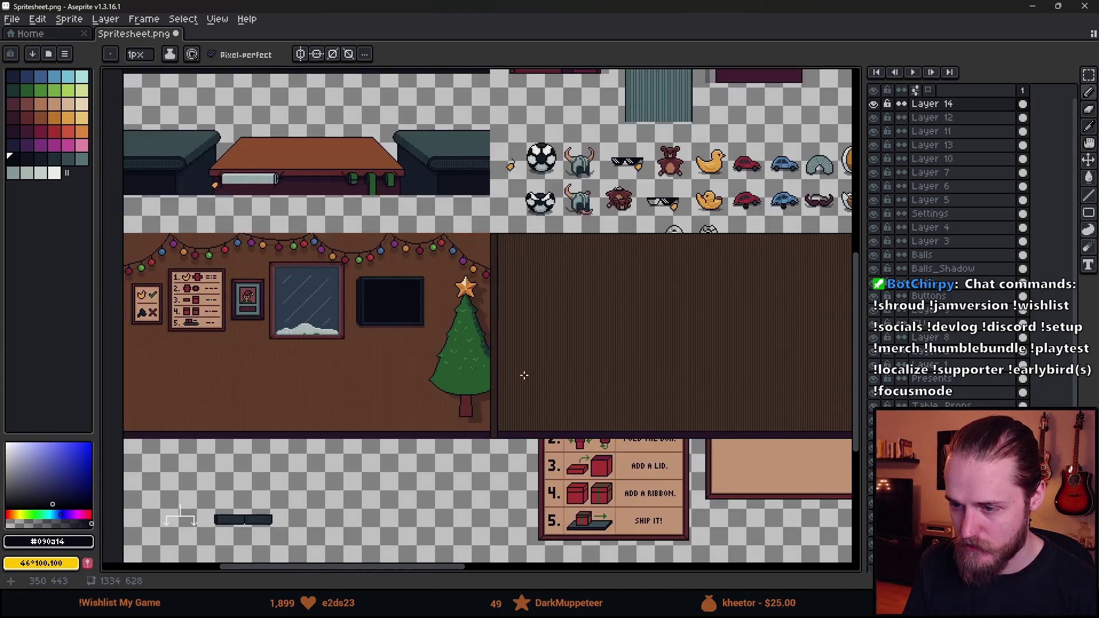
- Draw a 2px medium brown #46342a highlight line down the narrow dark strip
{"action": "scroll", "coordinate": [515, 250], "scroll_direction": "up", "scroll_amount": 5}
{"action": "key", "text": "alt"}
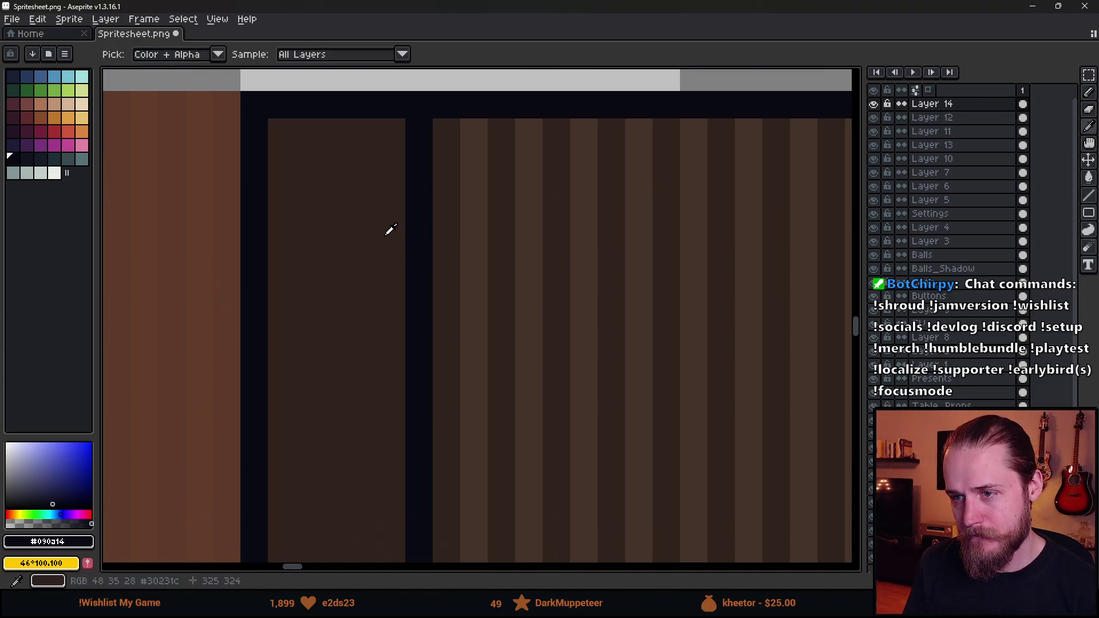
{"action": "left_click", "coordinate": [467, 192], "text": "alt"}
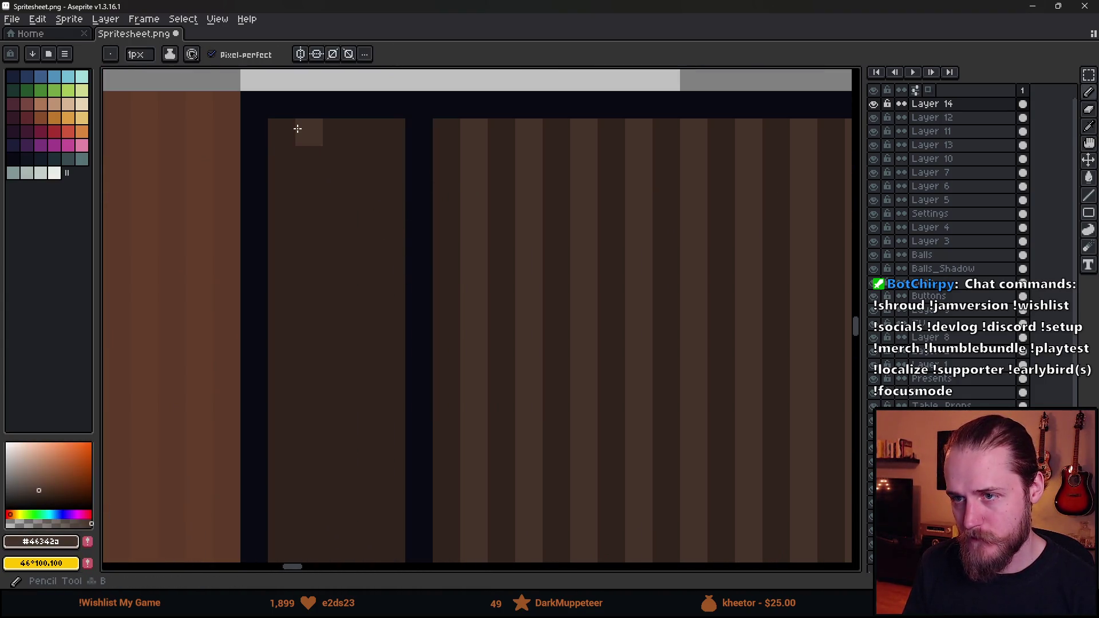
{"action": "key", "text": "plus"}
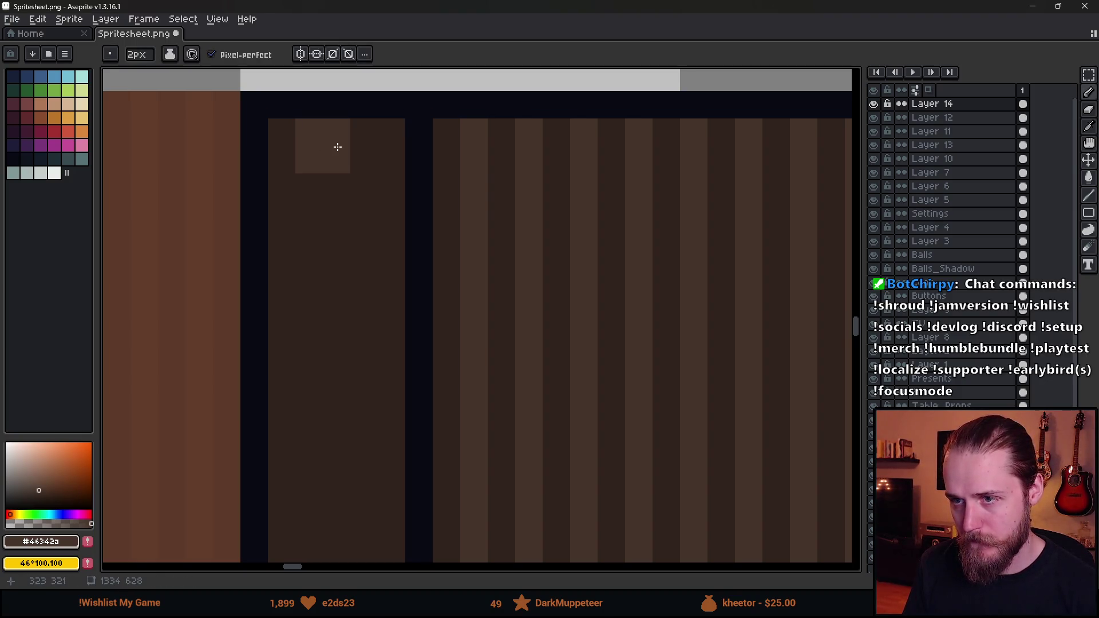
{"action": "scroll", "coordinate": [338, 147], "scroll_direction": "down", "scroll_amount": 4}
{"action": "scroll", "coordinate": [393, 361], "scroll_direction": "up", "scroll_amount": 6}
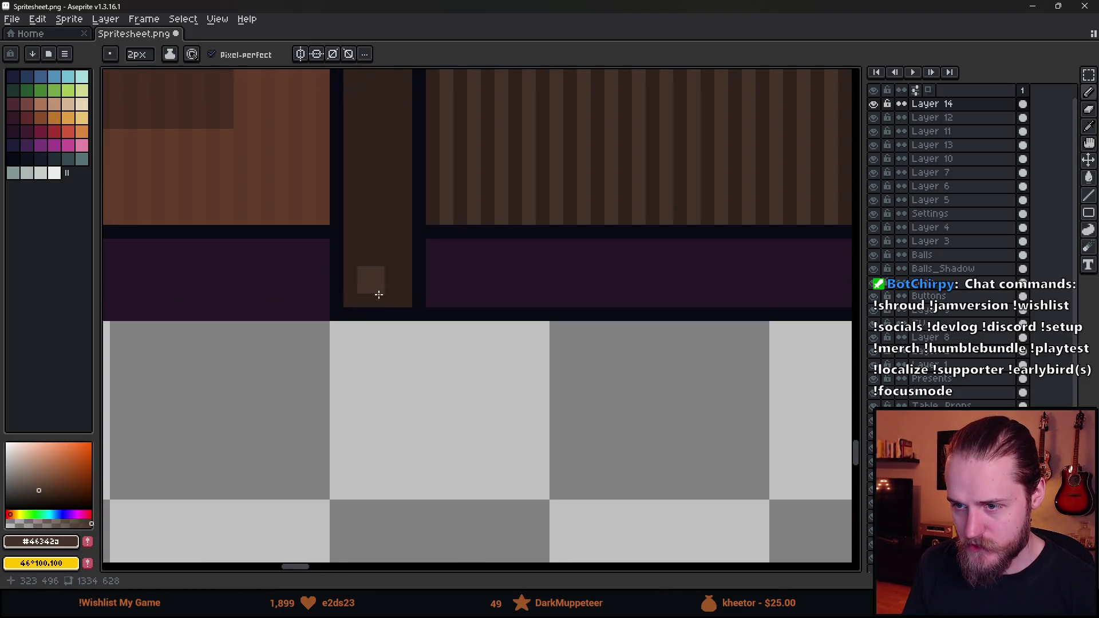
{"action": "left_click", "coordinate": [378, 291], "text": "shift"}
{"action": "scroll", "coordinate": [344, 275], "scroll_direction": "down", "scroll_amount": 5}
{"action": "scroll", "coordinate": [447, 307], "scroll_direction": "up", "scroll_amount": 4}
{"action": "mouse_move", "coordinate": [446, 307]}
{"action": "left_mouse_down"}
{"action": "mouse_move", "coordinate": [520, 253]}
{"action": "mouse_move", "coordinate": [599, 265]}
{"action": "mouse_move", "coordinate": [563, 270]}
{"action": "left_mouse_up"}
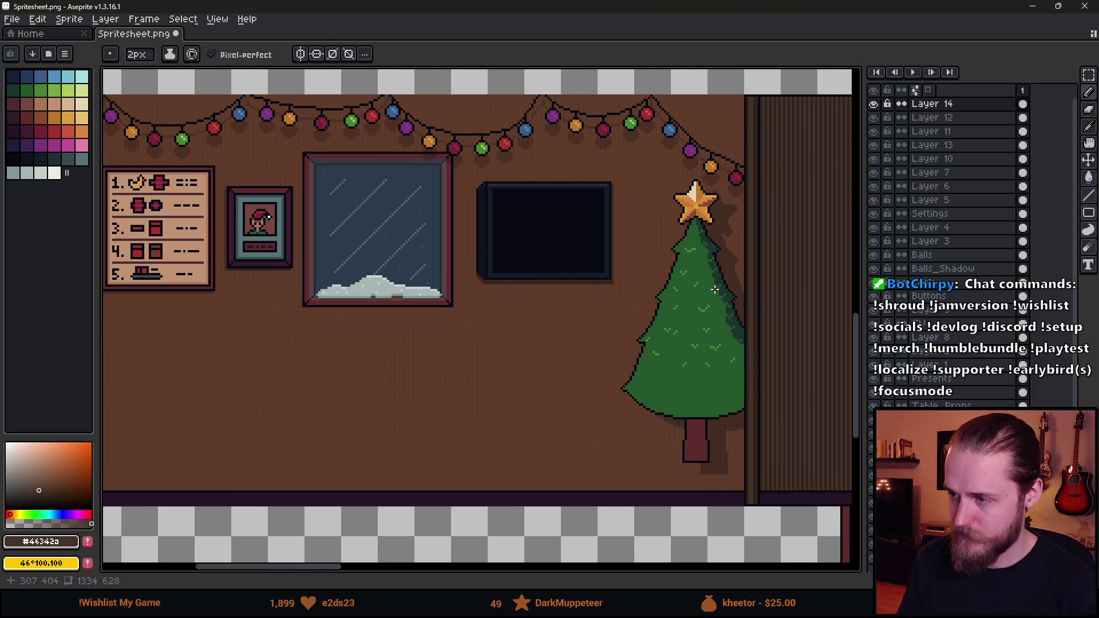
{"action": "scroll", "coordinate": [714, 289], "scroll_direction": "down", "scroll_amount": 1}
{"action": "mouse_move", "coordinate": [723, 302]}
{"action": "left_mouse_down"}
{"action": "mouse_move", "coordinate": [500, 327]}
{"action": "mouse_move", "coordinate": [306, 269]}
{"action": "left_mouse_up"}
{"action": "scroll", "coordinate": [307, 270], "scroll_direction": "down", "scroll_amount": 2}
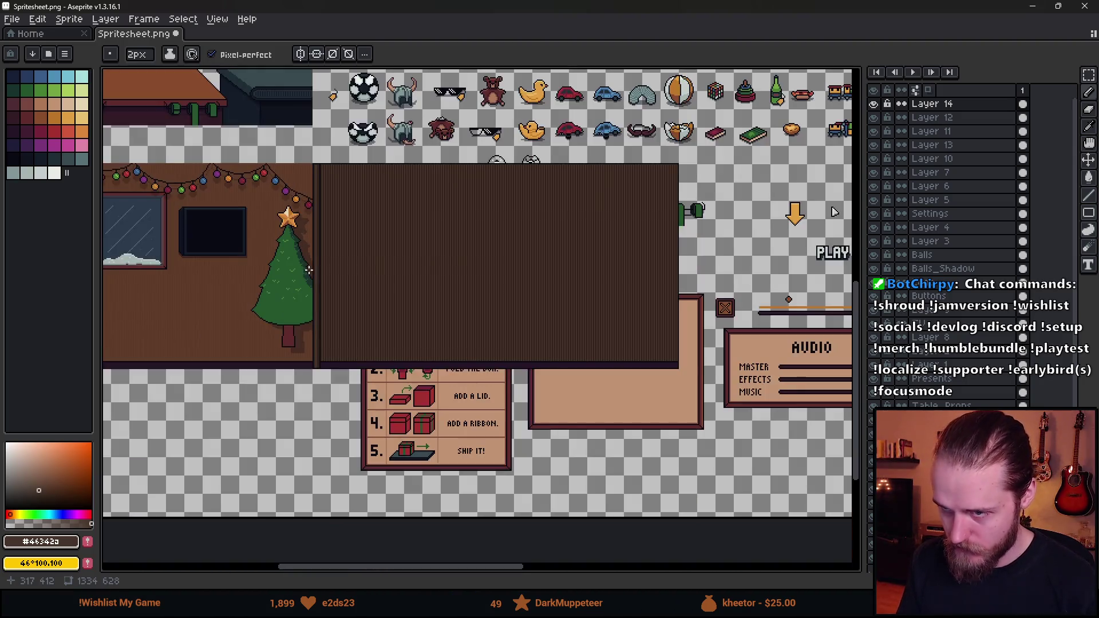
- Pan around the canvas to review the edited wall and the whole spritesheet
{"action": "key", "text": "v"}
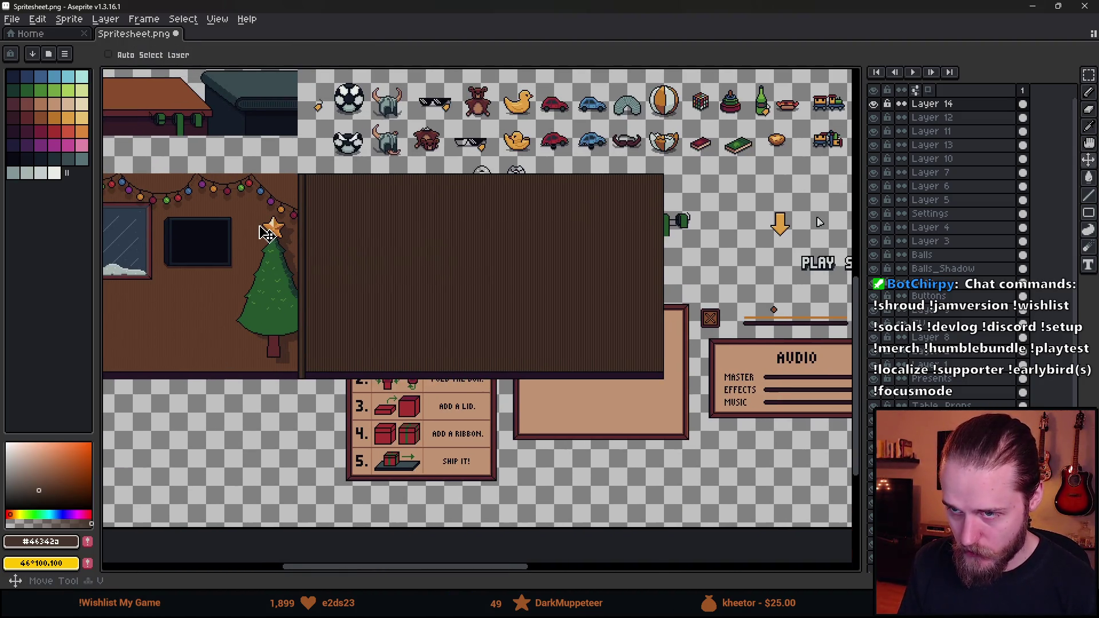
{"action": "scroll", "coordinate": [266, 232], "scroll_direction": "down", "scroll_amount": 1}
{"action": "scroll", "coordinate": [272, 229], "scroll_direction": "up", "scroll_amount": 3}
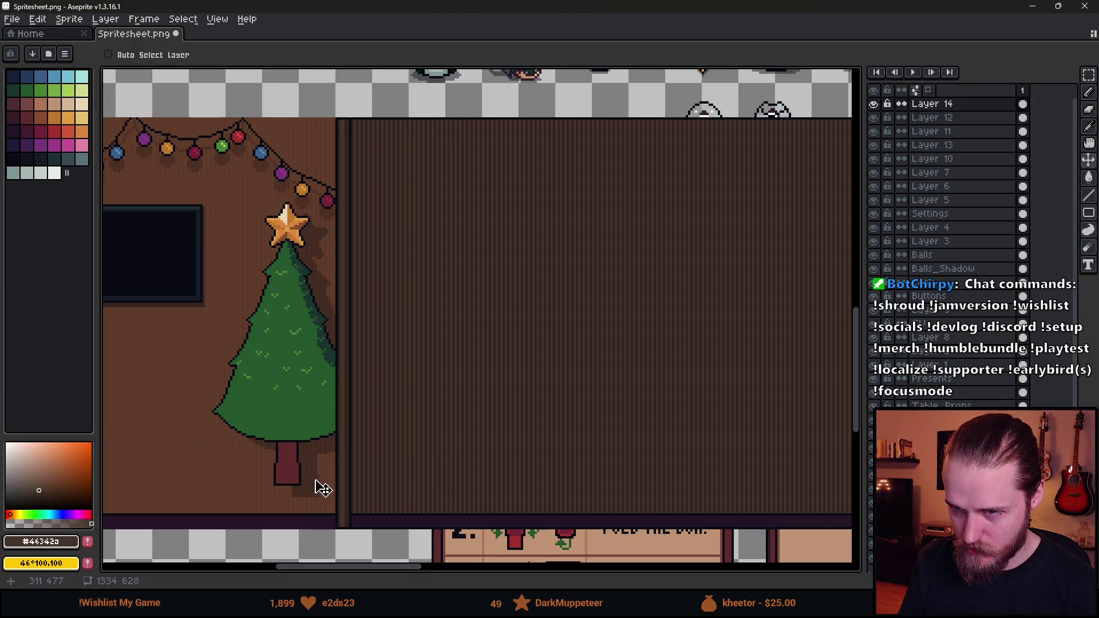
{"action": "scroll", "coordinate": [321, 449], "scroll_direction": "down", "scroll_amount": 2}
{"action": "mouse_move", "coordinate": [301, 413]}
{"action": "left_mouse_down"}
{"action": "mouse_move", "coordinate": [657, 312]}
{"action": "mouse_move", "coordinate": [612, 301]}
{"action": "left_mouse_up"}
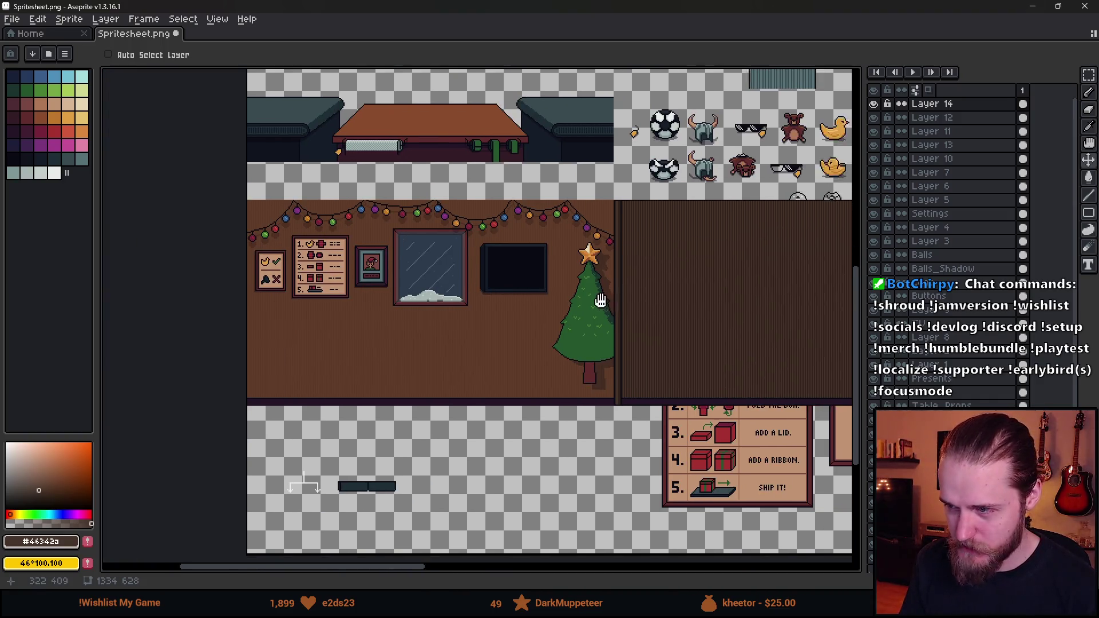
{"action": "scroll", "coordinate": [661, 272], "scroll_direction": "up", "scroll_amount": 2}
{"action": "scroll", "coordinate": [661, 274], "scroll_direction": "down", "scroll_amount": 2}
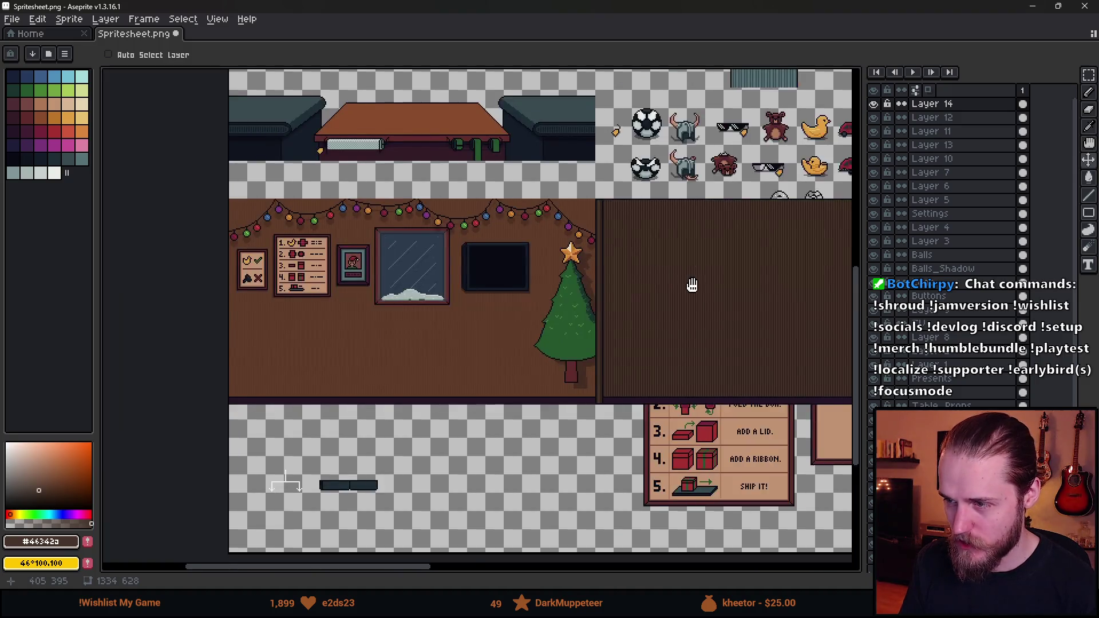
{"action": "left_click_drag", "start_coordinate": [699, 292], "coordinate": [548, 268]}
{"action": "mouse_move", "coordinate": [672, 289]}
{"action": "left_mouse_down"}
{"action": "mouse_move", "coordinate": [379, 448]}
{"action": "mouse_move", "coordinate": [596, 162]}
{"action": "mouse_move", "coordinate": [273, 412]}
{"action": "mouse_move", "coordinate": [703, 355]}
{"action": "mouse_move", "coordinate": [690, 351]}
{"action": "left_mouse_up"}
{"action": "scroll", "coordinate": [630, 353], "scroll_direction": "down", "scroll_amount": 2}
{"action": "left_click_drag", "start_coordinate": [400, 283], "coordinate": [632, 358]}
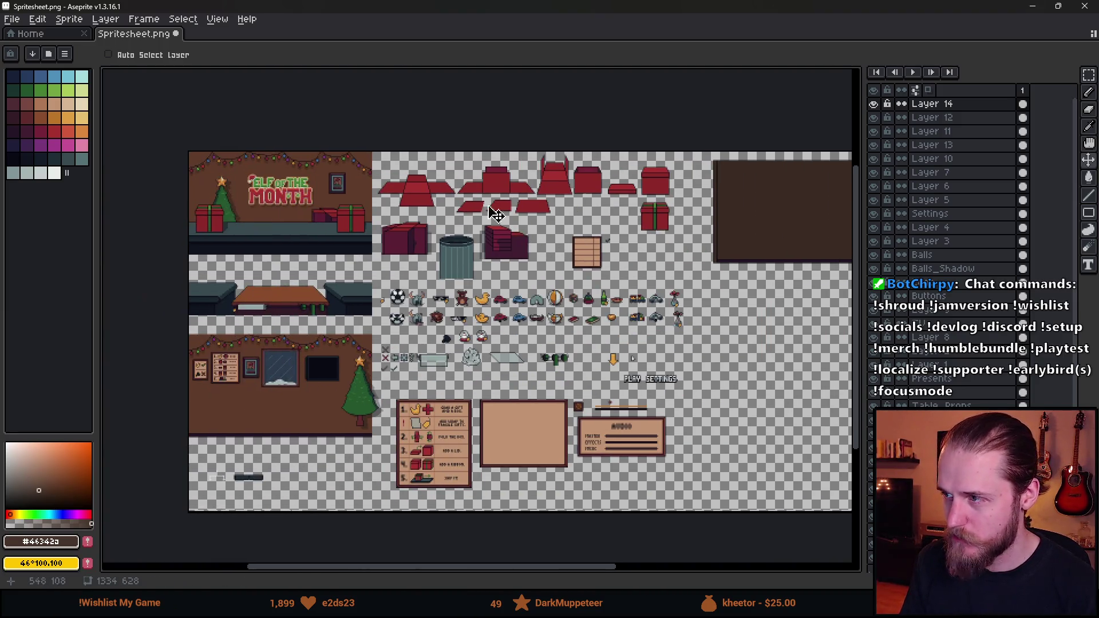
- Save Spritesheet.png with Ctrl+S and minimise Aseprite to return to Unity
{"action": "left_click", "coordinate": [17, 21]}
{"action": "key", "text": "ctrl+s"}
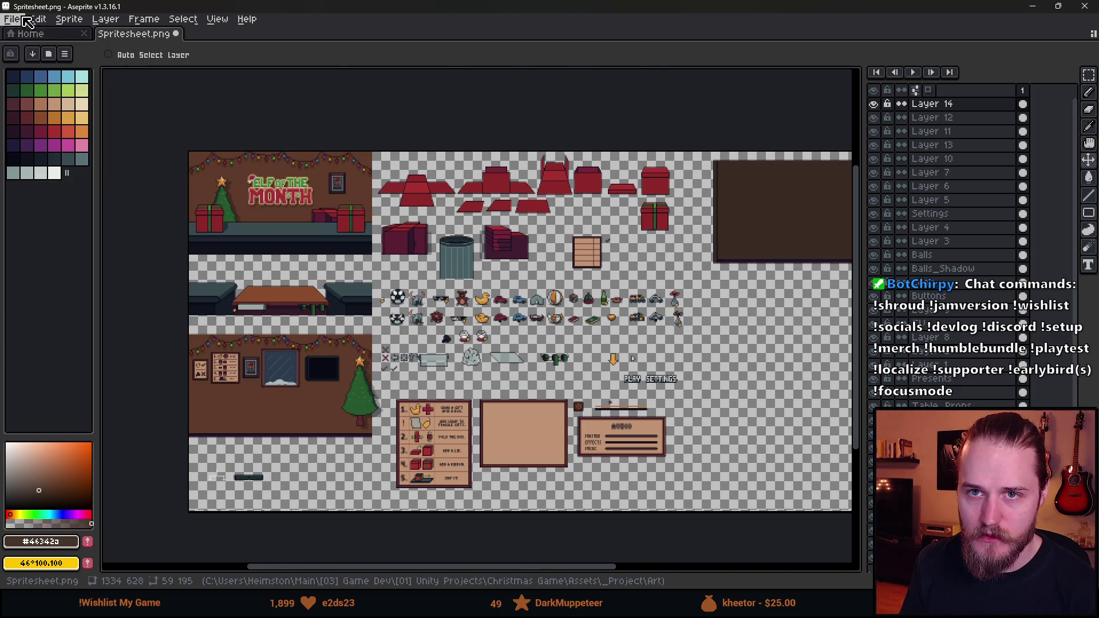
{"action": "left_click", "coordinate": [1030, 9]}
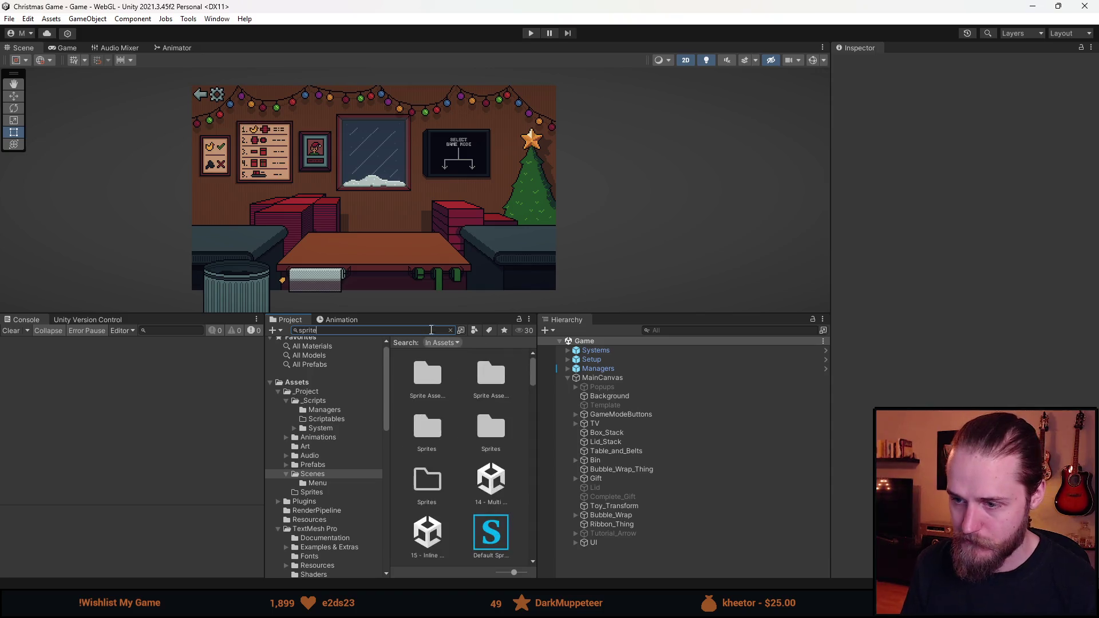
- Filter the Project for 'sprite' and open the Spritesheet texture in the Sprite Editor
{"action": "left_click", "coordinate": [426, 411]}
{"action": "scroll", "coordinate": [438, 491], "scroll_direction": "down", "scroll_amount": 2}
{"action": "left_click", "coordinate": [494, 476]}
{"action": "left_click", "coordinate": [1066, 192]}
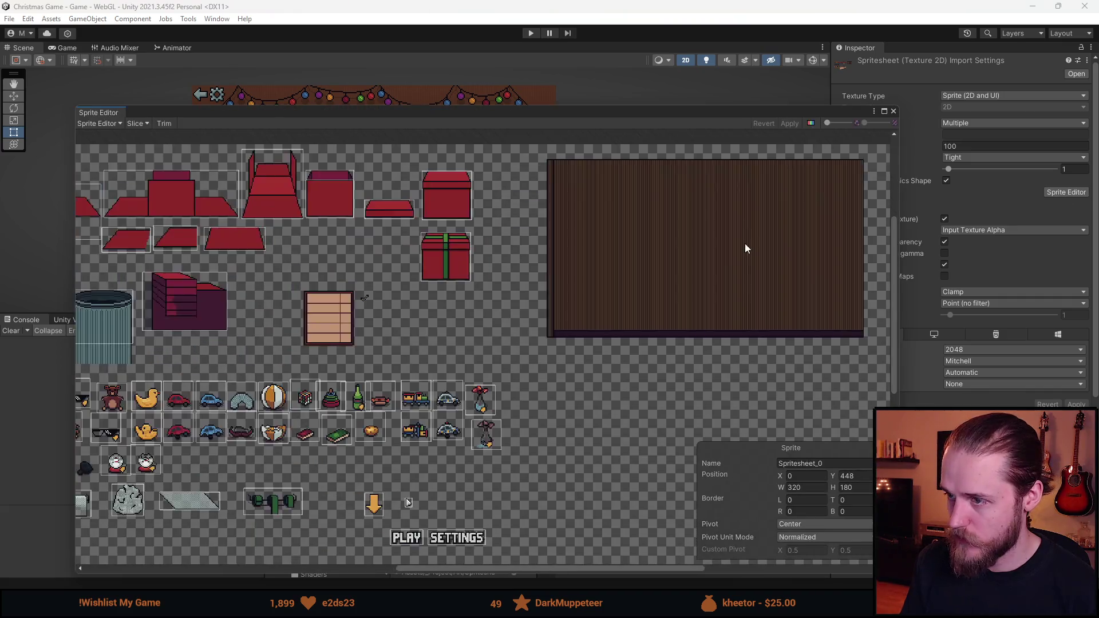
{"action": "scroll", "coordinate": [744, 242], "scroll_direction": "up", "scroll_amount": 6}
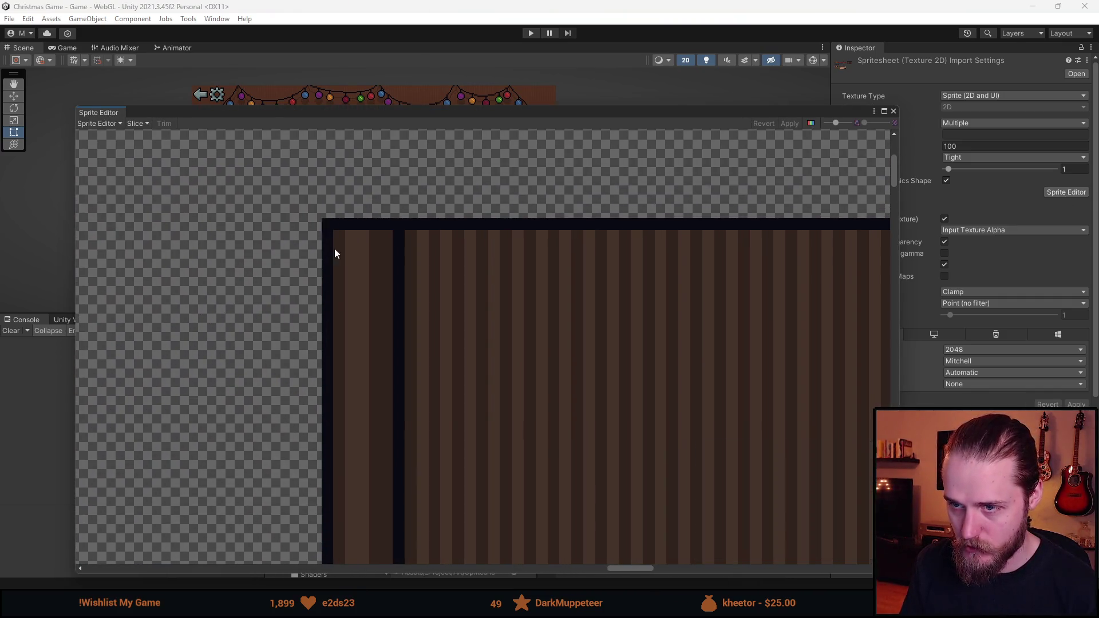
{"action": "scroll", "coordinate": [564, 519], "scroll_direction": "down", "scroll_amount": 3}
- Draw a 320×180 Spritesheet_73 rectangle over the wood panel and apply the slice
{"action": "left_click_drag", "start_coordinate": [457, 387], "coordinate": [639, 546]}
{"action": "scroll", "coordinate": [683, 353], "scroll_direction": "down", "scroll_amount": 3}
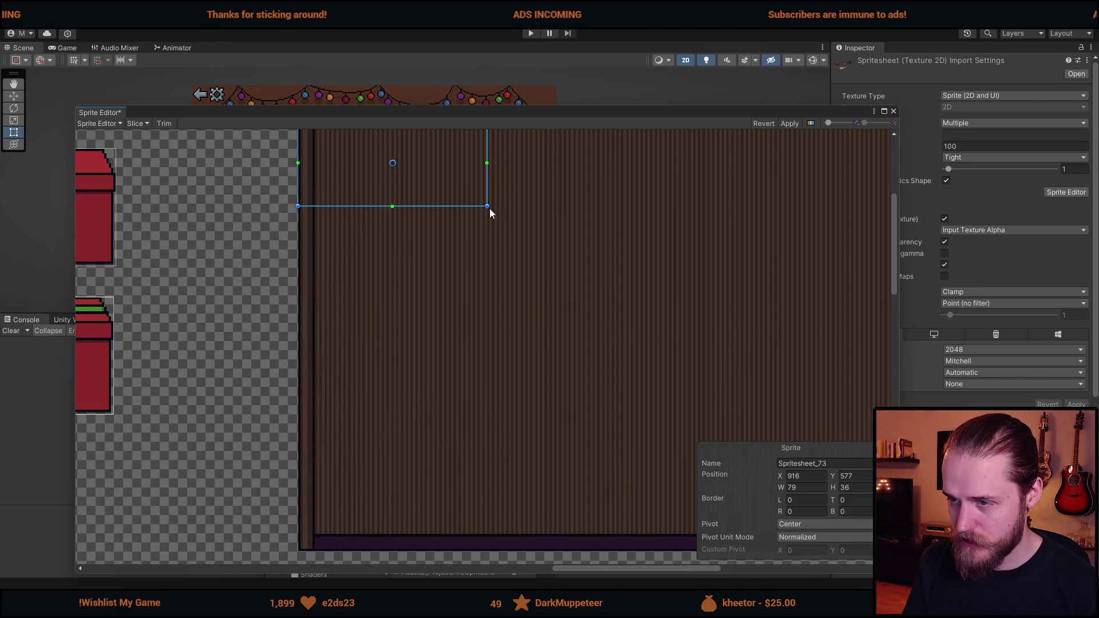
{"action": "left_click_drag", "start_coordinate": [482, 207], "coordinate": [625, 336]}
{"action": "key", "text": "ctrl+z"}
{"action": "scroll", "coordinate": [332, 174], "scroll_direction": "down", "scroll_amount": 3}
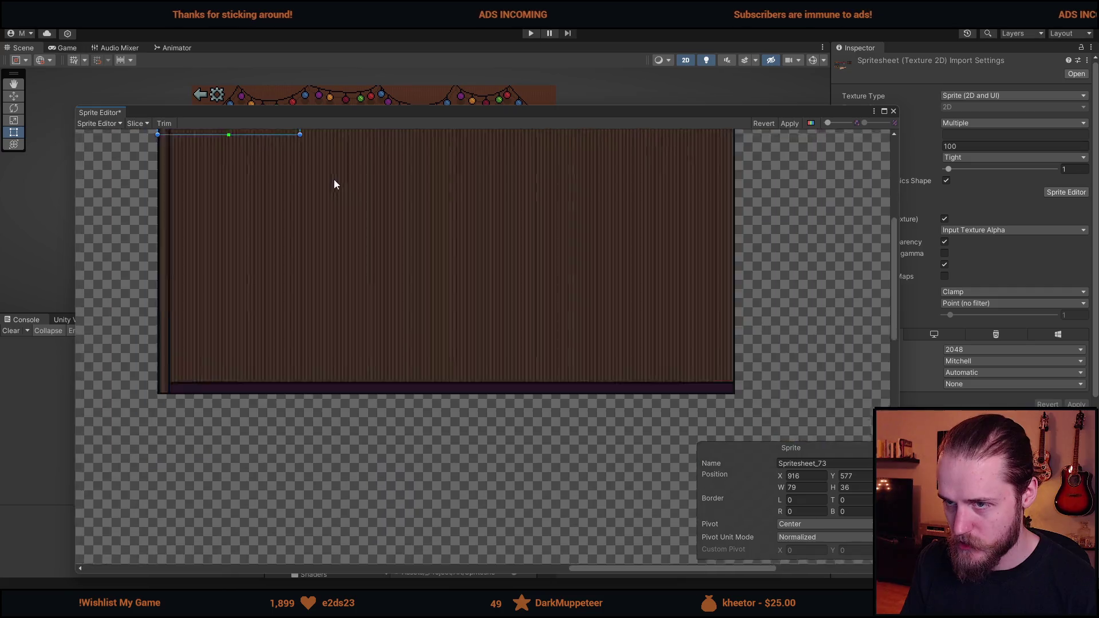
{"action": "mouse_move", "coordinate": [275, 184]}
{"action": "left_mouse_down"}
{"action": "mouse_move", "coordinate": [602, 384]}
{"action": "mouse_move", "coordinate": [562, 357]}
{"action": "left_mouse_up"}
{"action": "scroll", "coordinate": [609, 382], "scroll_direction": "up", "scroll_amount": 3}
{"action": "scroll", "coordinate": [503, 311], "scroll_direction": "down", "scroll_amount": 5}
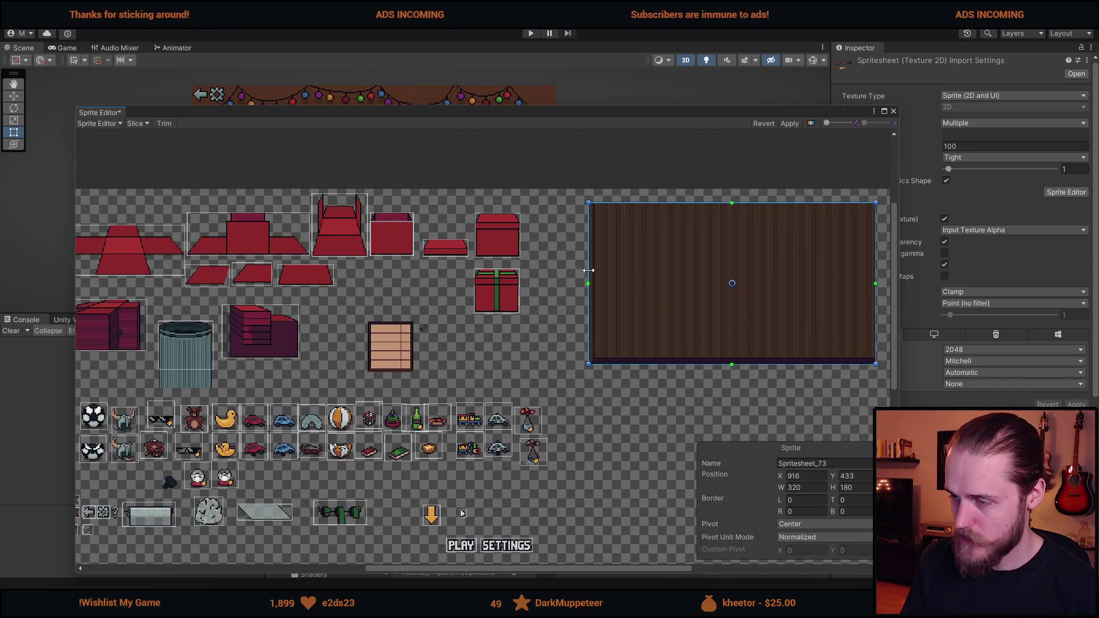
{"action": "scroll", "coordinate": [568, 182], "scroll_direction": "up", "scroll_amount": 8}
{"action": "scroll", "coordinate": [558, 180], "scroll_direction": "down", "scroll_amount": 5}
{"action": "left_click", "coordinate": [789, 123]}
{"action": "left_click", "coordinate": [892, 113]}
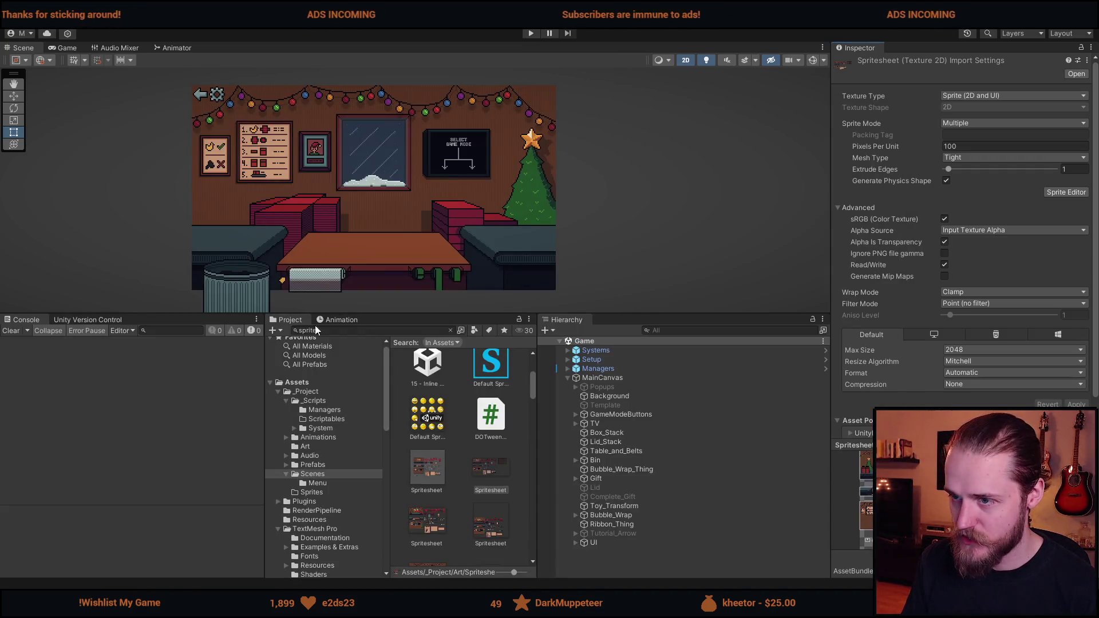
- Duplicate the Background object and set its Source Image to Spritesheet_73
{"action": "left_click", "coordinate": [617, 377]}
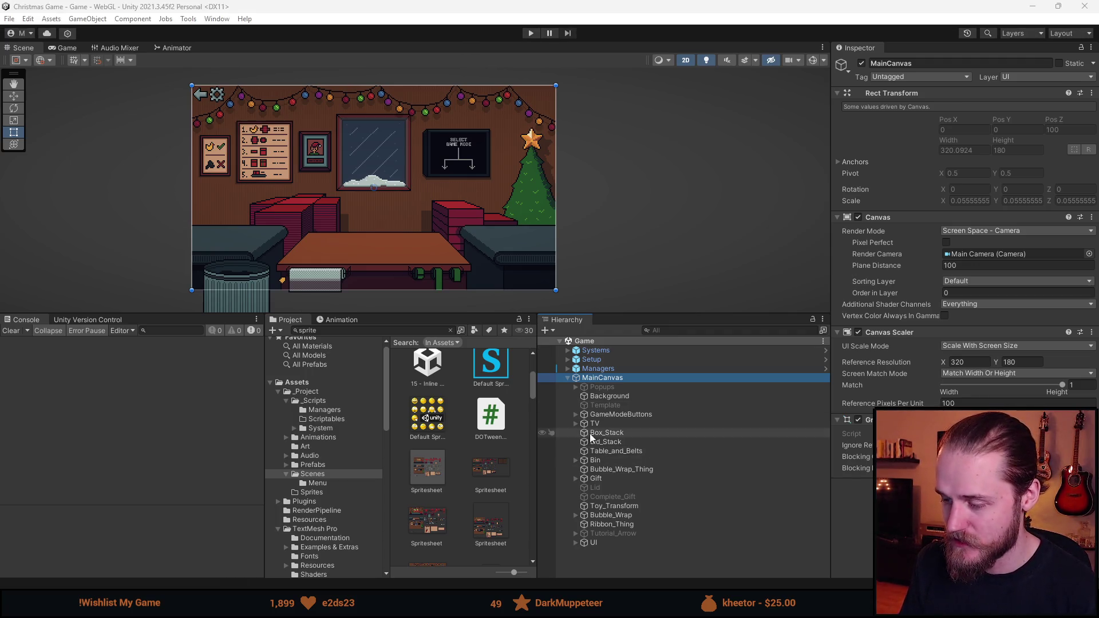
{"action": "left_click", "coordinate": [623, 394]}
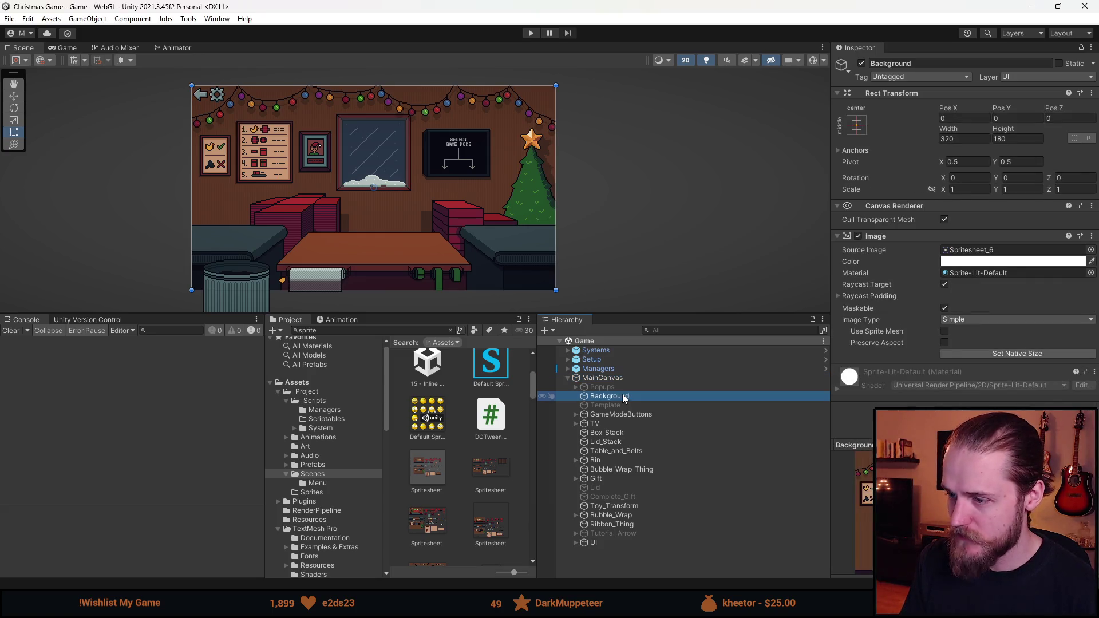
{"action": "key", "text": "ctrl+d"}
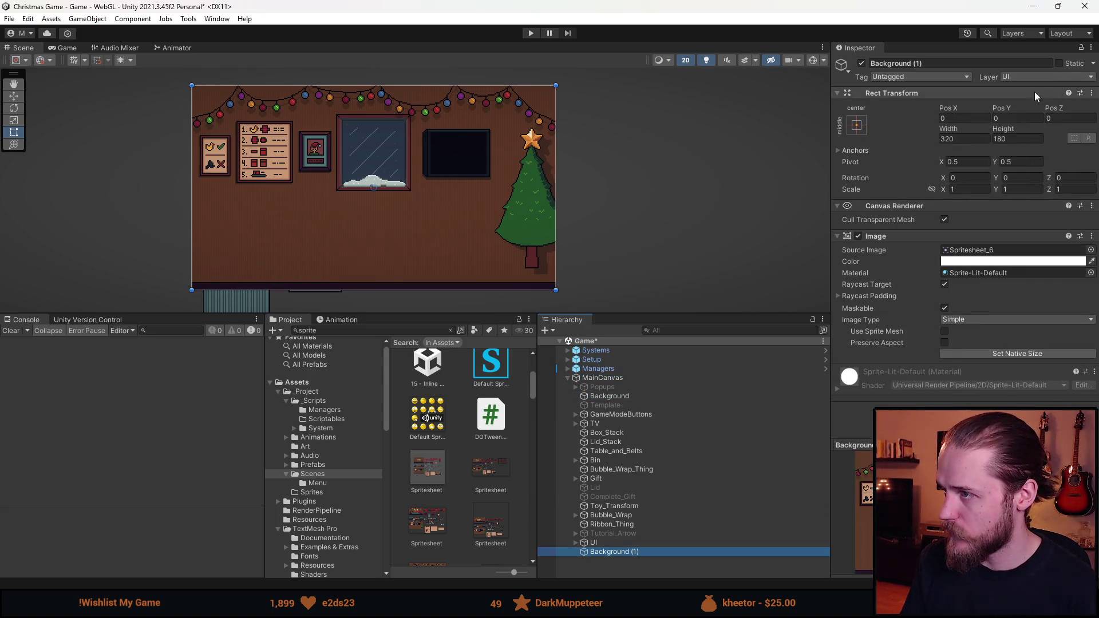
{"action": "left_click", "coordinate": [1090, 249]}
{"action": "scroll", "coordinate": [819, 455], "scroll_direction": "down", "scroll_amount": 5}
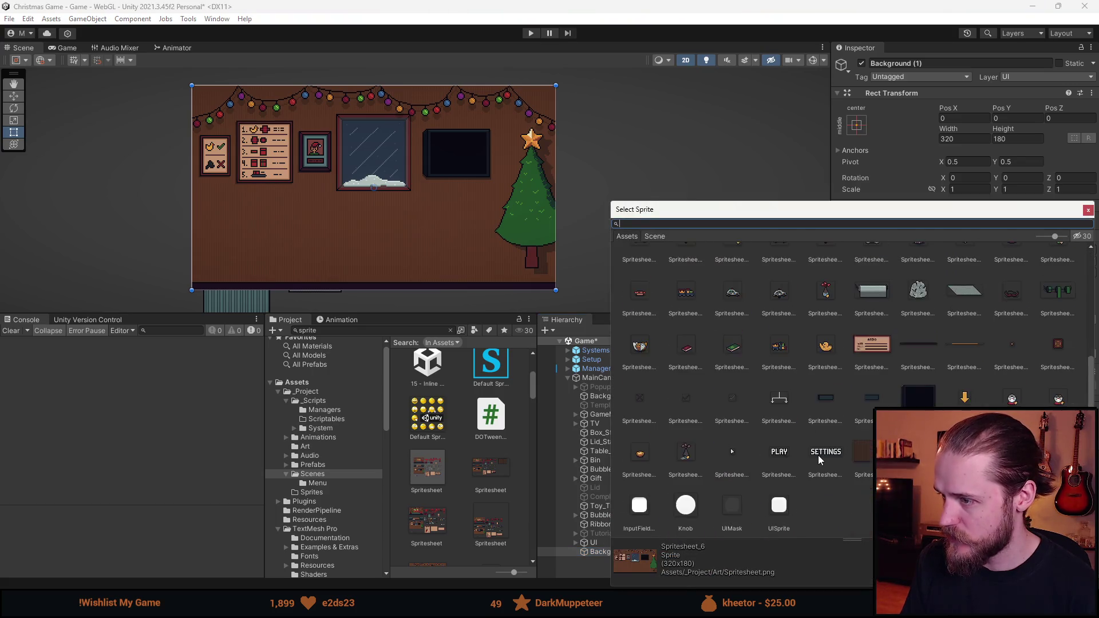
{"action": "left_click", "coordinate": [864, 452]}
{"action": "left_click", "coordinate": [867, 453]}
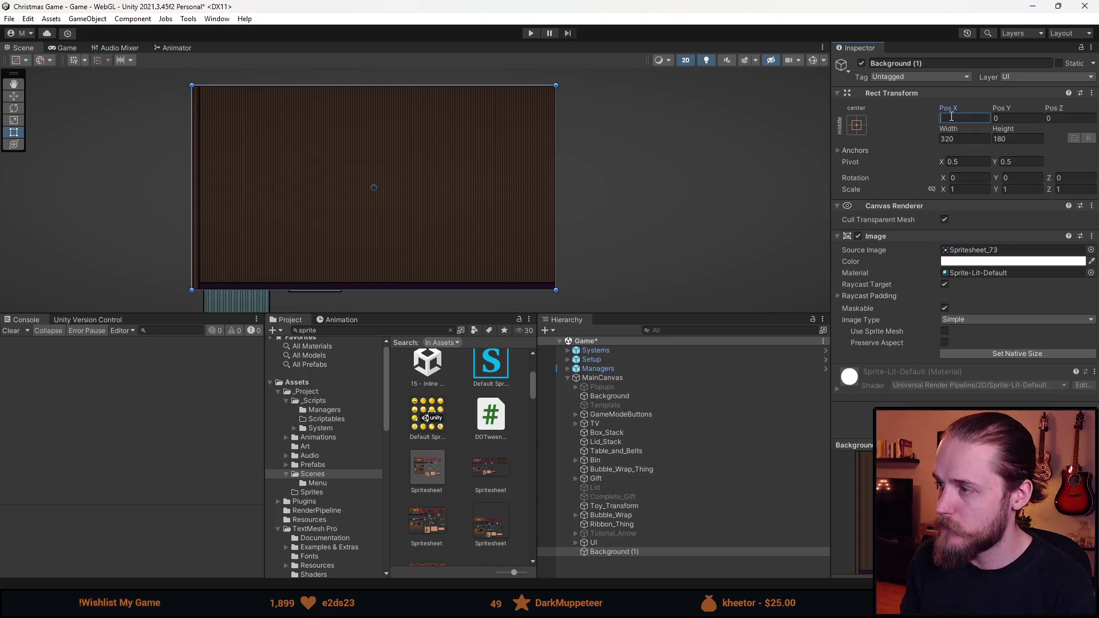
- Place Background (1) at Pos X 320 beside the room, then switch to Aseprite
{"action": "type", "text": "320"}
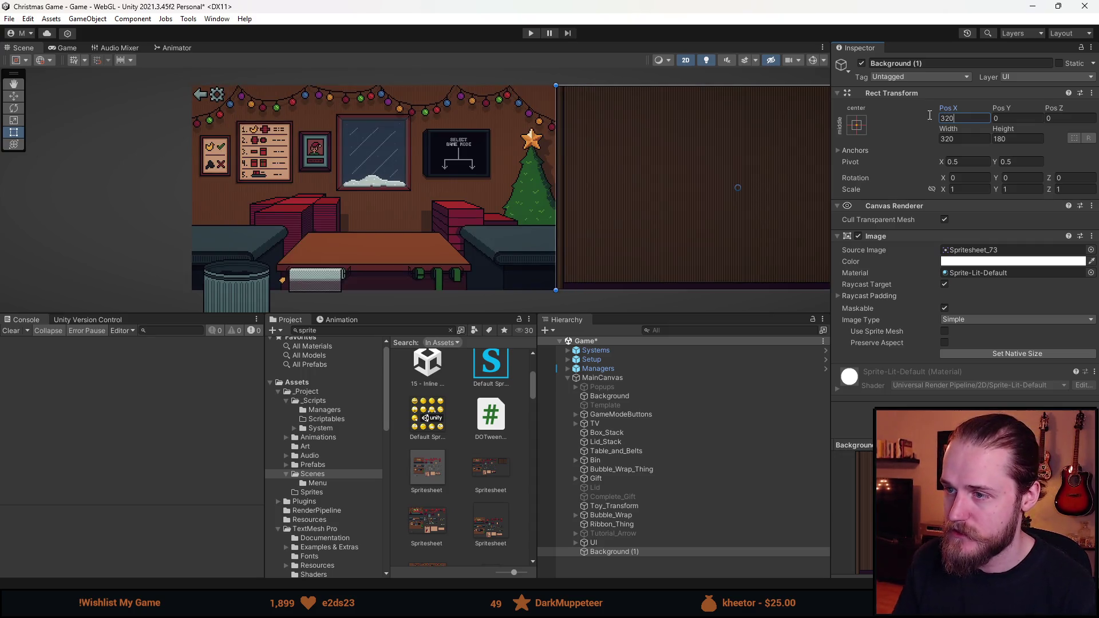
{"action": "left_click", "coordinate": [866, 67]}
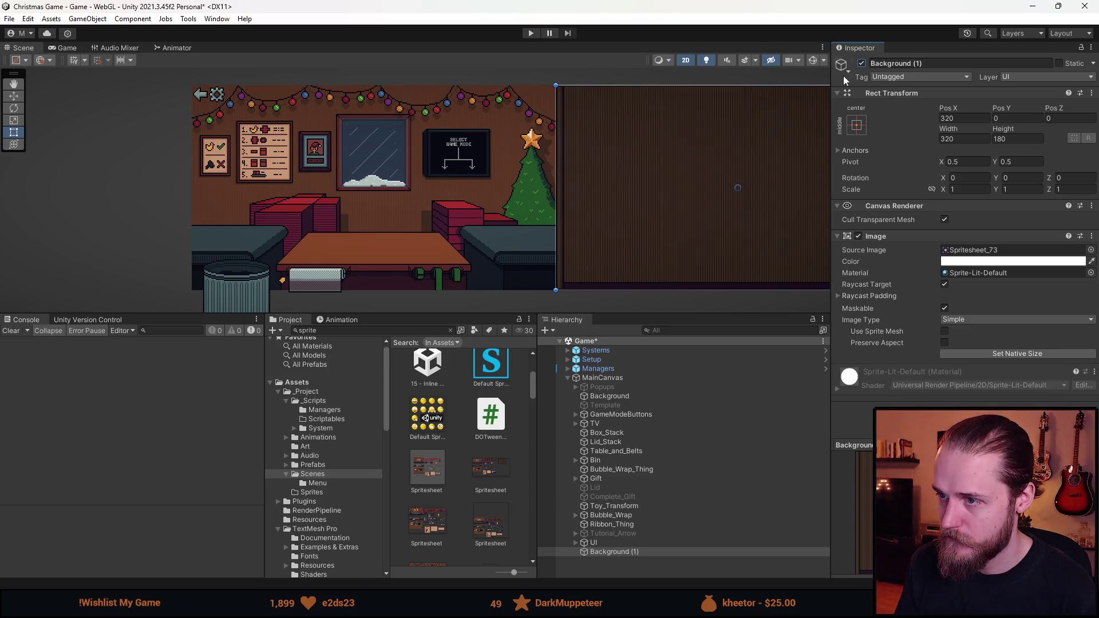
{"action": "scroll", "coordinate": [606, 166], "scroll_direction": "down", "scroll_amount": 2}
{"action": "left_click", "coordinate": [486, 85]}
{"action": "scroll", "coordinate": [655, 170], "scroll_direction": "up", "scroll_amount": 2}
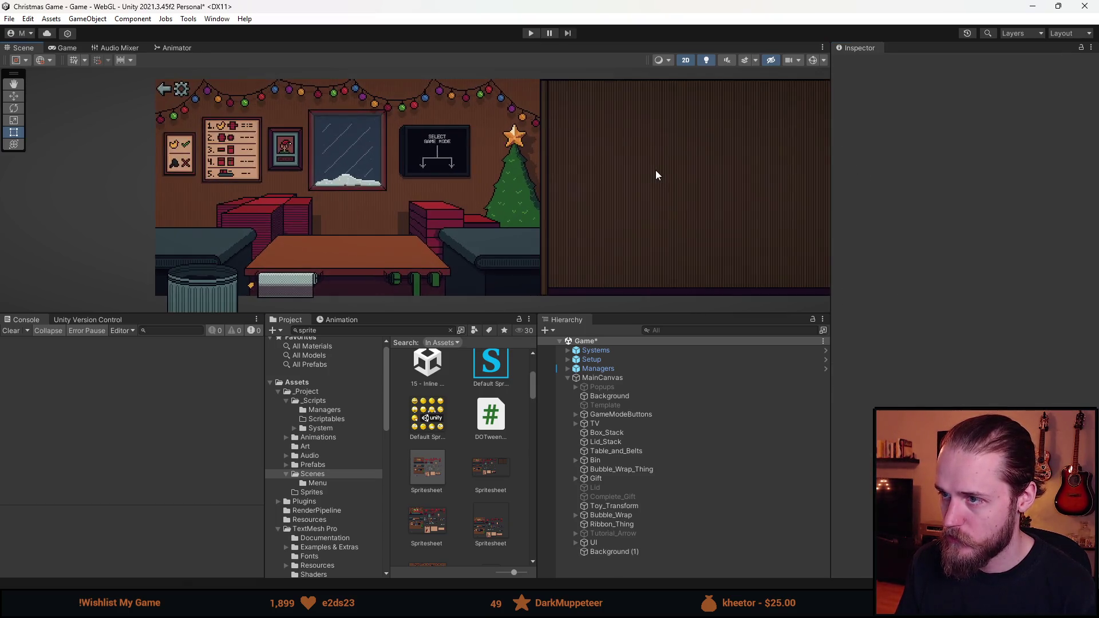
{"action": "left_click_drag", "start_coordinate": [629, 209], "coordinate": [678, 214]}
{"action": "scroll", "coordinate": [637, 228], "scroll_direction": "down", "scroll_amount": 2}
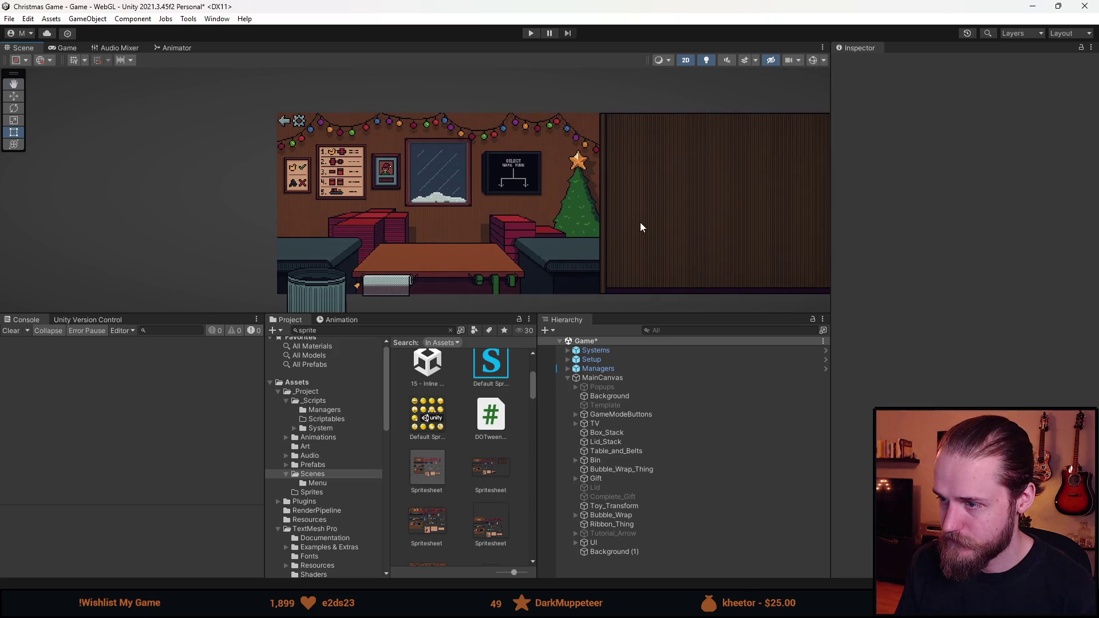
{"action": "key", "text": "alt+Tab"}
{"action": "scroll", "coordinate": [360, 458], "scroll_direction": "up", "scroll_amount": 3}
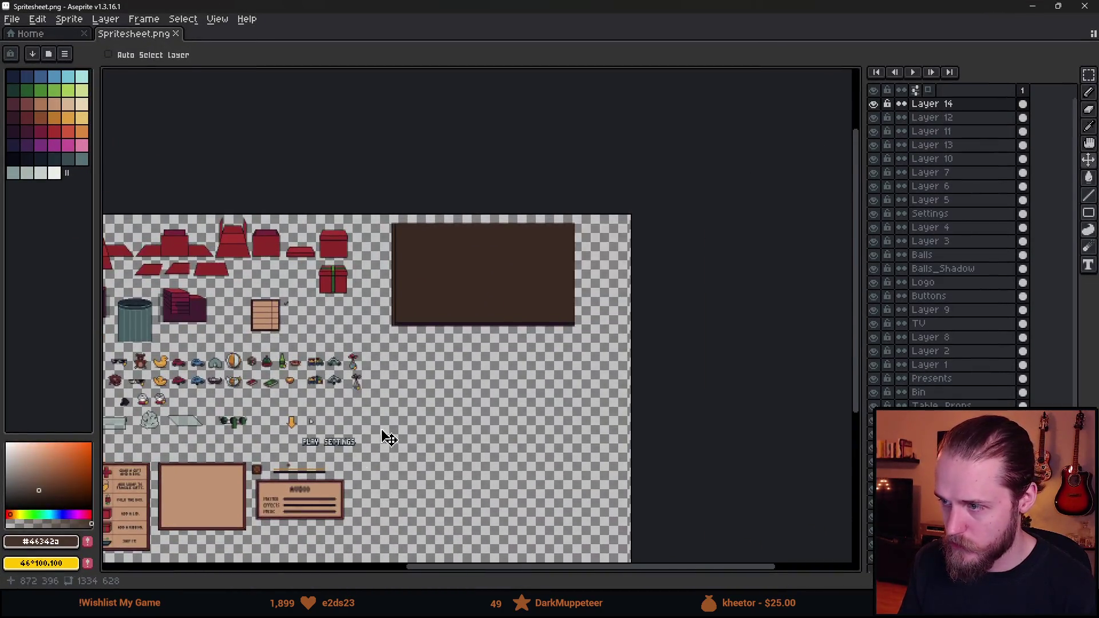
- Shift the layer contents right, stretch the selected strip to 70 pixels tall, and save
{"action": "scroll", "coordinate": [269, 389], "scroll_direction": "up", "scroll_amount": 3}
{"action": "left_click_drag", "start_coordinate": [250, 393], "coordinate": [412, 316]}
{"action": "key", "text": "m"}
{"action": "scroll", "coordinate": [324, 325], "scroll_direction": "up", "scroll_amount": 2}
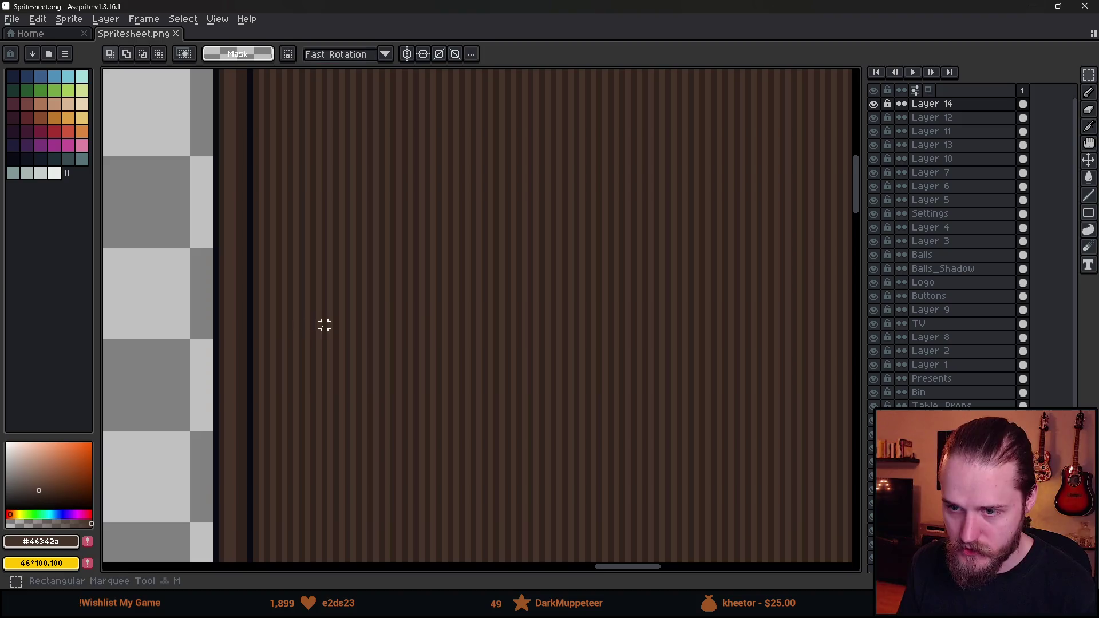
{"action": "scroll", "coordinate": [486, 458], "scroll_direction": "down", "scroll_amount": 2}
{"action": "mouse_move", "coordinate": [256, 319]}
{"action": "left_mouse_down"}
{"action": "mouse_move", "coordinate": [680, 464]}
{"action": "mouse_move", "coordinate": [815, 493]}
{"action": "left_mouse_up"}
{"action": "scroll", "coordinate": [464, 229], "scroll_direction": "down", "scroll_amount": 5}
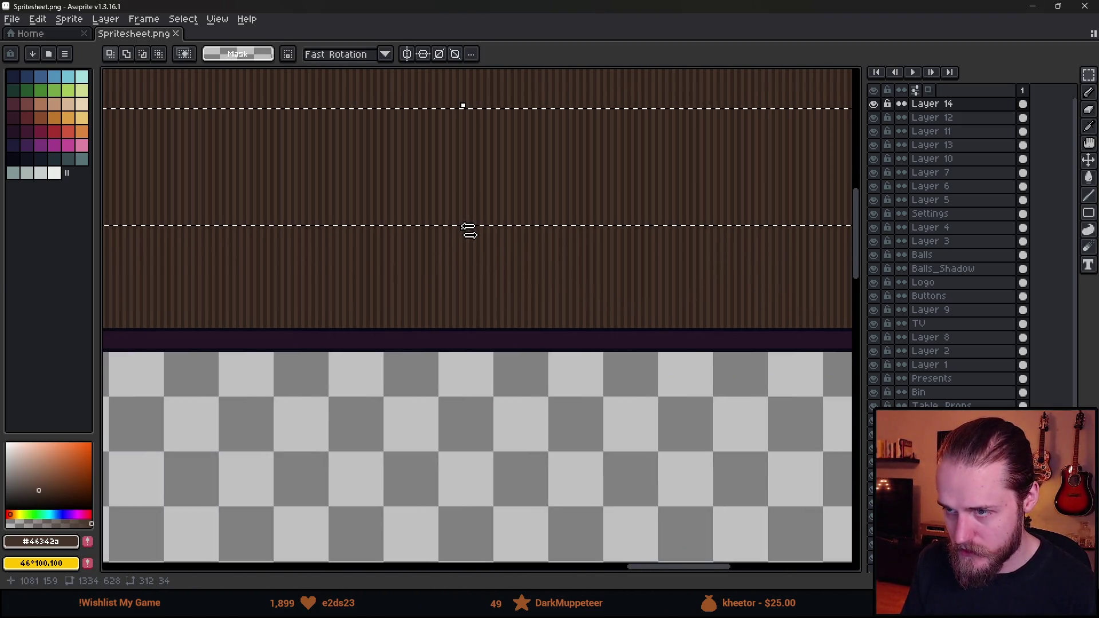
{"action": "left_click_drag", "start_coordinate": [464, 228], "coordinate": [454, 366]}
{"action": "scroll", "coordinate": [461, 358], "scroll_direction": "down", "scroll_amount": 3}
{"action": "key", "text": "Return"}
{"action": "key", "text": "ctrl+s"}
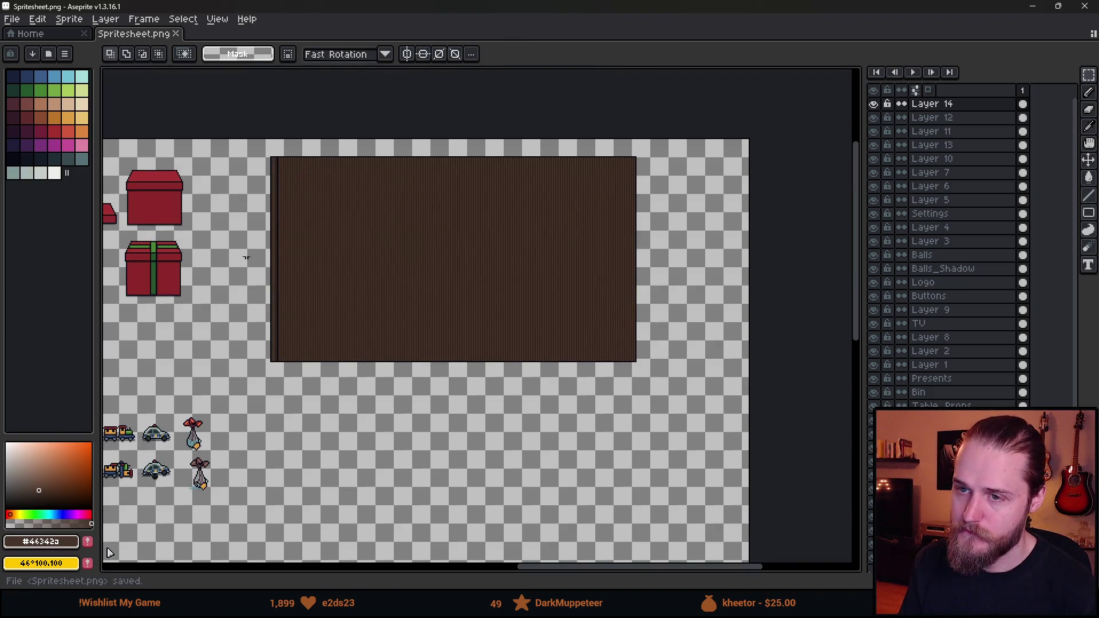
- Try filling panel stripes with darker browns sampled from #46342a, then undo the fills
{"action": "scroll", "coordinate": [283, 188], "scroll_direction": "up", "scroll_amount": 1}
{"action": "scroll", "coordinate": [283, 189], "scroll_direction": "up", "scroll_amount": 5}
{"action": "key", "text": "i"}
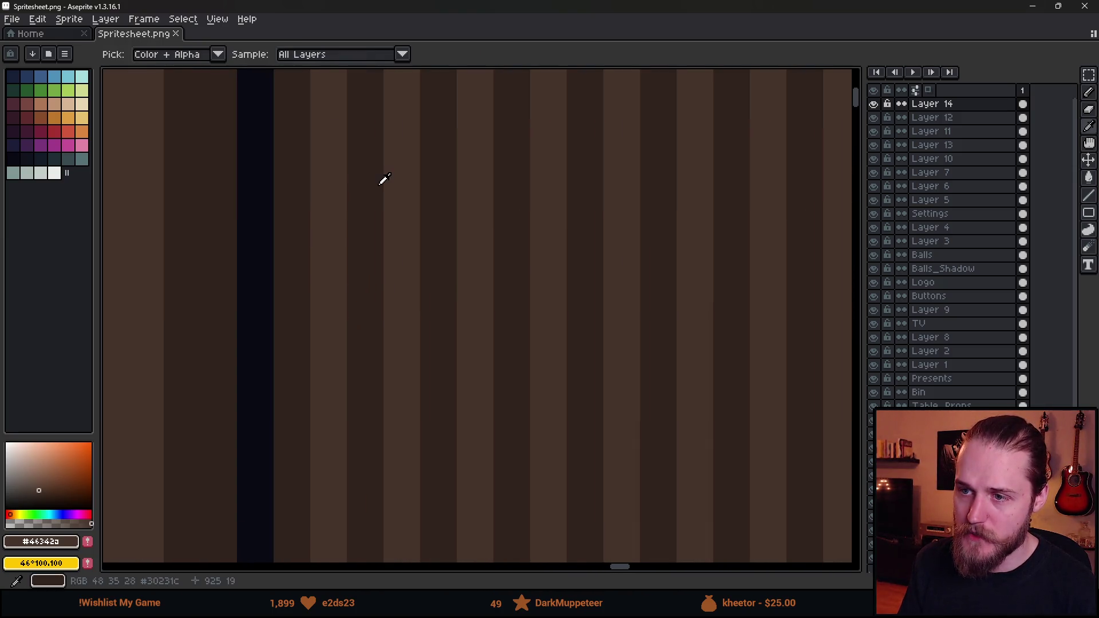
{"action": "key", "text": "m"}
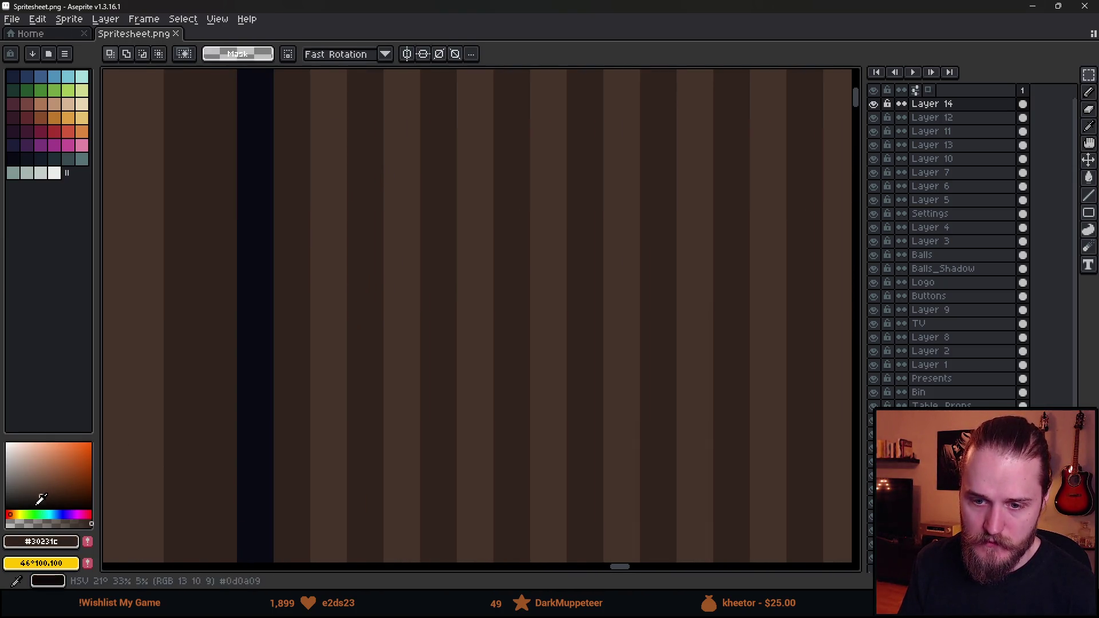
{"action": "left_click", "coordinate": [41, 496]}
{"action": "key", "text": "g"}
{"action": "left_click", "coordinate": [356, 322]}
{"action": "key", "text": "i"}
{"action": "left_click", "coordinate": [332, 312]}
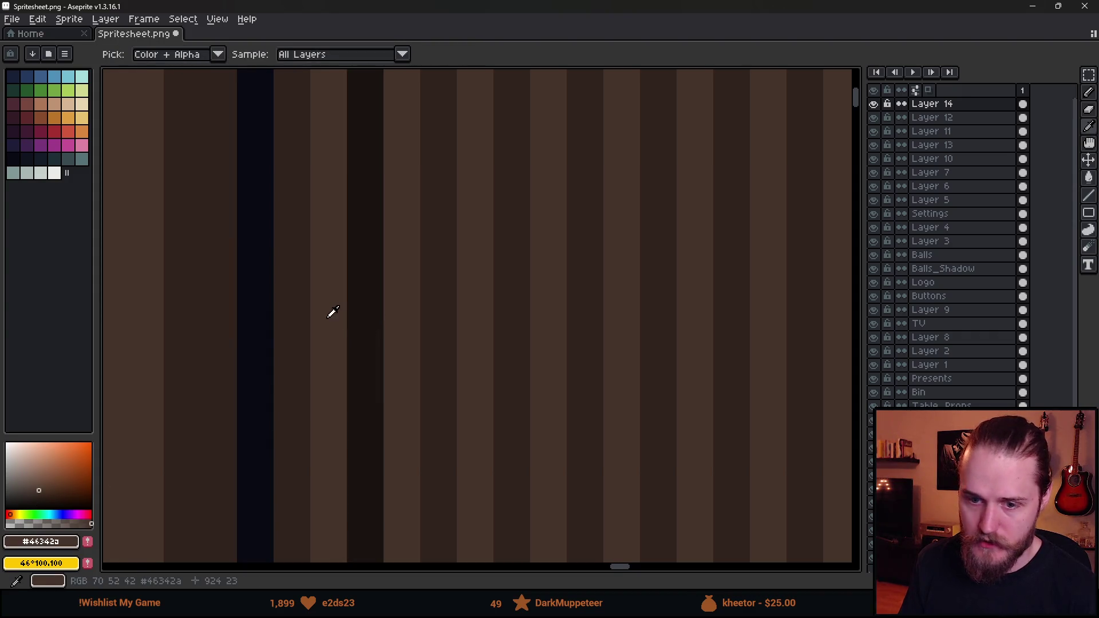
{"action": "left_click", "coordinate": [32, 497]}
{"action": "key", "text": "g"}
{"action": "left_click", "coordinate": [324, 361]}
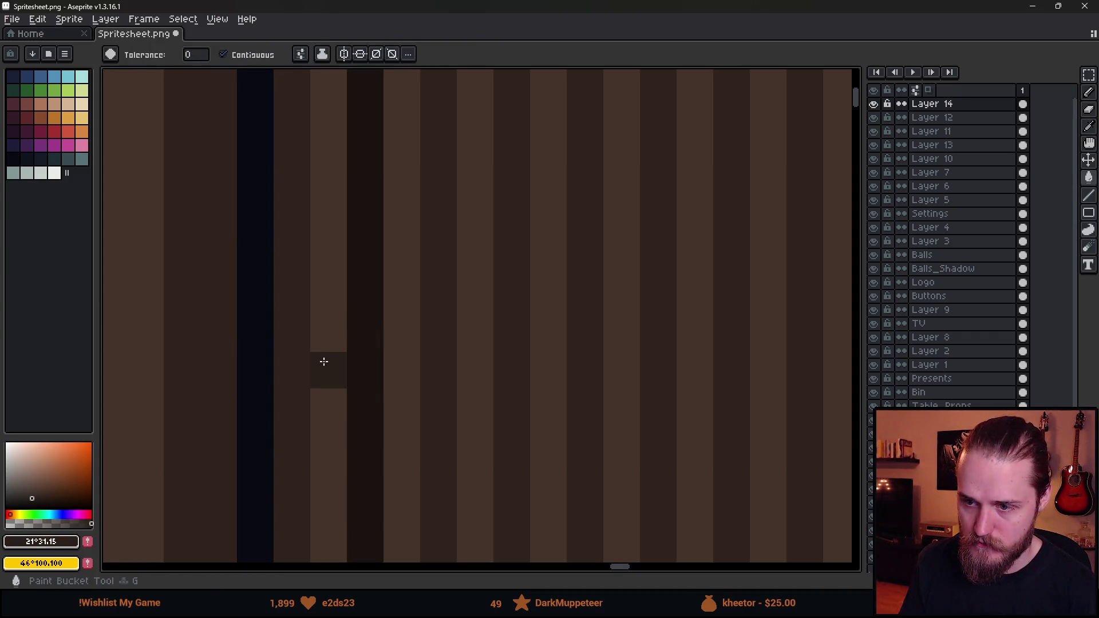
{"action": "key", "text": "ctrl+z"}
{"action": "key", "text": "ctrl+z"}
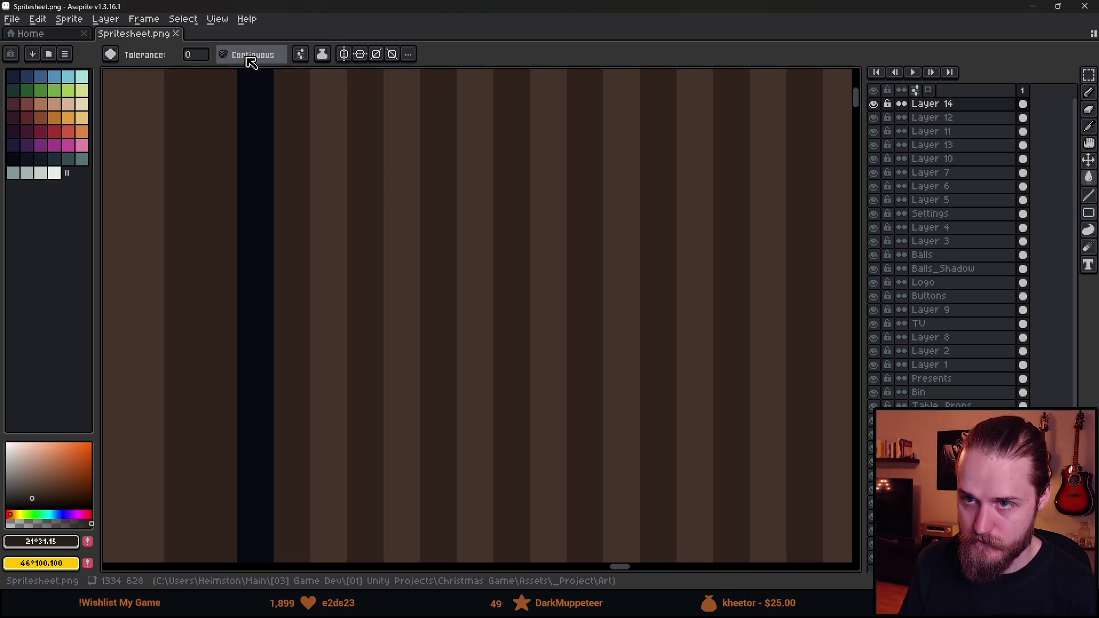
- Select the panel's inner area, sample #30231c and #46342a, choose a darker greyish brown, and save Spritesheet.png
{"action": "scroll", "coordinate": [338, 186], "scroll_direction": "down", "scroll_amount": 5}
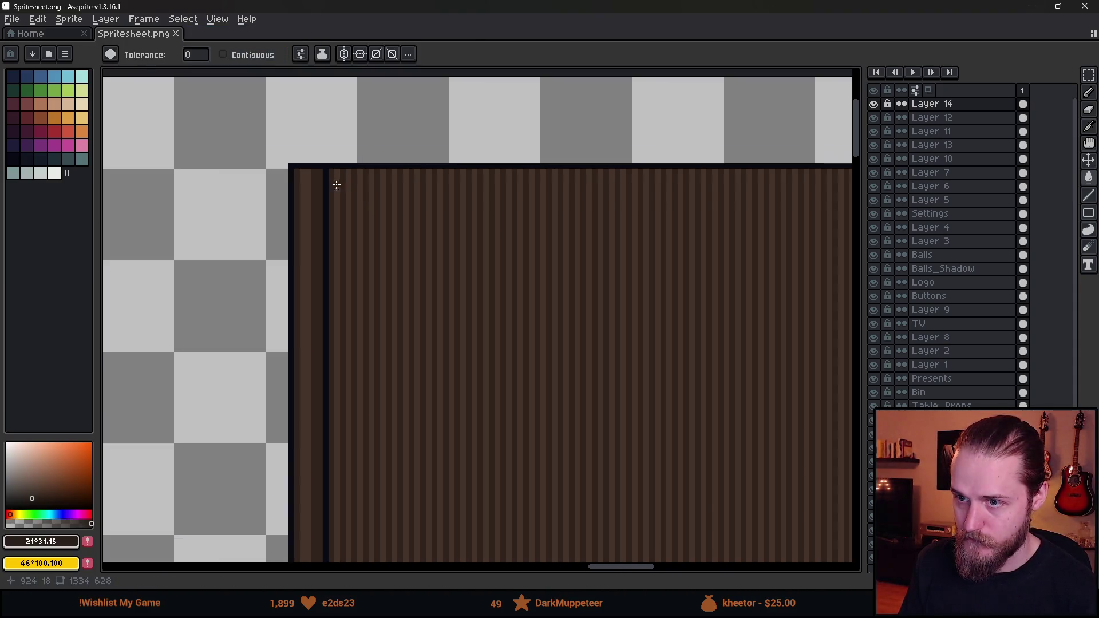
{"action": "key", "text": "m"}
{"action": "left_click_drag", "start_coordinate": [331, 167], "coordinate": [415, 374]}
{"action": "scroll", "coordinate": [416, 375], "scroll_direction": "down", "scroll_amount": 4}
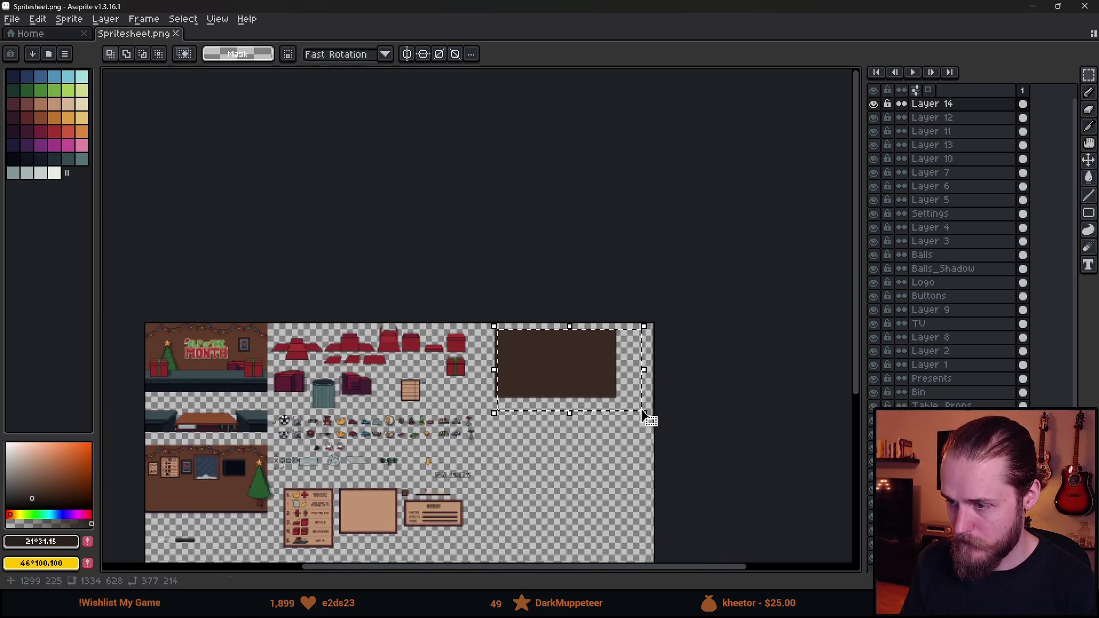
{"action": "scroll", "coordinate": [495, 359], "scroll_direction": "up", "scroll_amount": 5}
{"action": "scroll", "coordinate": [544, 331], "scroll_direction": "up", "scroll_amount": 3}
{"action": "left_click", "coordinate": [471, 302], "text": "alt"}
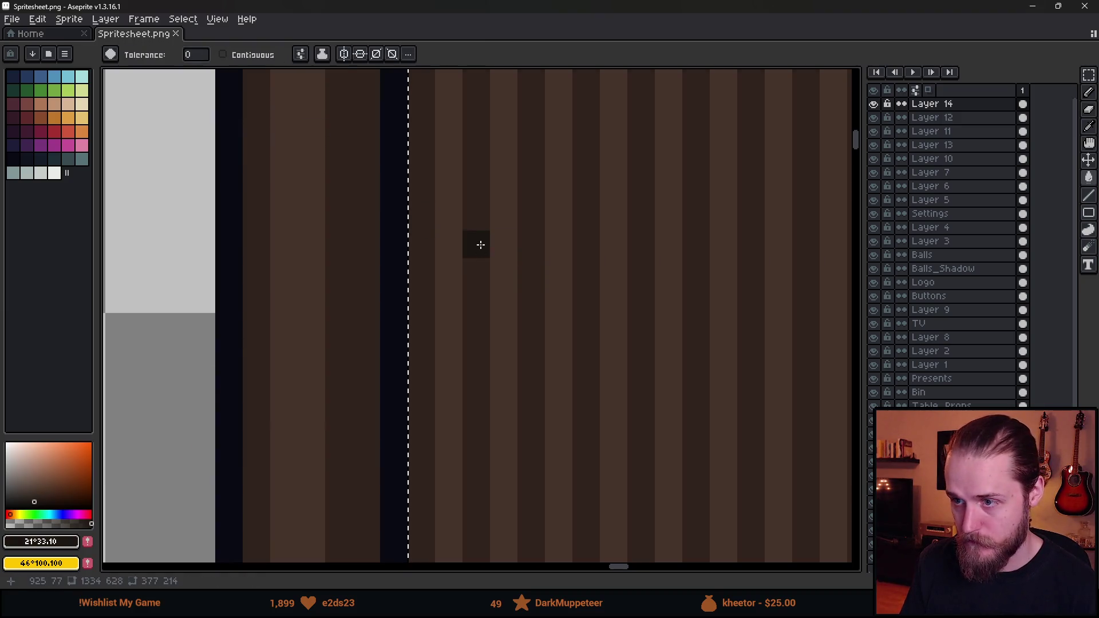
{"action": "left_click", "coordinate": [502, 241], "text": "alt"}
{"action": "left_click", "coordinate": [32, 496]}
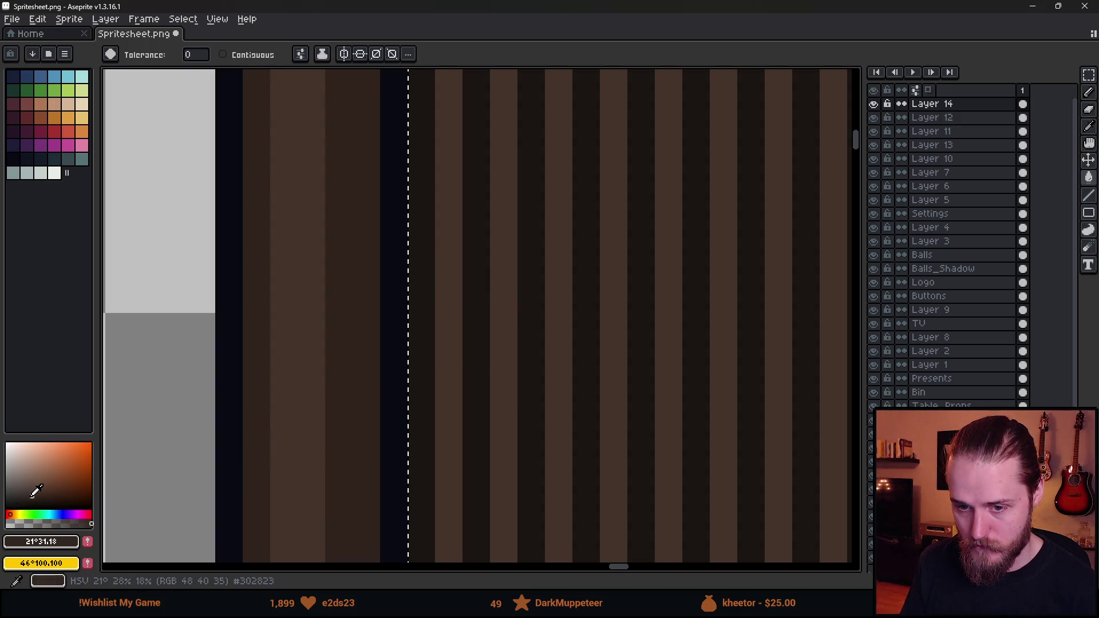
{"action": "scroll", "coordinate": [503, 321], "scroll_direction": "down", "scroll_amount": 4}
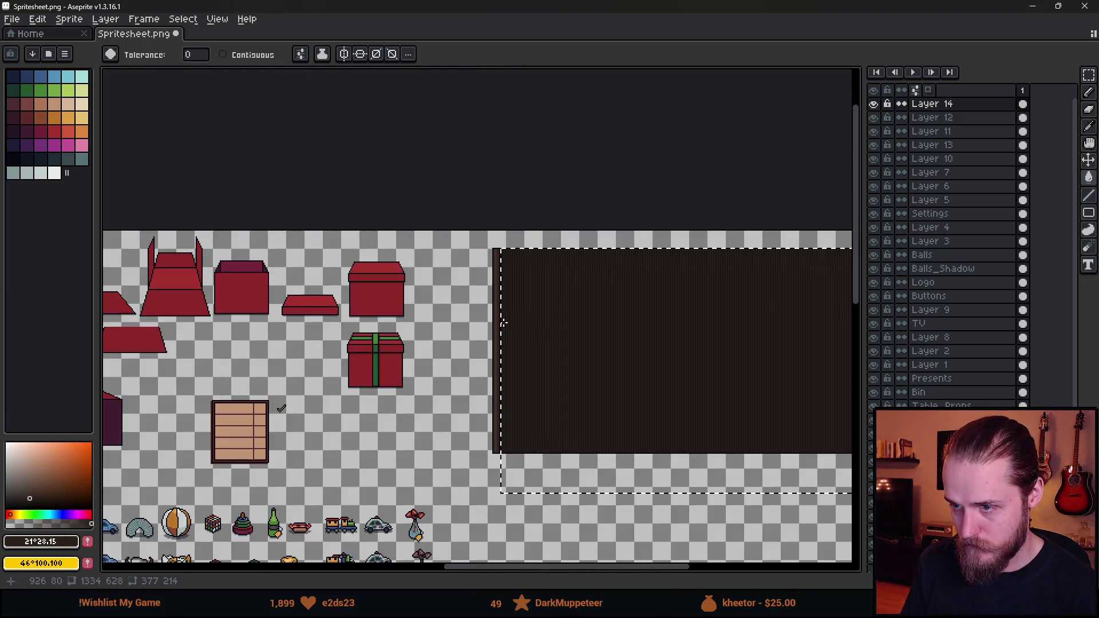
{"action": "key", "text": "m"}
{"action": "scroll", "coordinate": [258, 400], "scroll_direction": "up", "scroll_amount": 4}
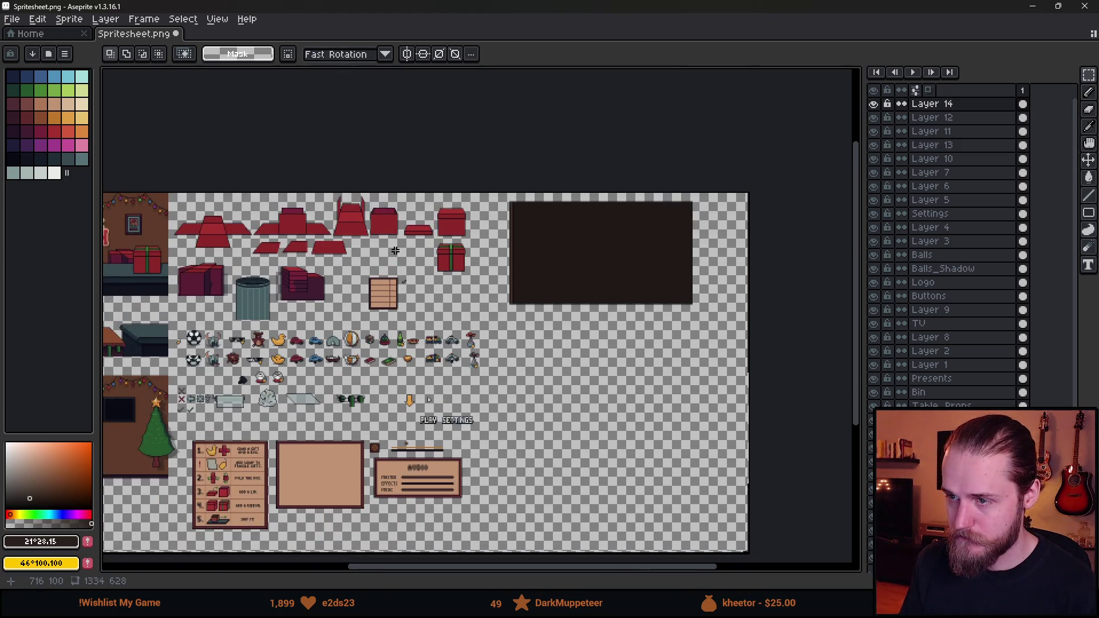
{"action": "scroll", "coordinate": [463, 554], "scroll_direction": "down", "scroll_amount": 2}
{"action": "key", "text": "ctrl+s"}
{"action": "key", "text": "alt+Tab"}
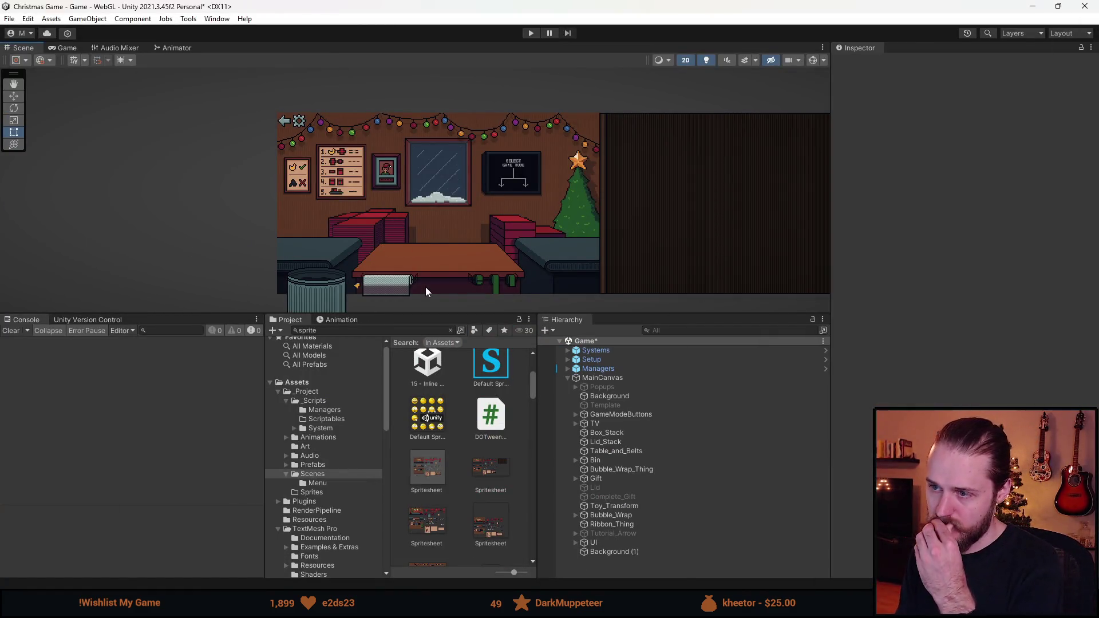
- Duplicate Background (1) as a mirrored copy with Scale X -1 at Pos X -320
{"action": "left_click_drag", "start_coordinate": [658, 312], "coordinate": [640, 262]}
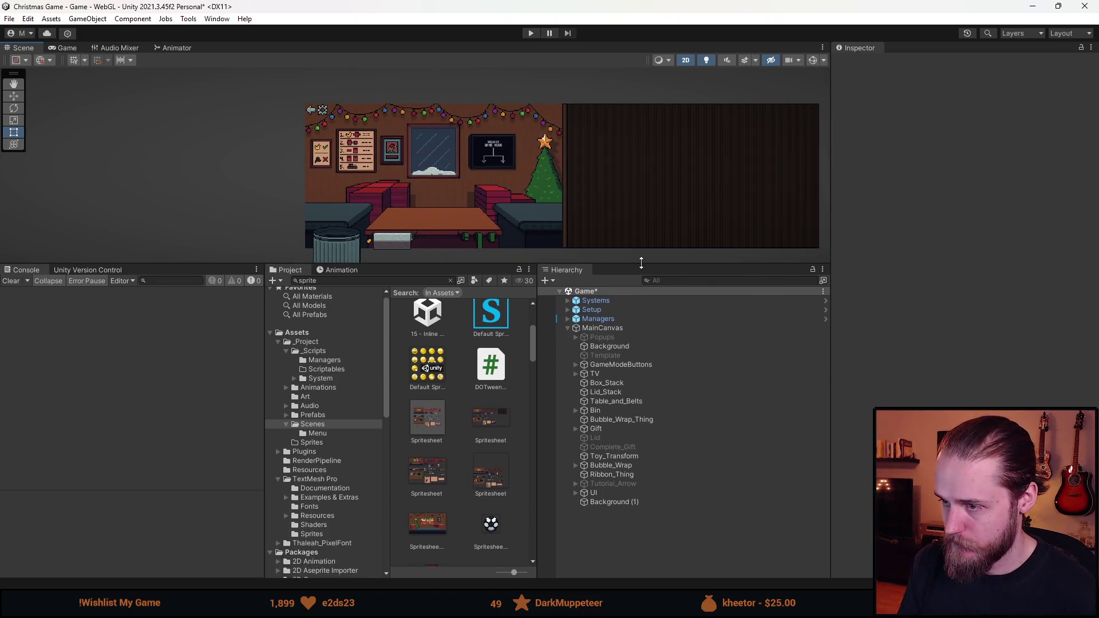
{"action": "left_click", "coordinate": [622, 502]}
{"action": "key", "text": "ctrl+d"}
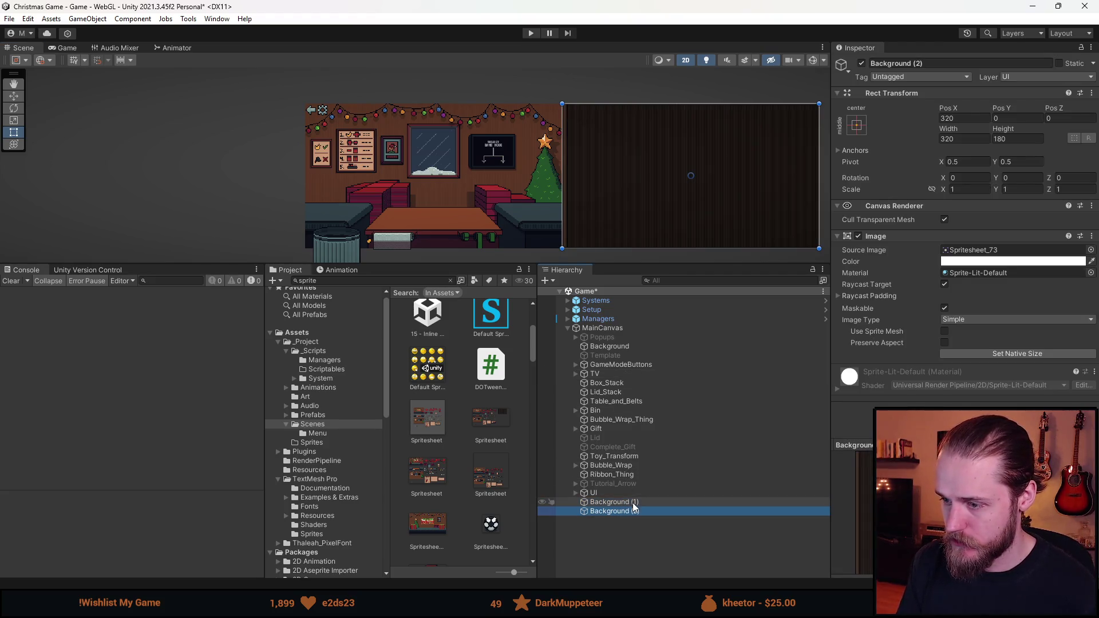
{"action": "left_click", "coordinate": [970, 189]}
{"action": "type", "text": "-1"}
{"action": "left_click", "coordinate": [956, 118]}
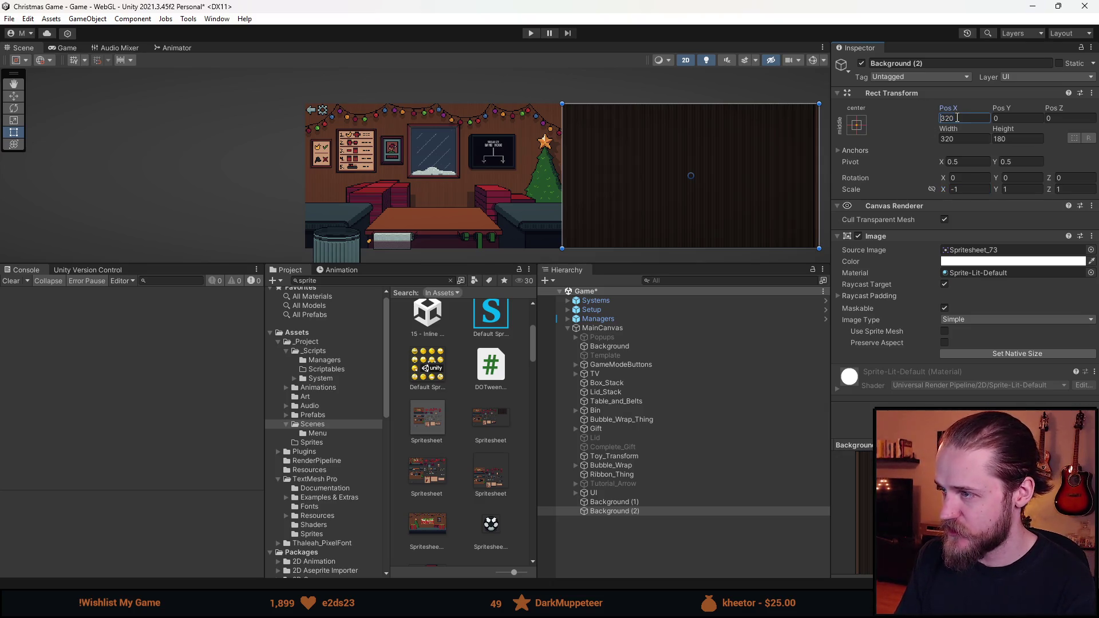
{"action": "type", "text": "-320"}
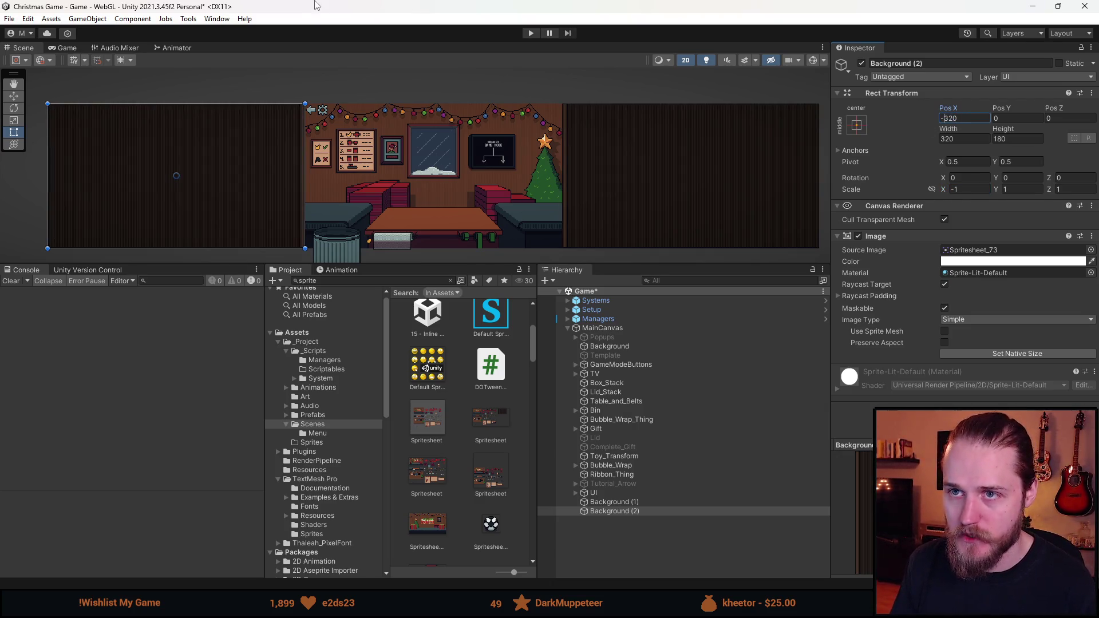
- Give the UI object a middle-center anchor preset at 320×180
{"action": "left_click", "coordinate": [593, 492]}
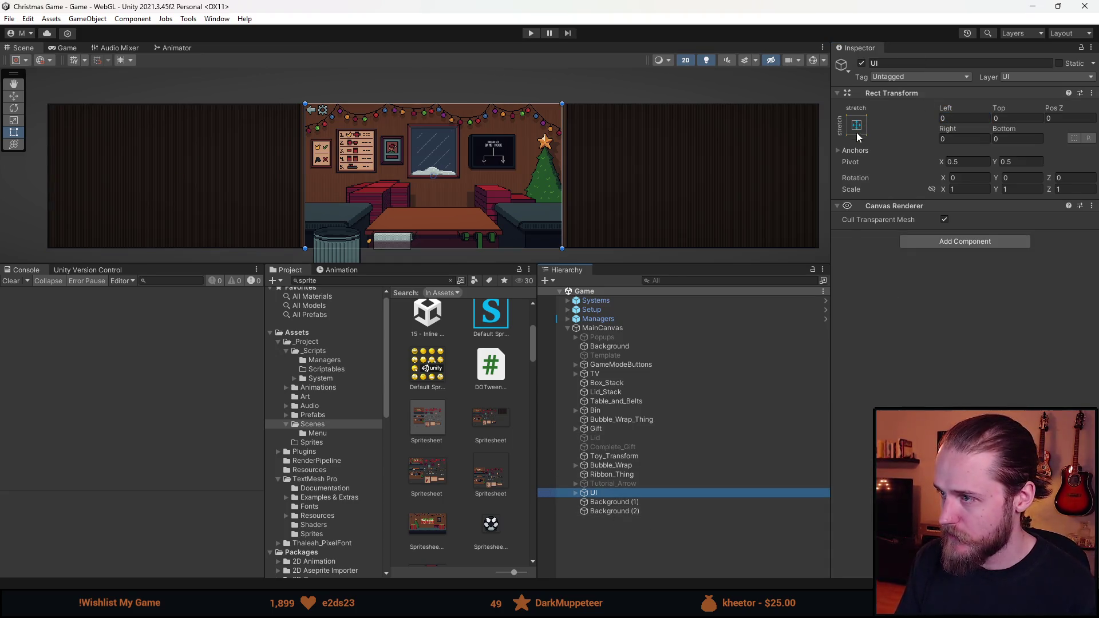
{"action": "left_click", "coordinate": [856, 125]}
{"action": "left_click", "coordinate": [921, 239]}
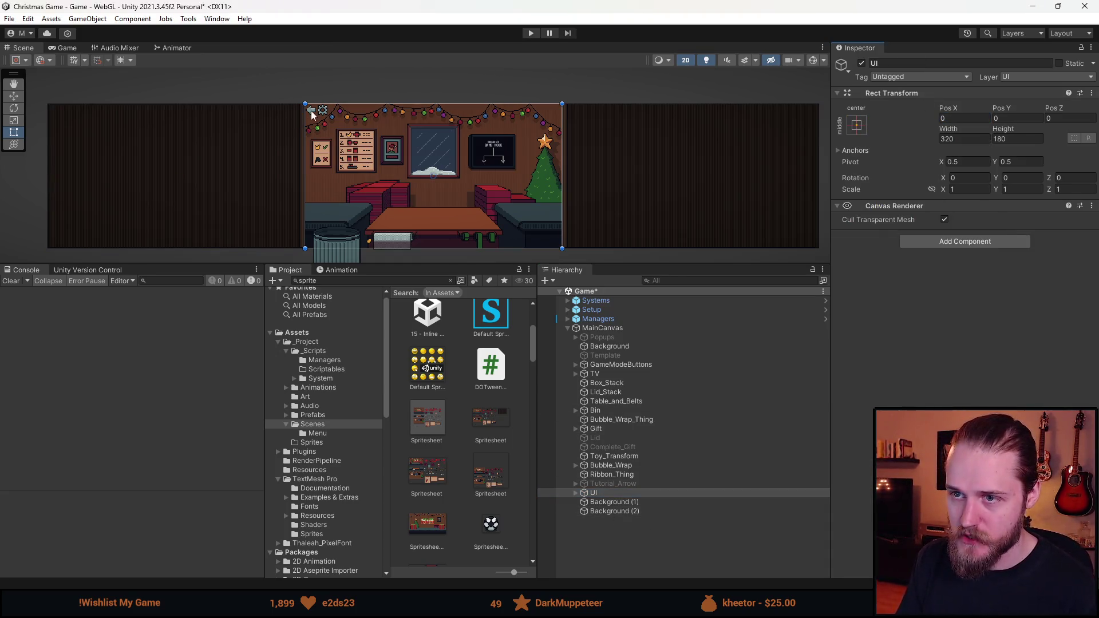
{"action": "left_click_drag", "start_coordinate": [484, 265], "coordinate": [468, 431]}
- Preview the game at Free Aspect with side panels filling both sides
{"action": "left_click", "coordinate": [323, 83]}
{"action": "left_click", "coordinate": [74, 44]}
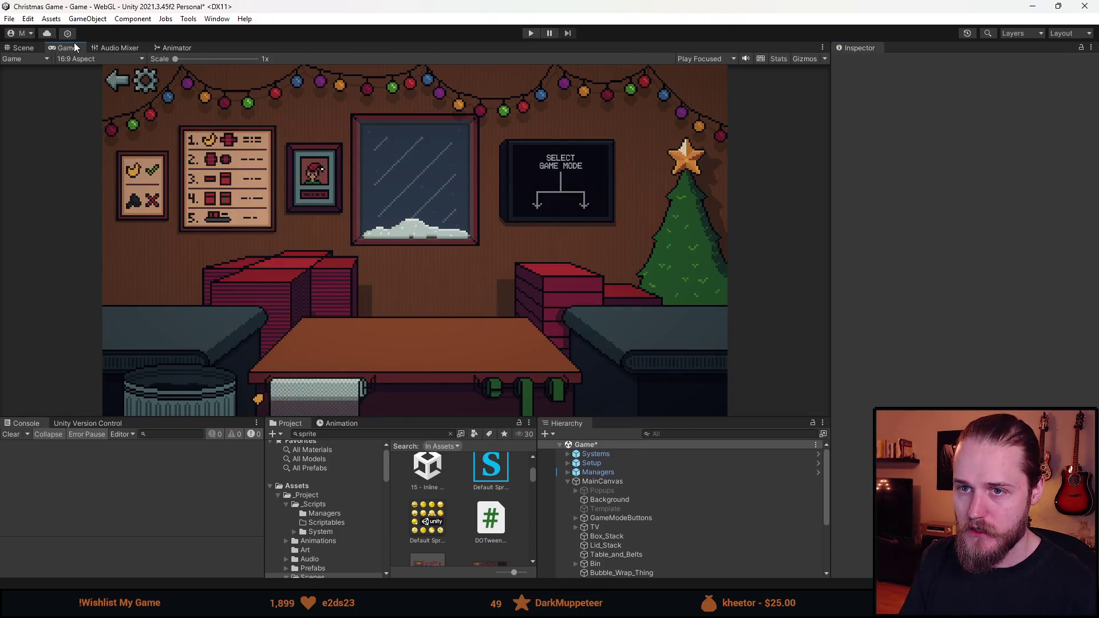
{"action": "left_click", "coordinate": [102, 59]}
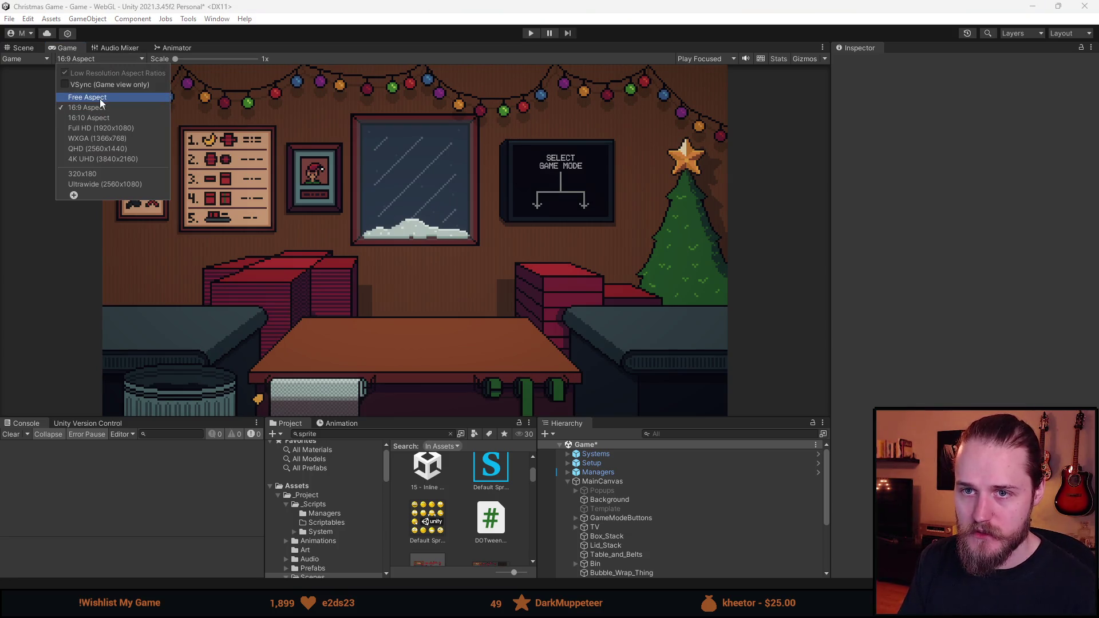
{"action": "left_click", "coordinate": [100, 98]}
{"action": "mouse_move", "coordinate": [412, 418]}
{"action": "left_mouse_down"}
{"action": "mouse_move", "coordinate": [412, 118]}
{"action": "mouse_move", "coordinate": [409, 492]}
{"action": "mouse_move", "coordinate": [409, 210]}
{"action": "mouse_move", "coordinate": [403, 473]}
{"action": "mouse_move", "coordinate": [402, 228]}
{"action": "mouse_move", "coordinate": [397, 300]}
{"action": "left_mouse_up"}
- Save the Game scene, select Background (1) and (2), and browse to _Project/Scenes
{"action": "key", "text": "ctrl+s"}
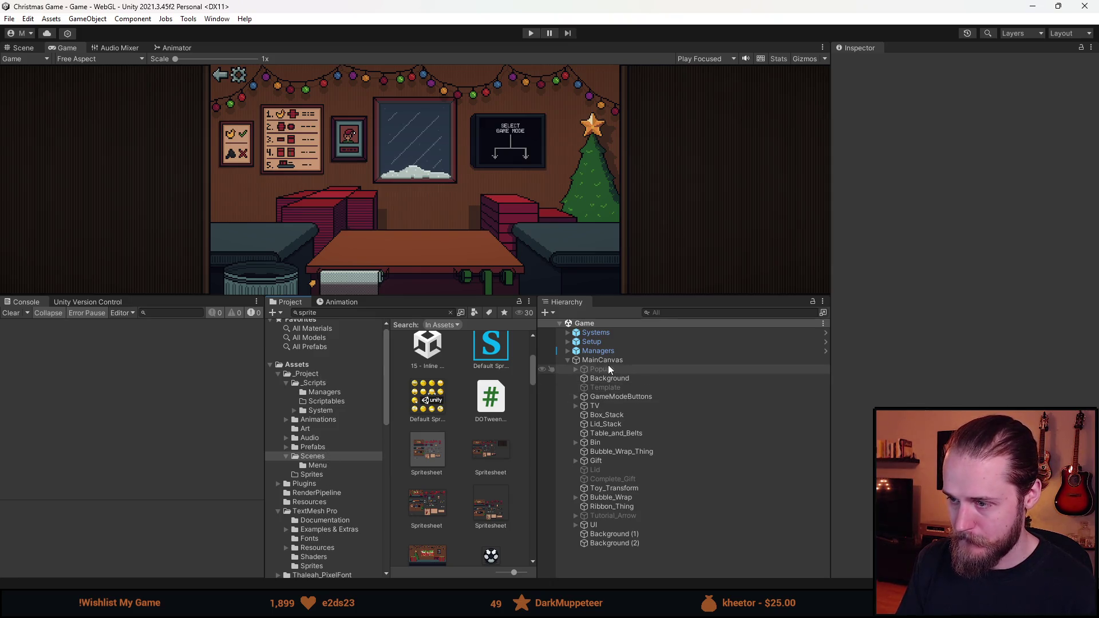
{"action": "scroll", "coordinate": [301, 390], "scroll_direction": "up", "scroll_amount": 1}
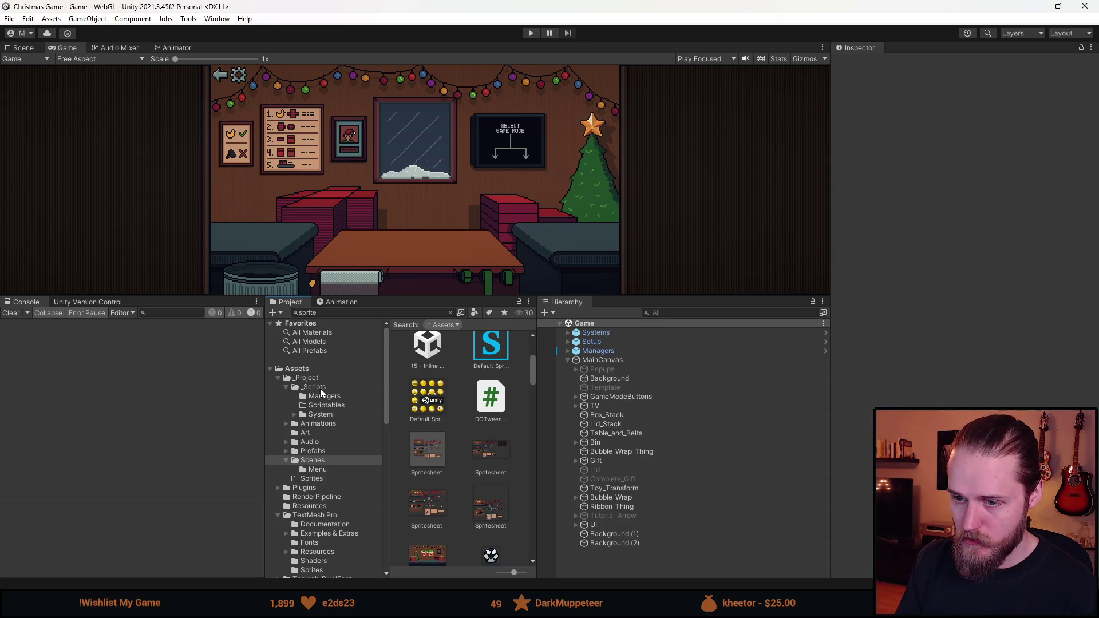
{"action": "left_click", "coordinate": [606, 542]}
{"action": "left_click", "coordinate": [606, 534], "text": "ctrl"}
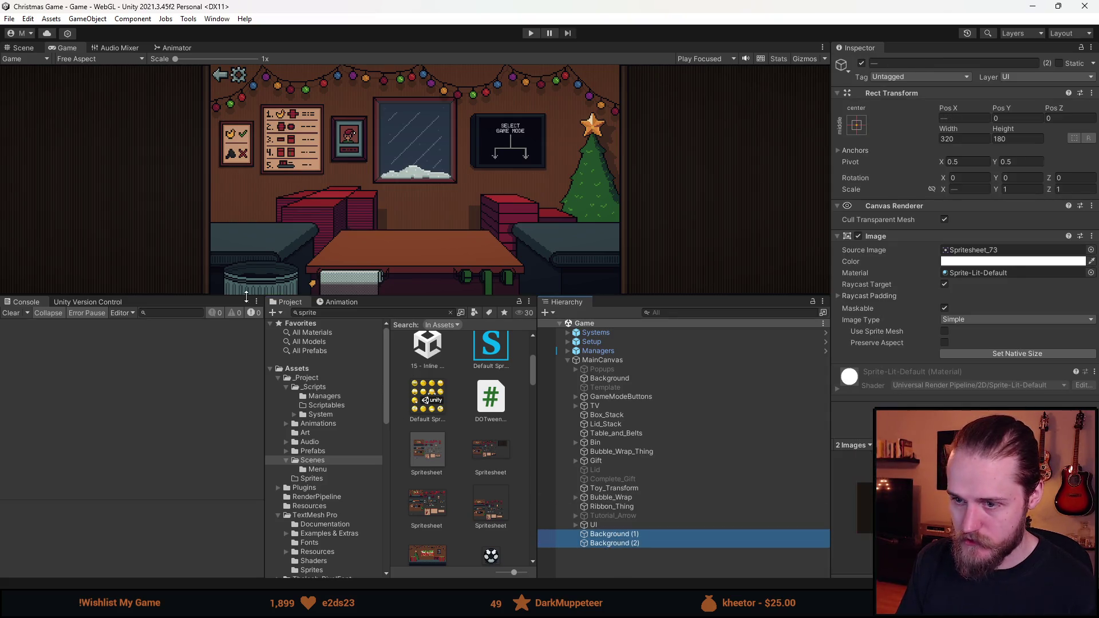
{"action": "left_click", "coordinate": [317, 380]}
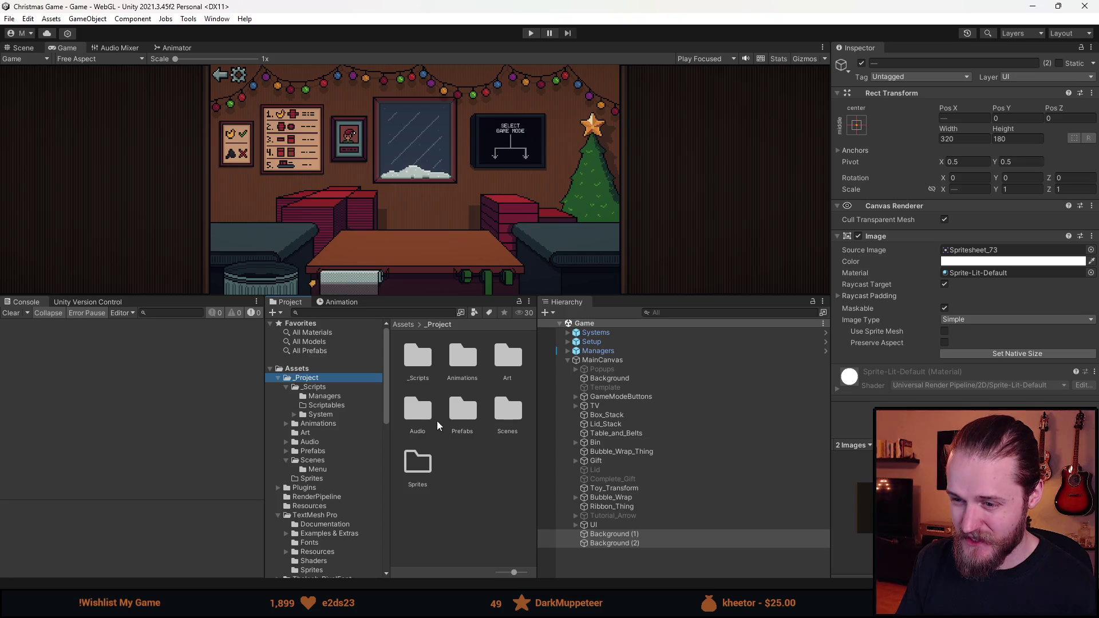
{"action": "double_click", "coordinate": [509, 416]}
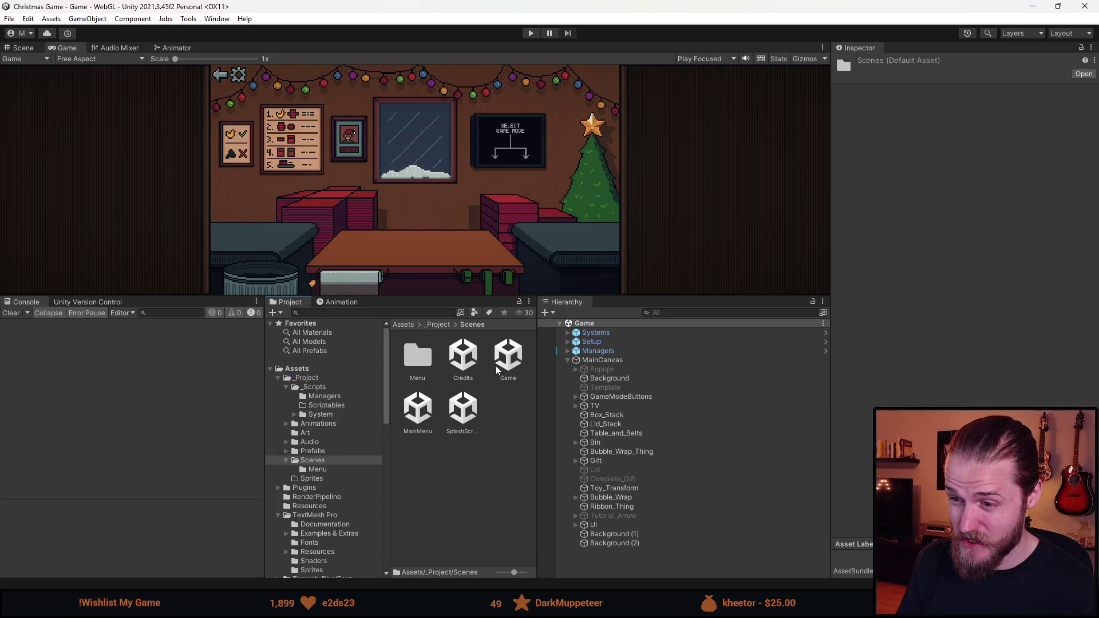
- Open the MainMenu scene and preview it at 16:9
{"action": "left_click", "coordinate": [429, 422]}
{"action": "double_click", "coordinate": [429, 422]}
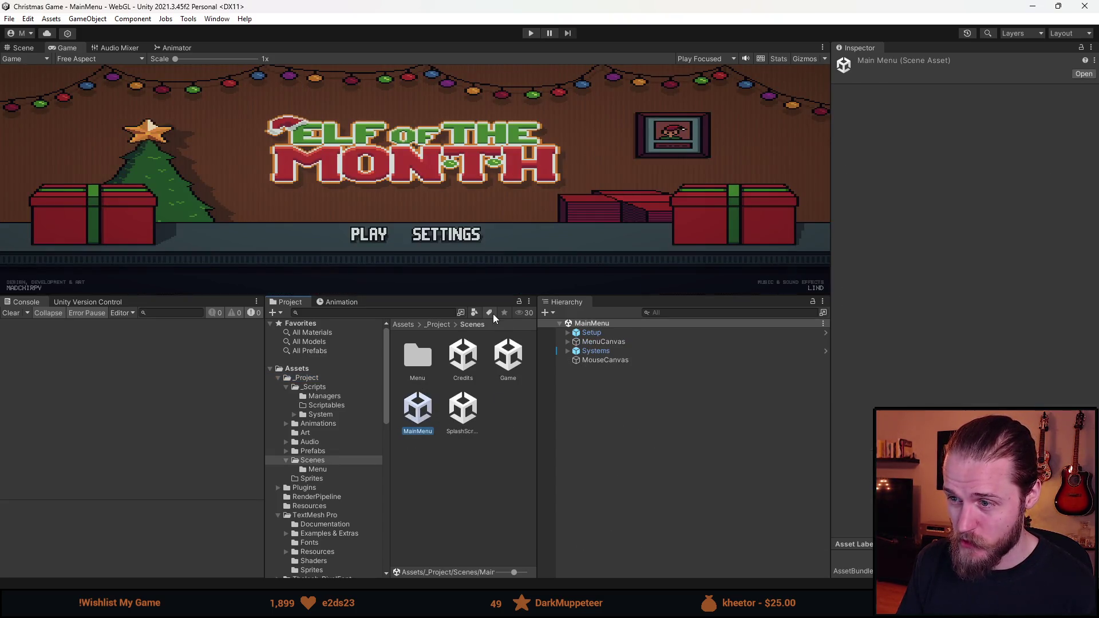
{"action": "left_click", "coordinate": [99, 58]}
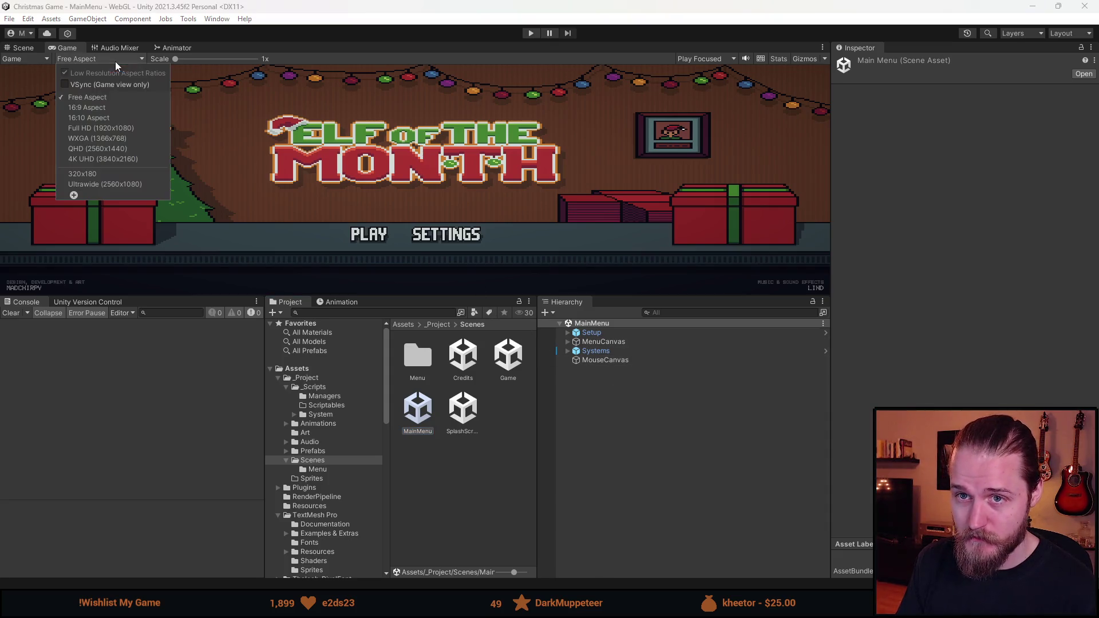
{"action": "left_click", "coordinate": [105, 111]}
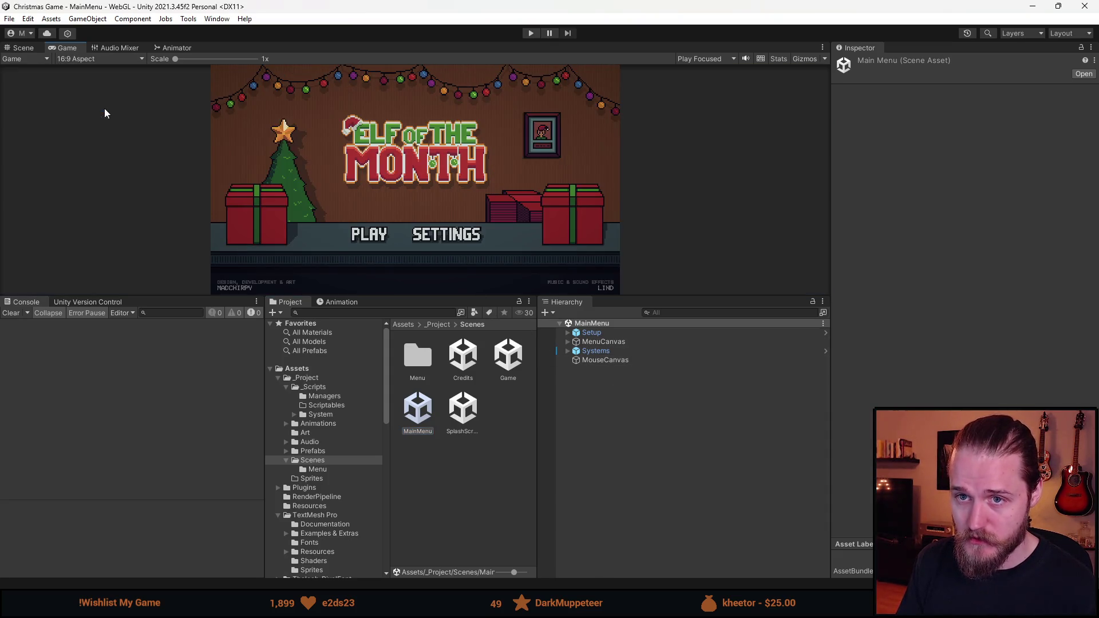
- Apply anchor presets to the menu Background and credit texts, anchoring SoundDesigner bottom-right
{"action": "left_click", "coordinate": [595, 343]}
{"action": "left_click", "coordinate": [568, 343]}
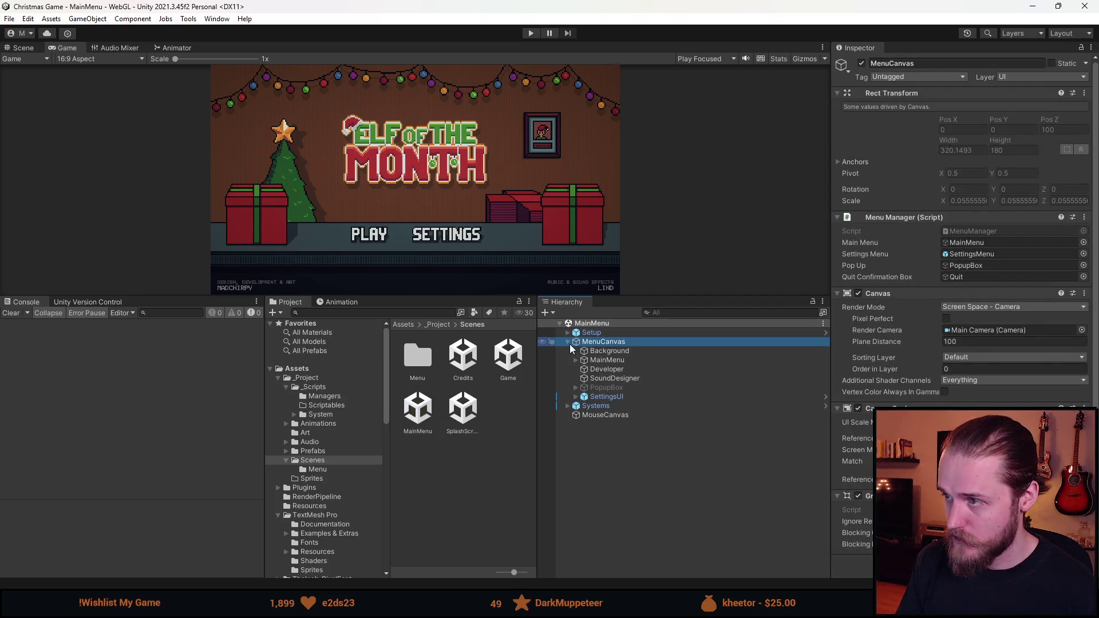
{"action": "left_click", "coordinate": [608, 351]}
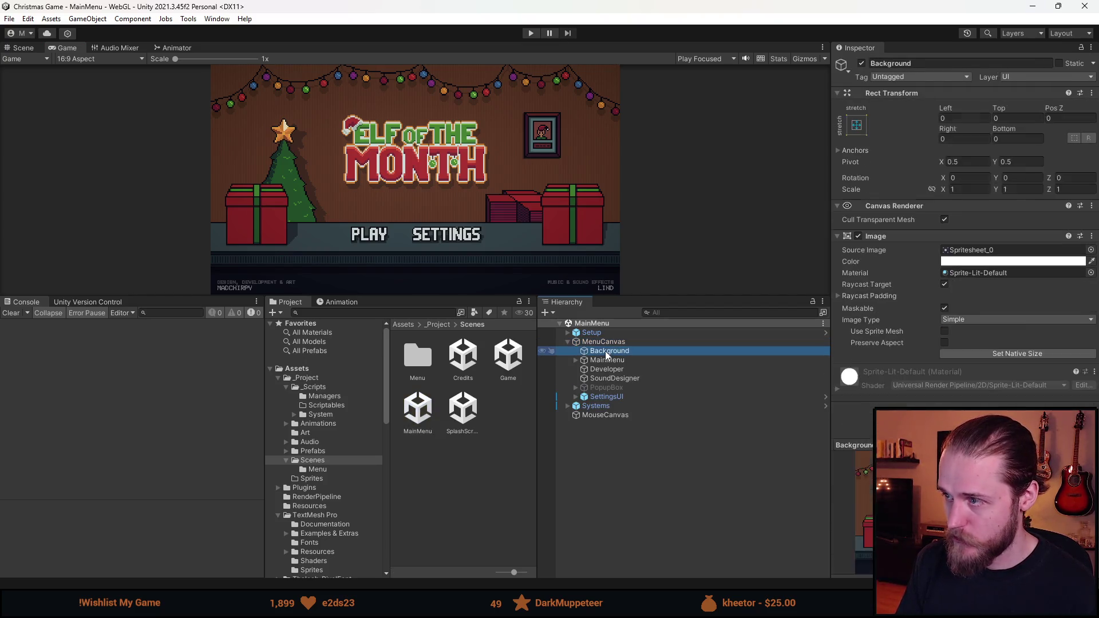
{"action": "left_click", "coordinate": [858, 130]}
{"action": "left_click", "coordinate": [914, 237]}
{"action": "left_click", "coordinate": [633, 444]}
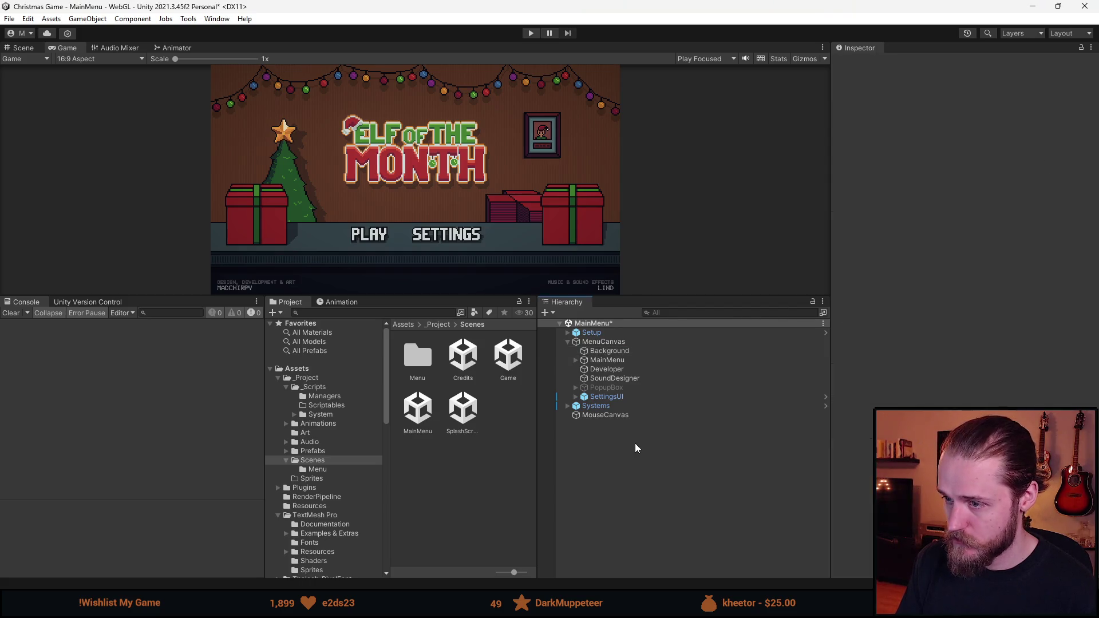
{"action": "left_click", "coordinate": [607, 369]}
{"action": "left_click", "coordinate": [857, 125]}
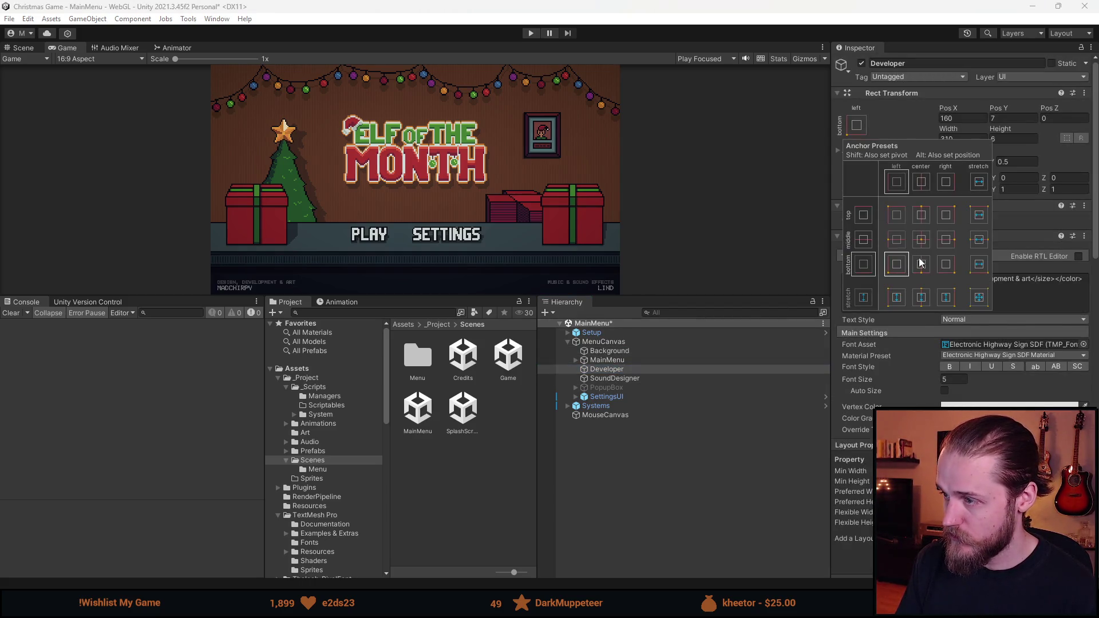
{"action": "left_click", "coordinate": [614, 379]}
{"action": "left_click", "coordinate": [856, 125]}
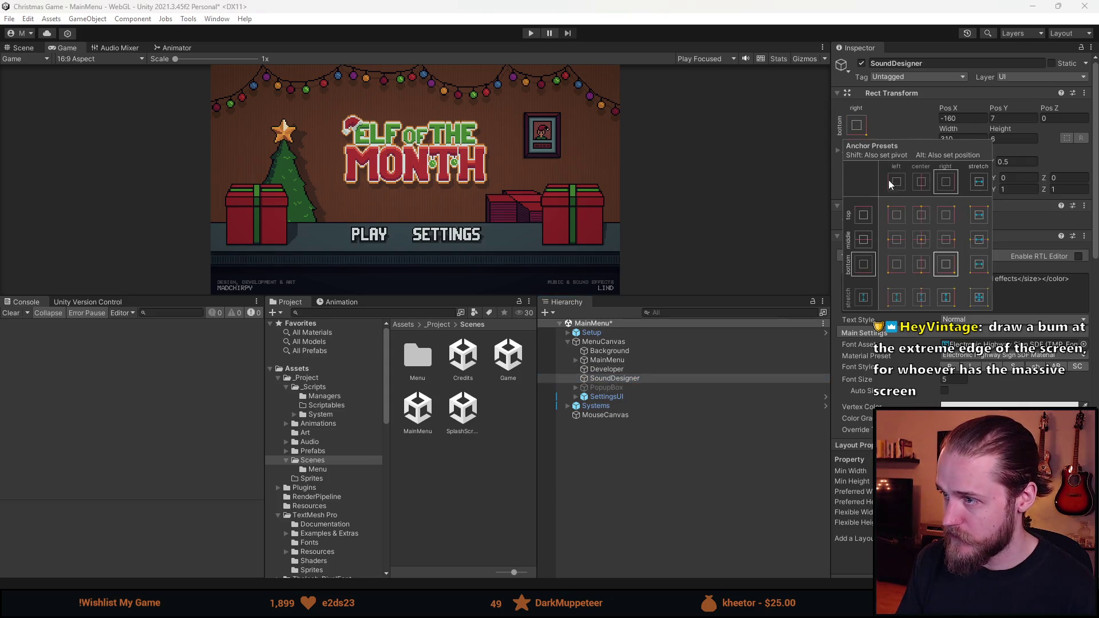
{"action": "left_click", "coordinate": [922, 243]}
{"action": "left_click", "coordinate": [658, 481]}
- Re-anchor the MainMenu button group and check the preview at Free Aspect and 16:9
{"action": "left_click", "coordinate": [606, 360]}
{"action": "left_click", "coordinate": [576, 359]}
{"action": "left_click", "coordinate": [616, 370]}
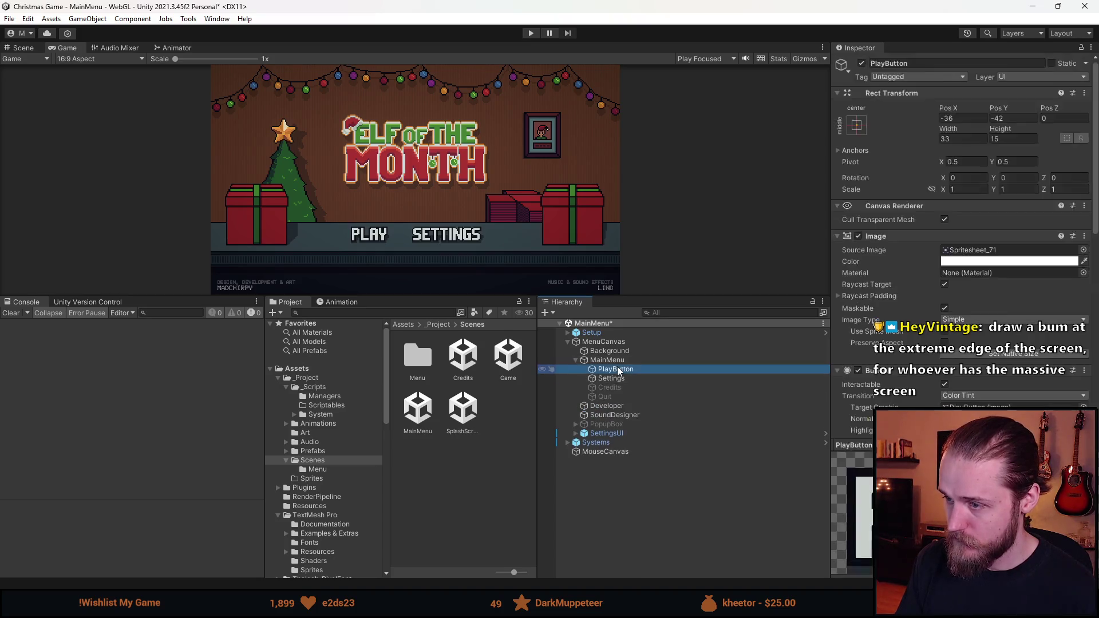
{"action": "left_click", "coordinate": [608, 361]}
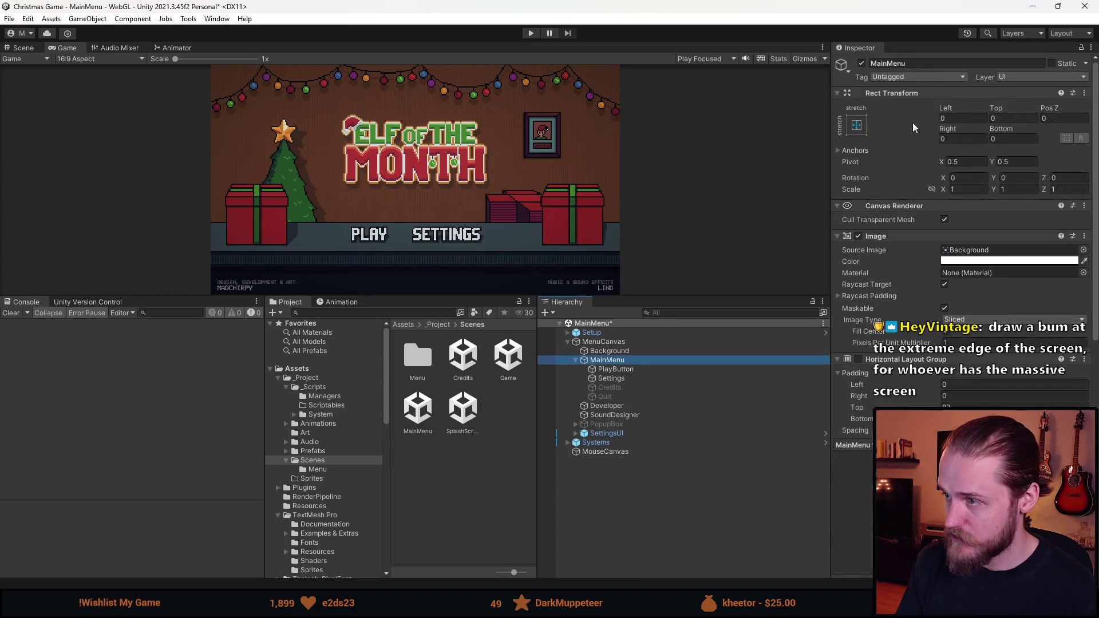
{"action": "left_click", "coordinate": [856, 125]}
{"action": "left_click", "coordinate": [929, 245]}
{"action": "left_click", "coordinate": [689, 523]}
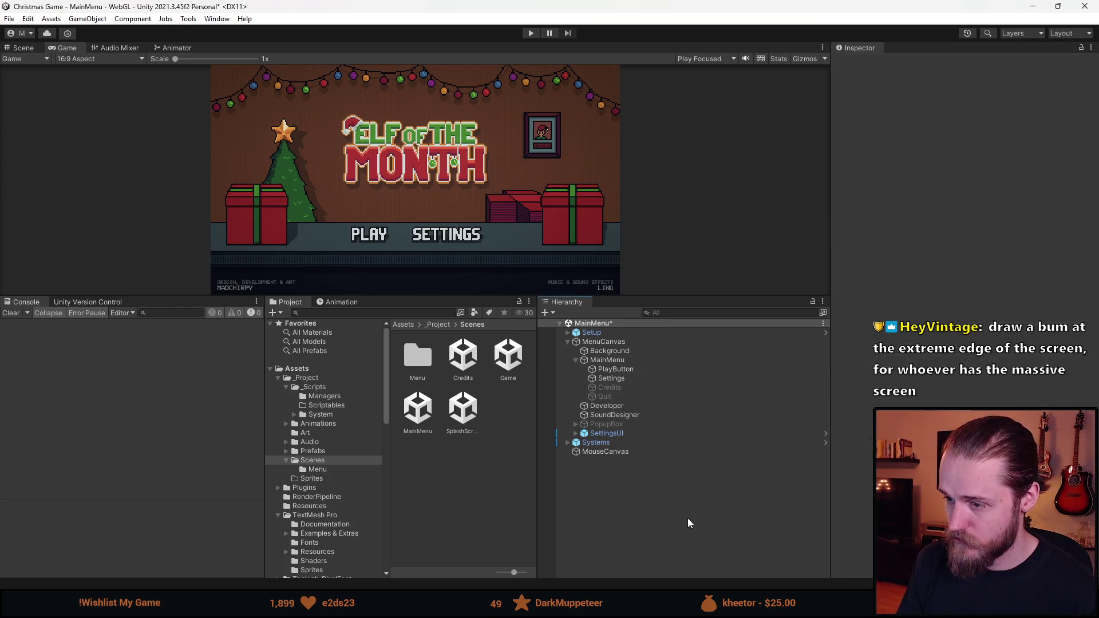
{"action": "left_click", "coordinate": [93, 60]}
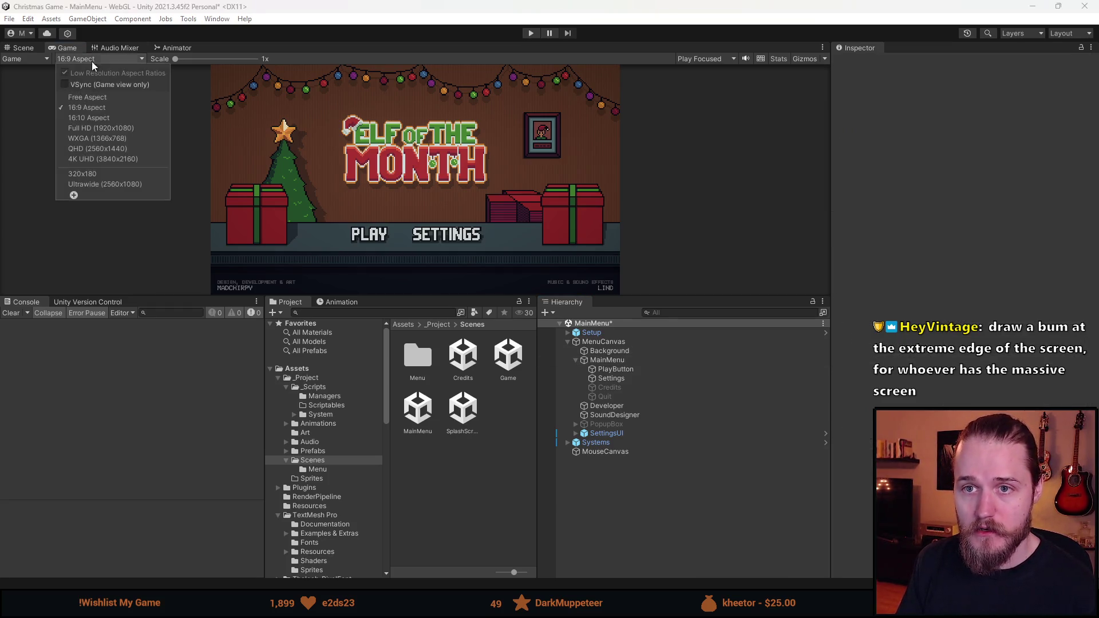
{"action": "left_click", "coordinate": [86, 97]}
{"action": "mouse_move", "coordinate": [413, 295]}
{"action": "left_mouse_down"}
{"action": "mouse_move", "coordinate": [414, 157]}
{"action": "mouse_move", "coordinate": [415, 240]}
{"action": "mouse_move", "coordinate": [435, 337]}
{"action": "left_mouse_up"}
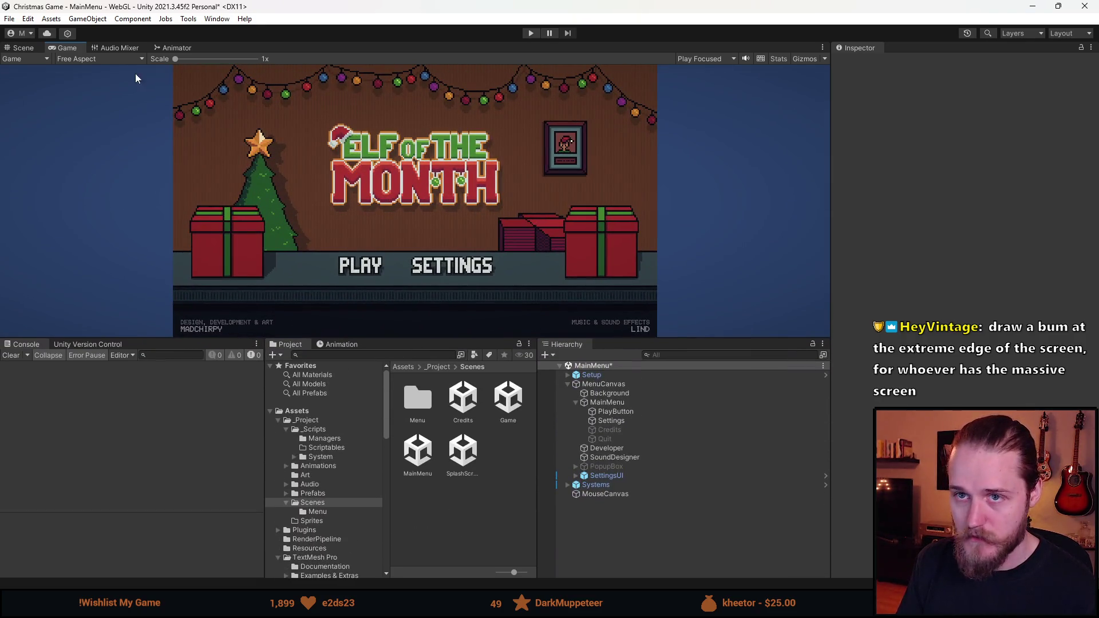
{"action": "left_click", "coordinate": [129, 59]}
{"action": "left_click", "coordinate": [106, 111]}
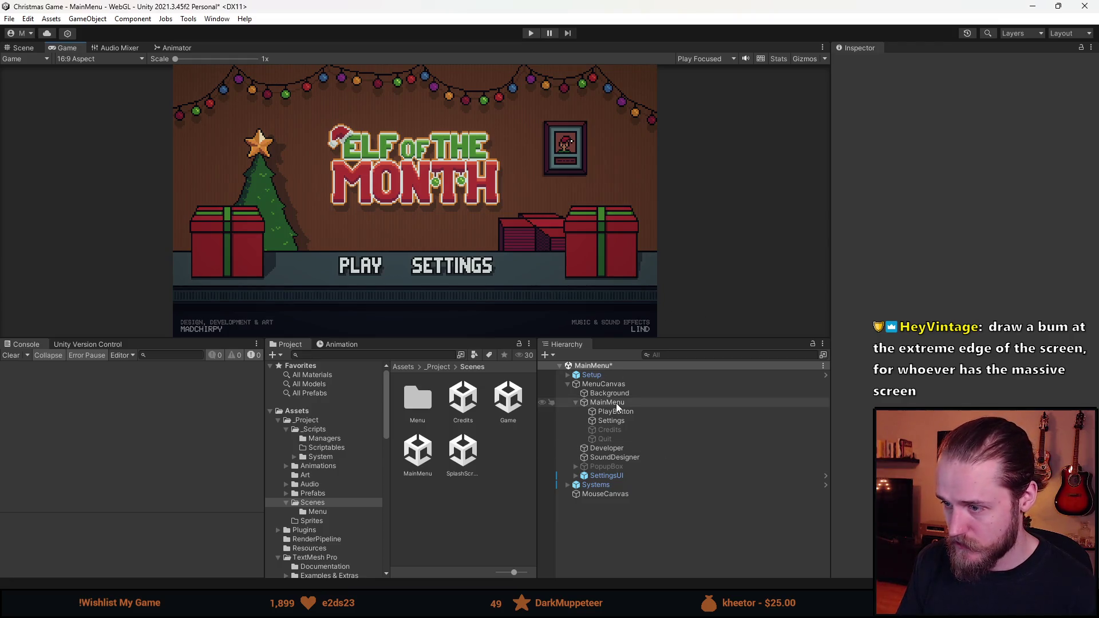
- Paste the two side panels under MenuCanvas
{"action": "right_click", "coordinate": [616, 403]}
{"action": "left_click", "coordinate": [605, 384]}
{"action": "right_click", "coordinate": [603, 384]}
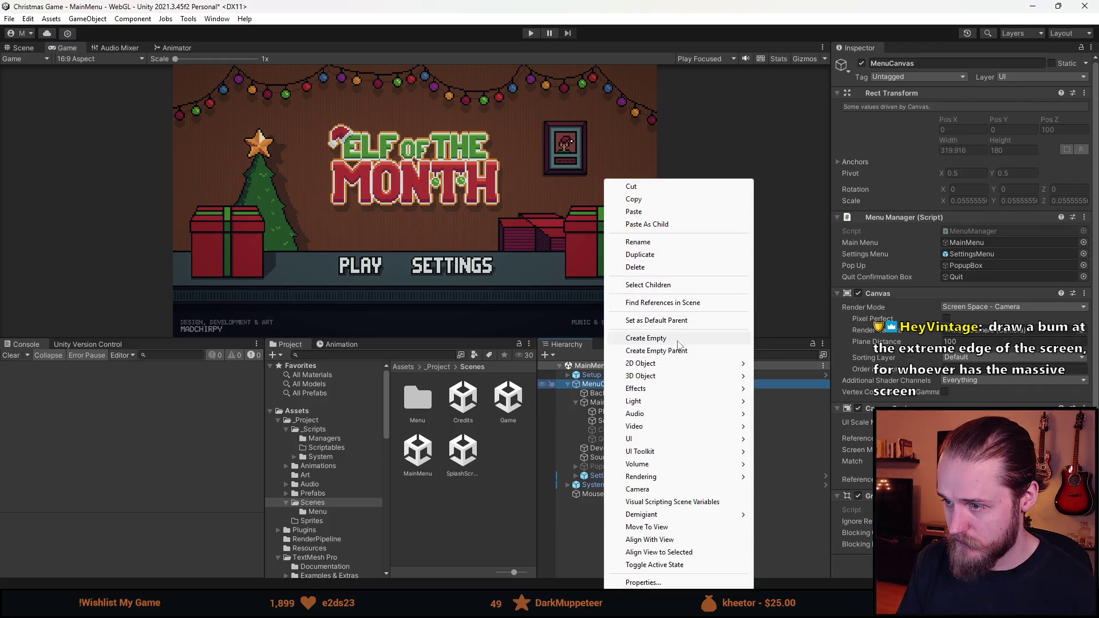
{"action": "left_click", "coordinate": [664, 224]}
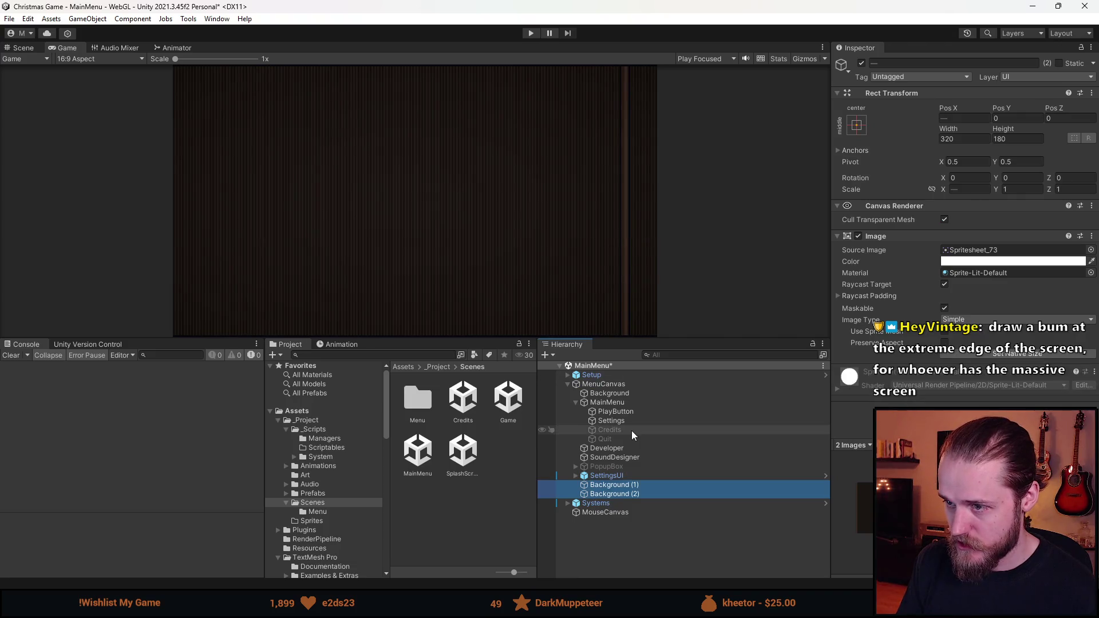
- Set Background (1) to Pos X 320 and Background (2) to -320, then save
{"action": "left_click", "coordinate": [623, 485]}
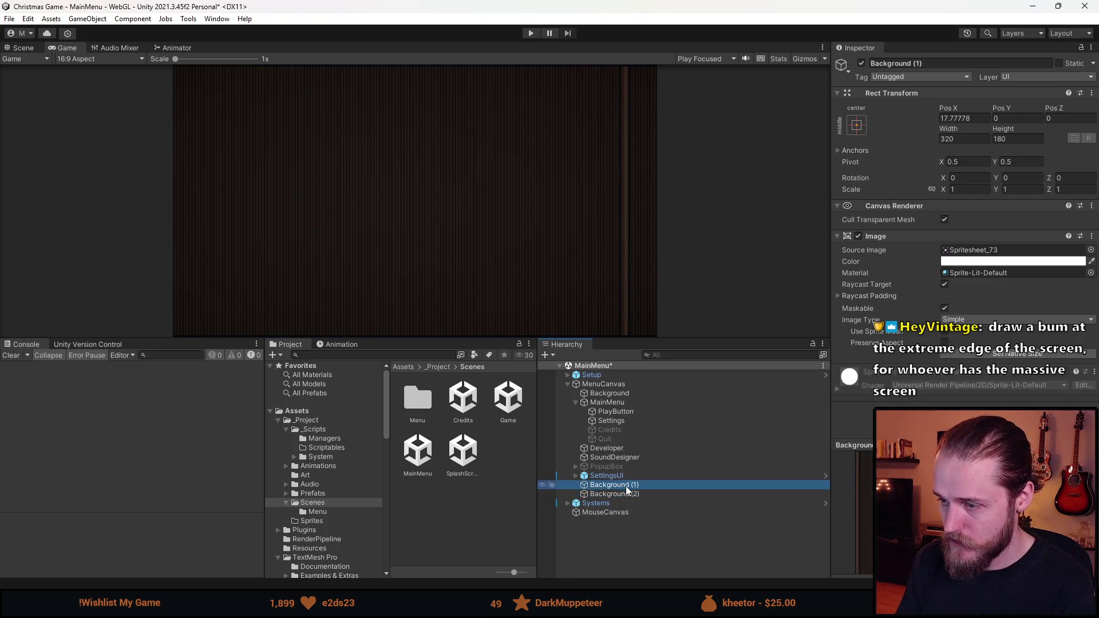
{"action": "left_click", "coordinate": [972, 117]}
{"action": "type", "text": "320"}
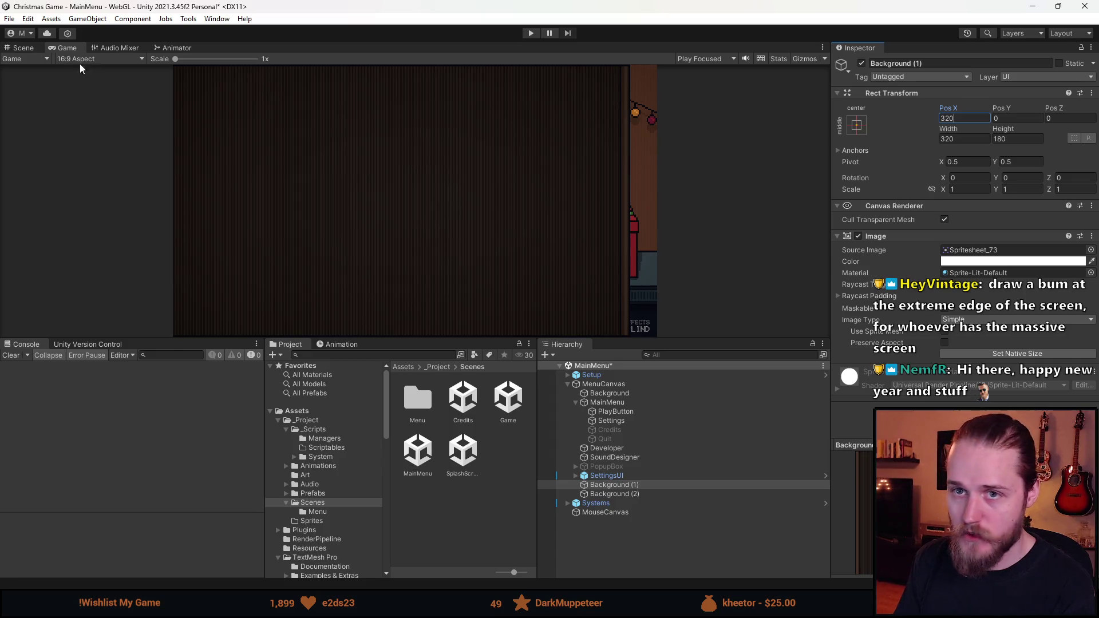
{"action": "left_click", "coordinate": [22, 48]}
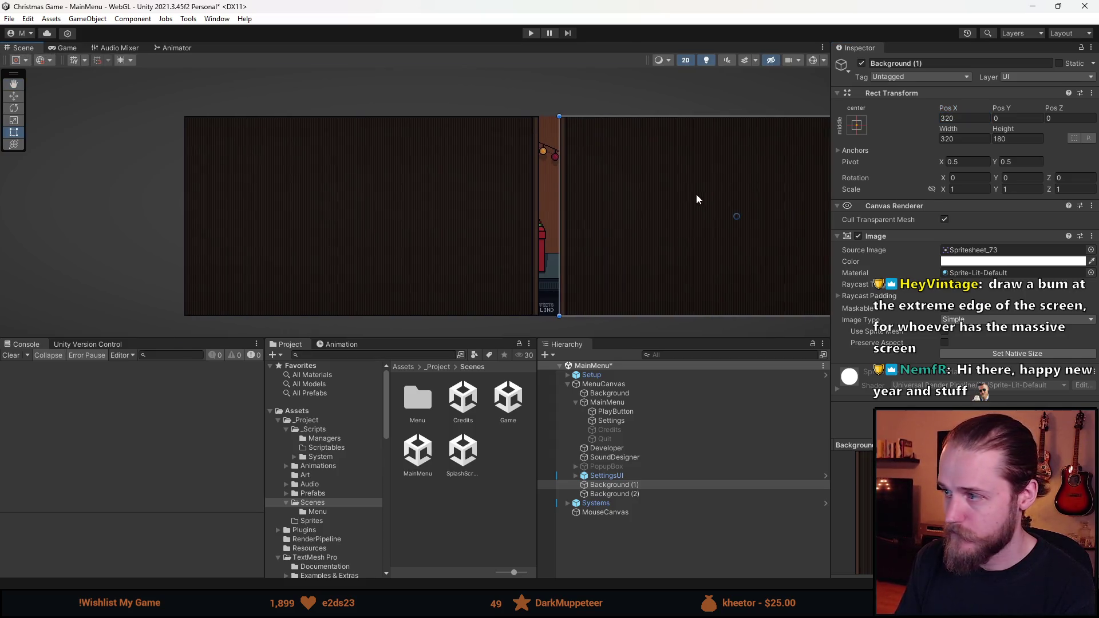
{"action": "left_click", "coordinate": [651, 494]}
{"action": "left_click", "coordinate": [966, 118]}
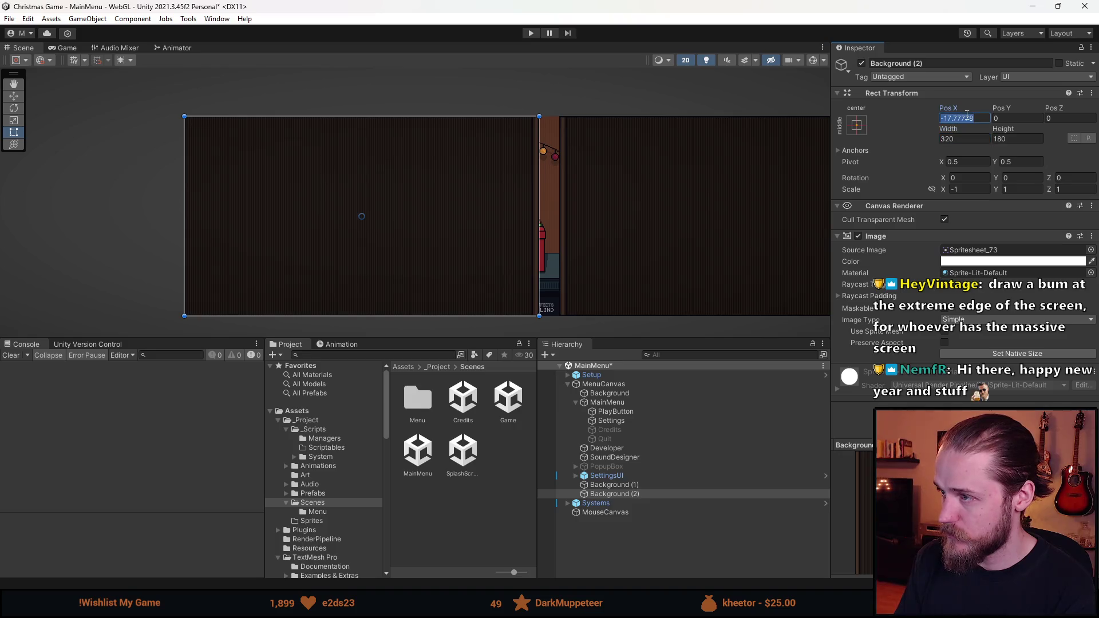
{"action": "type", "text": "-320"}
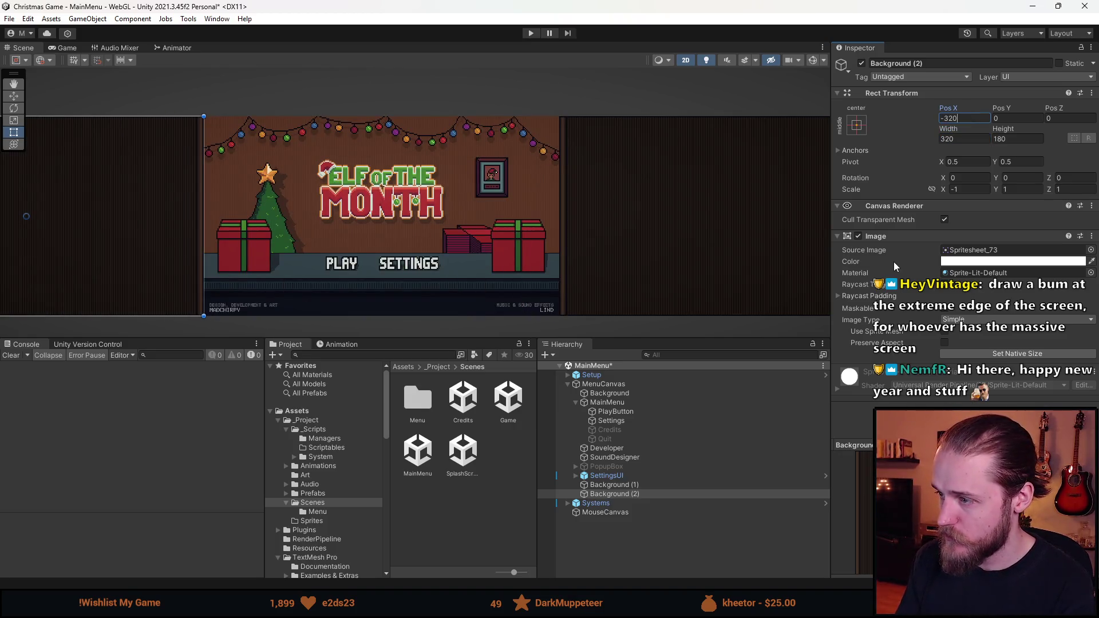
{"action": "key", "text": "ctrl+s"}
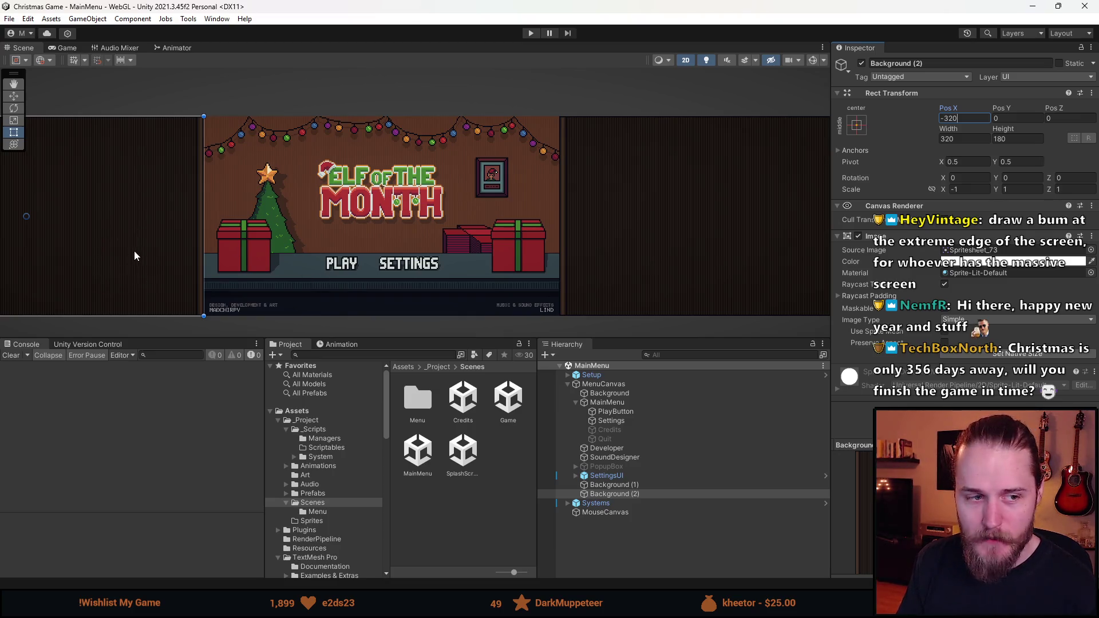
{"action": "left_click_drag", "start_coordinate": [435, 330], "coordinate": [435, 347]}
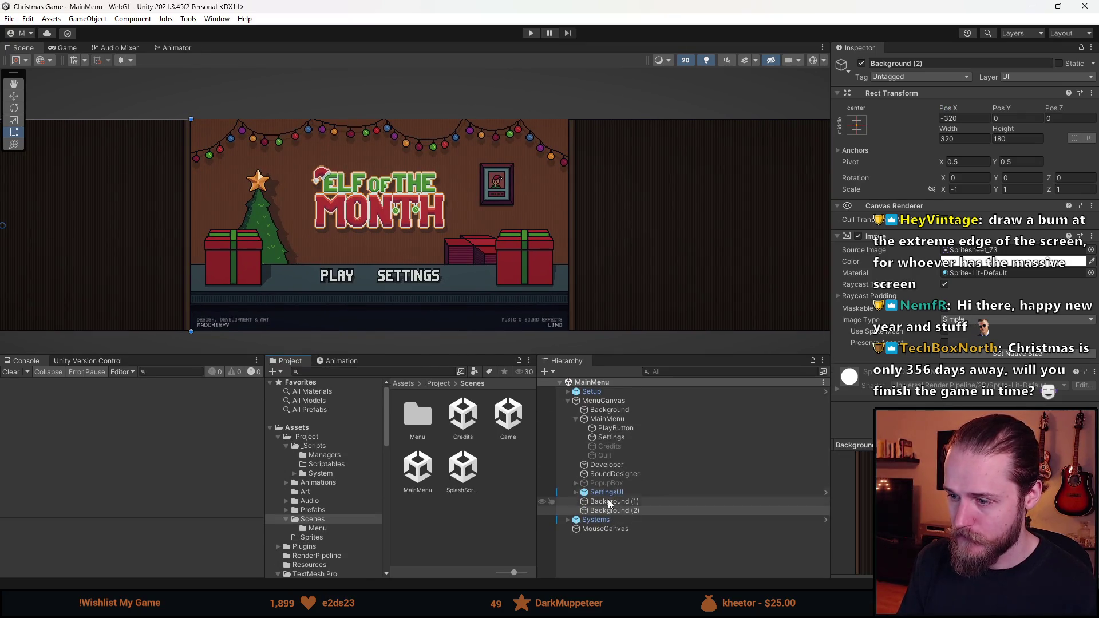
{"action": "left_click", "coordinate": [604, 400]}
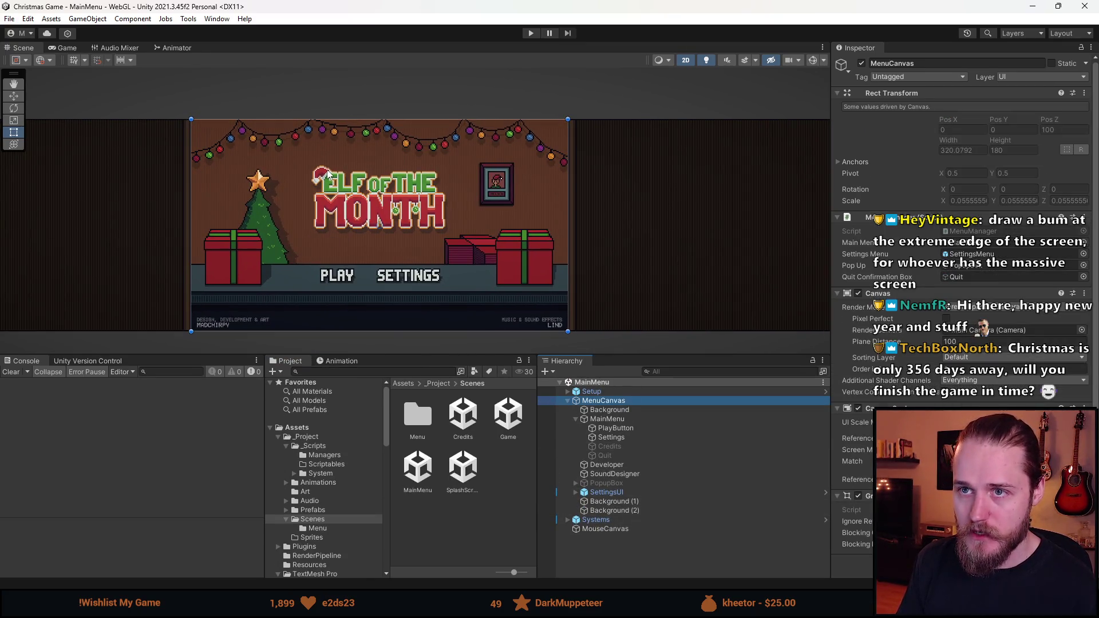
- Show the title screen in the Game view at Free Aspect and enlarge the lower panels
{"action": "left_click", "coordinate": [64, 48]}
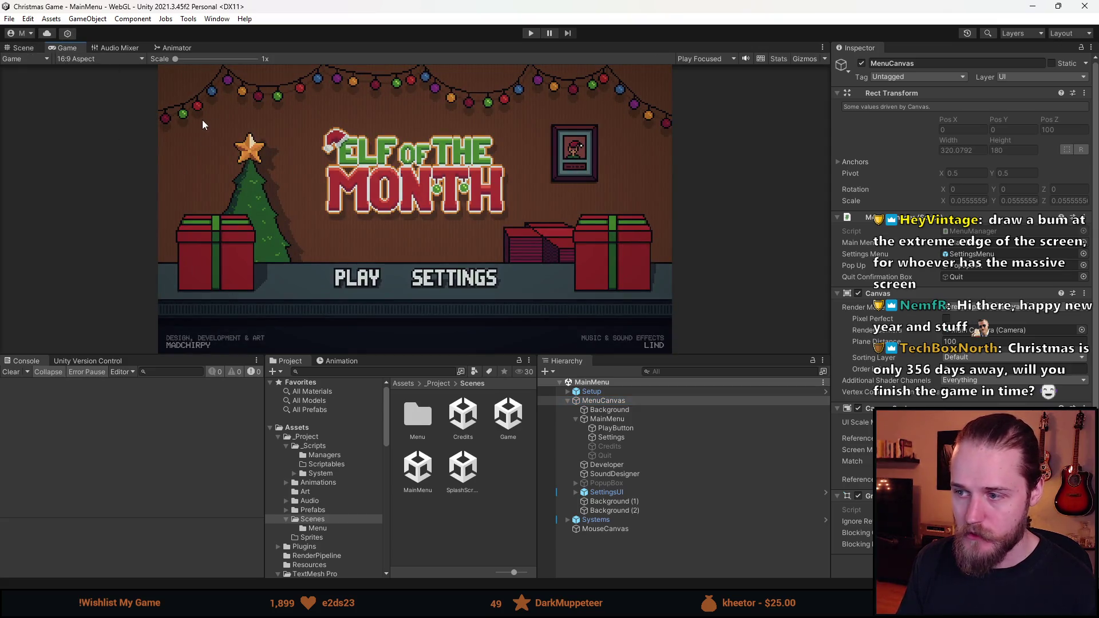
{"action": "left_click", "coordinate": [97, 56]}
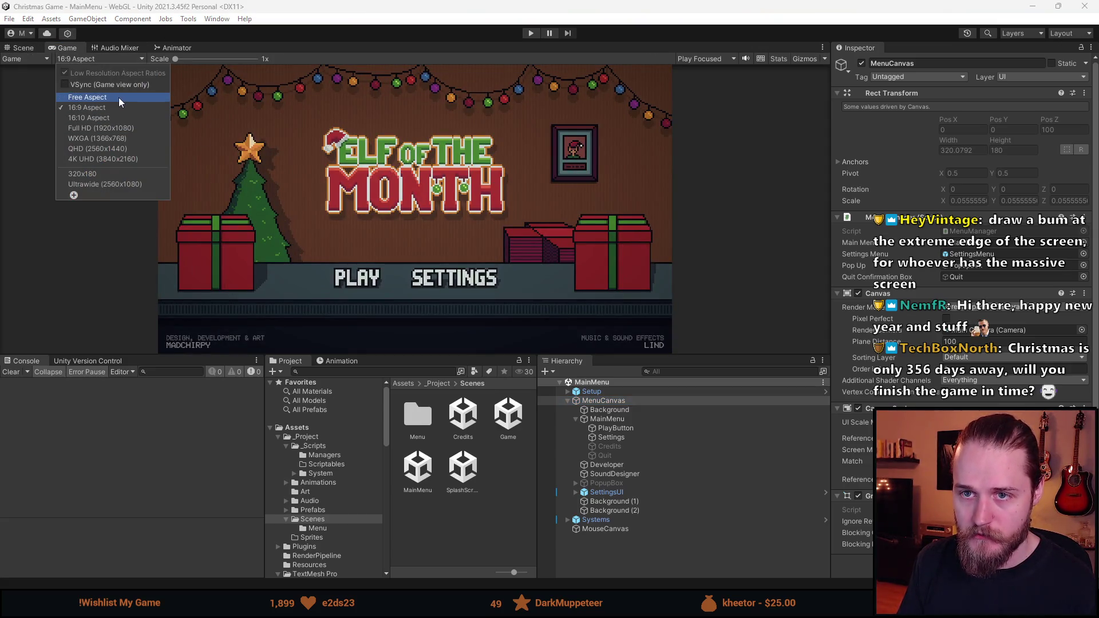
{"action": "left_click", "coordinate": [119, 97]}
{"action": "mouse_move", "coordinate": [363, 355]}
{"action": "left_mouse_down"}
{"action": "mouse_move", "coordinate": [362, 252]}
{"action": "mouse_move", "coordinate": [358, 343]}
{"action": "left_mouse_up"}
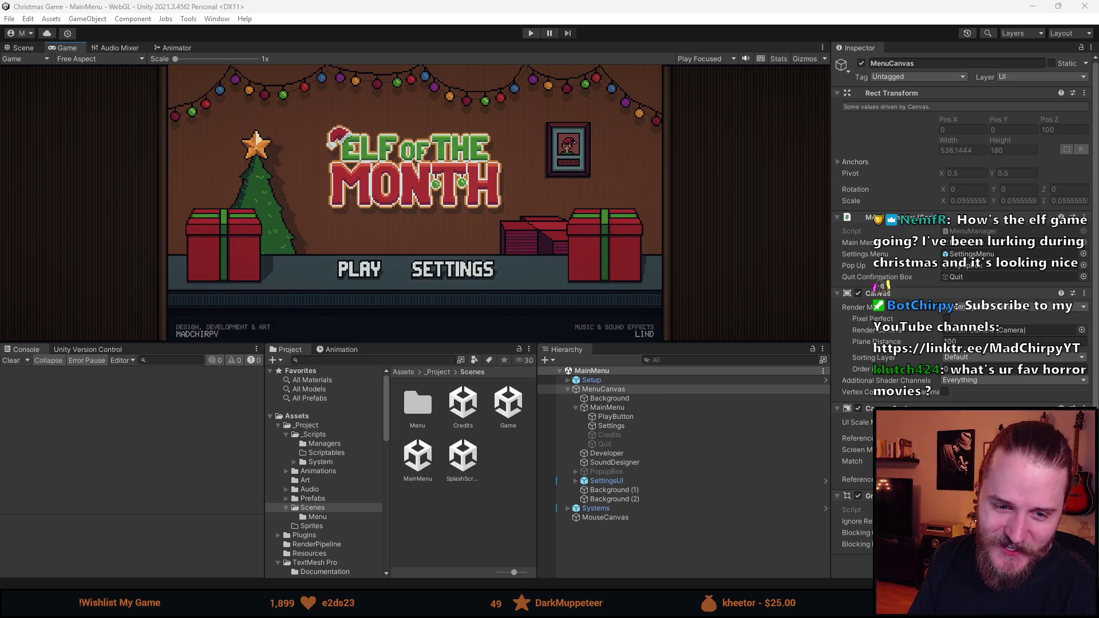
- Collapse MenuCanvas in the Hierarchy to hide its children
{"action": "mouse_move", "coordinate": [490, 344]}
{"action": "left_mouse_down"}
{"action": "mouse_move", "coordinate": [490, 382]}
{"action": "mouse_move", "coordinate": [490, 347]}
{"action": "left_mouse_up"}
{"action": "left_click", "coordinate": [565, 393]}
{"action": "left_click", "coordinate": [566, 393]}
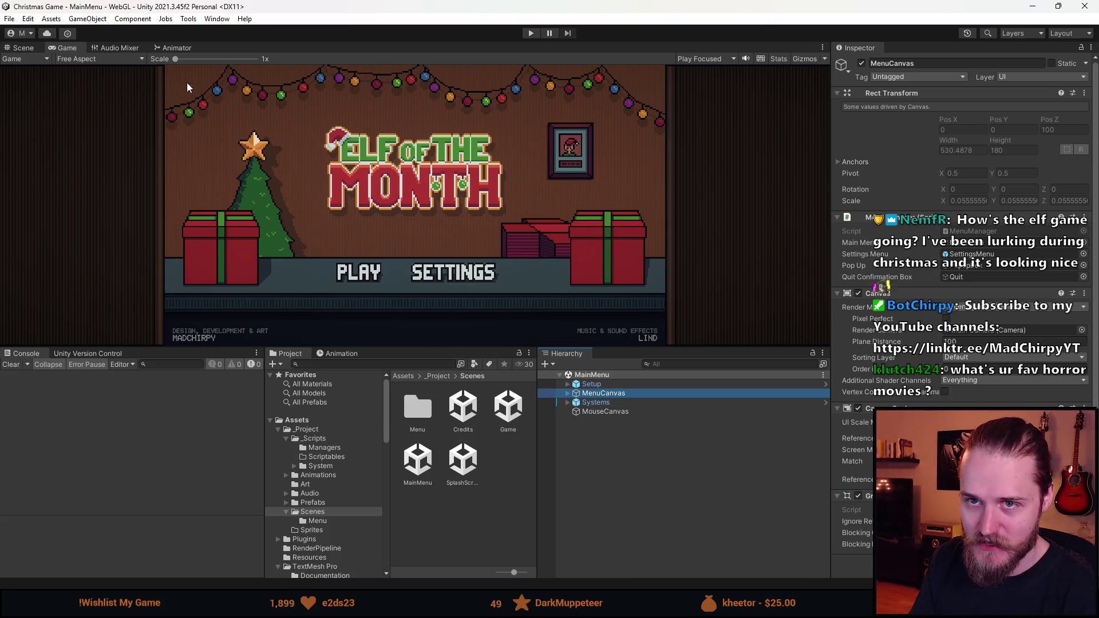
- Set the Game view to 16:9 Aspect and select MouseCanvas
{"action": "mouse_move", "coordinate": [390, 347]}
{"action": "left_mouse_down"}
{"action": "mouse_move", "coordinate": [390, 241]}
{"action": "mouse_move", "coordinate": [391, 422]}
{"action": "left_mouse_up"}
{"action": "left_click", "coordinate": [108, 61]}
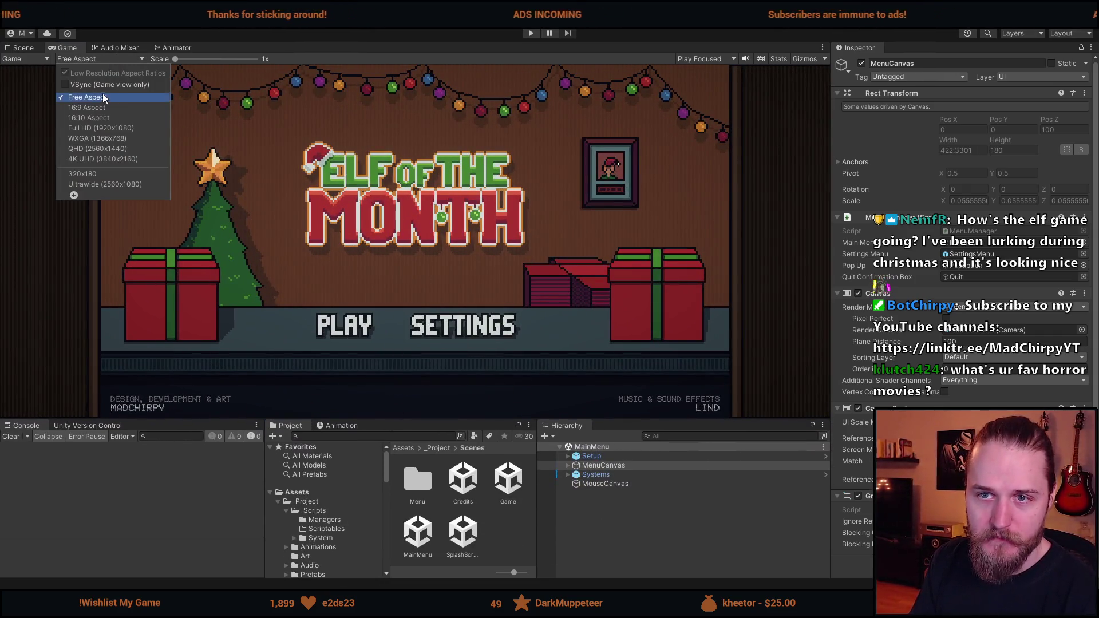
{"action": "left_click", "coordinate": [104, 108]}
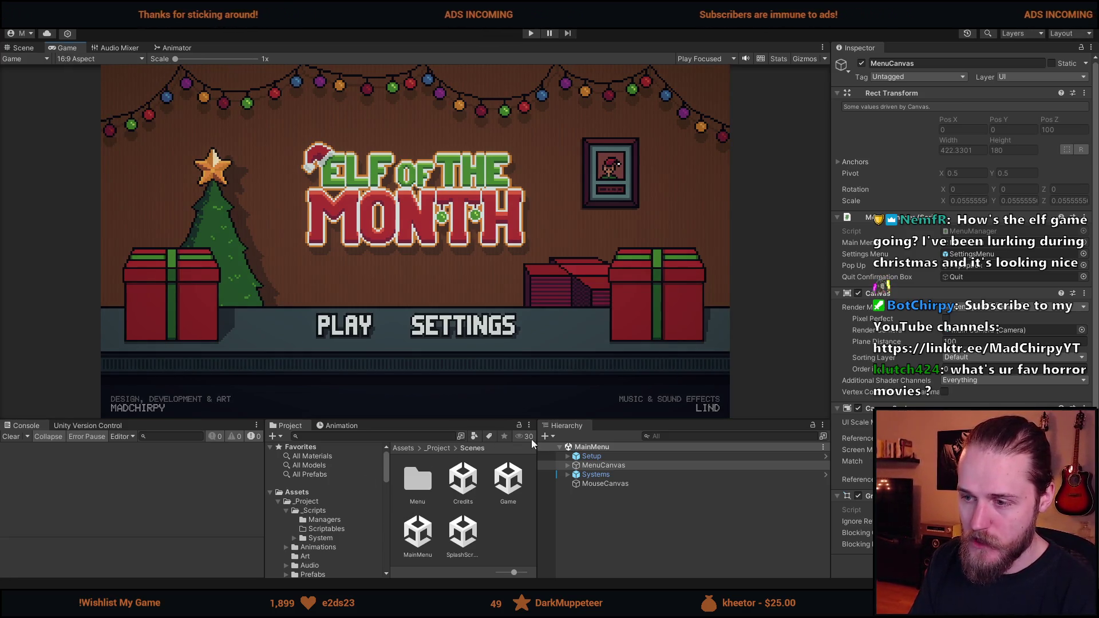
{"action": "left_click", "coordinate": [607, 486]}
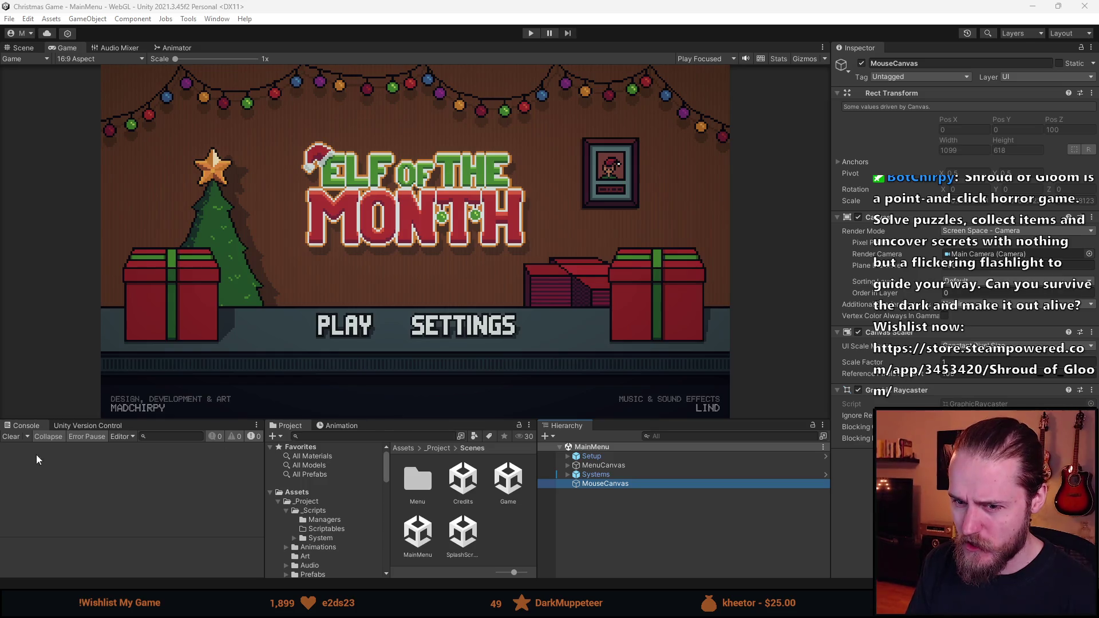
{"action": "left_click", "coordinate": [12, 439]}
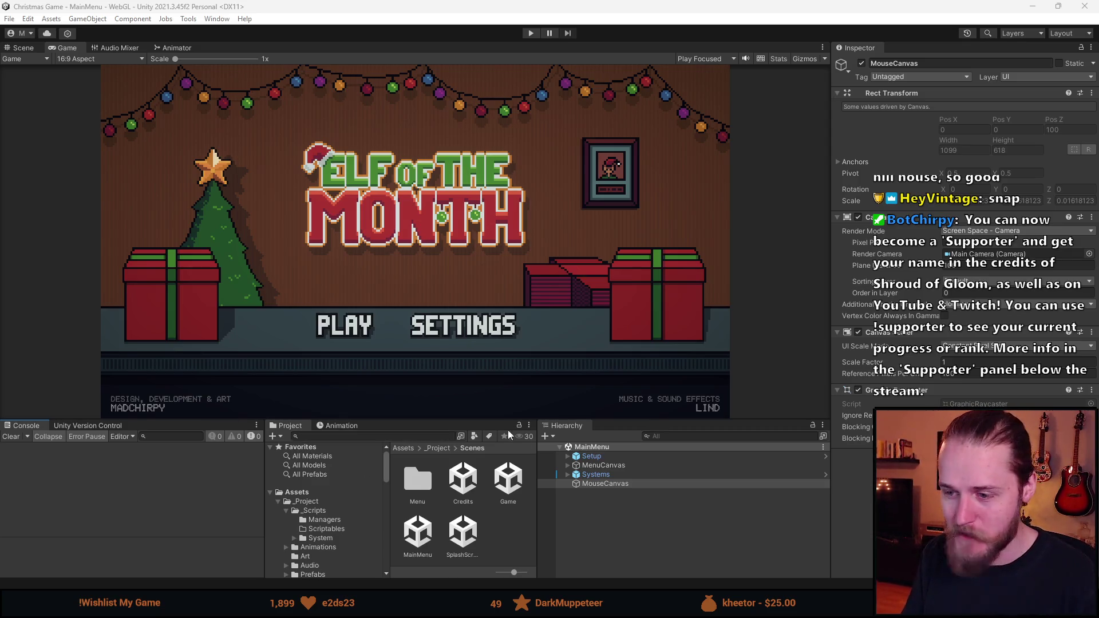
{"action": "left_click_drag", "start_coordinate": [485, 420], "coordinate": [490, 404]}
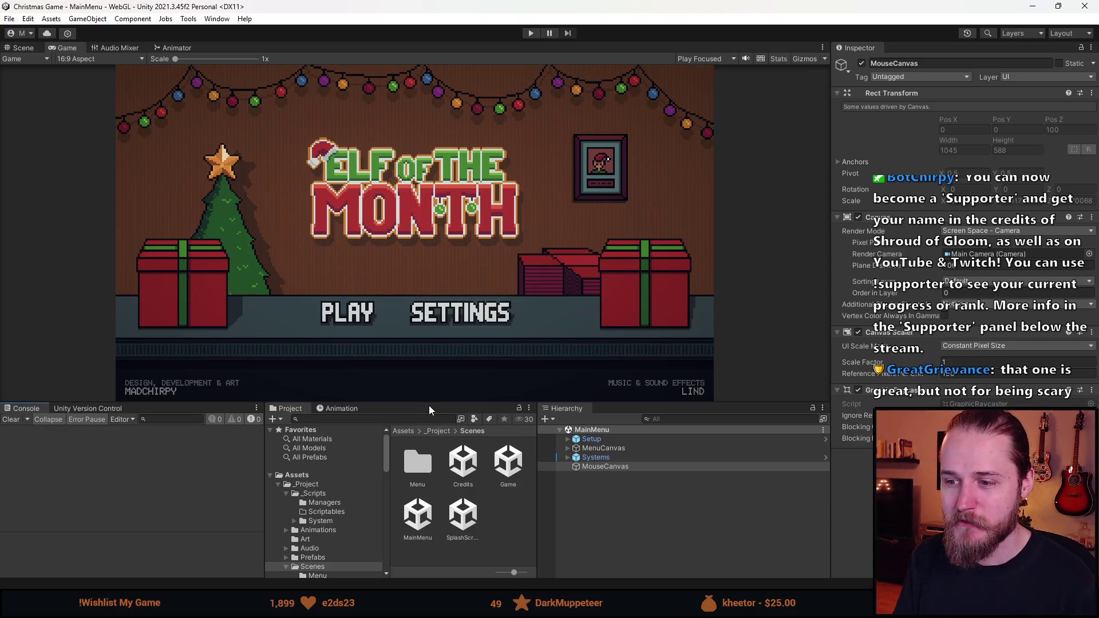
{"action": "left_click_drag", "start_coordinate": [430, 403], "coordinate": [425, 377]}
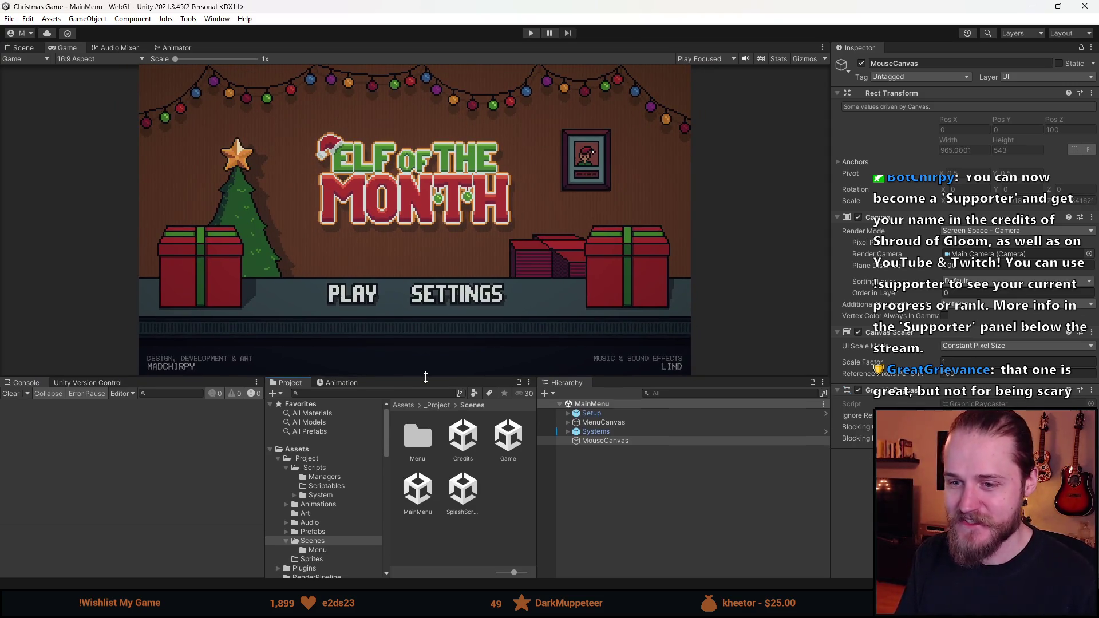
{"action": "mouse_move", "coordinate": [425, 377]}
{"action": "left_mouse_down"}
{"action": "mouse_move", "coordinate": [432, 417]}
{"action": "mouse_move", "coordinate": [428, 407]}
{"action": "left_mouse_up"}
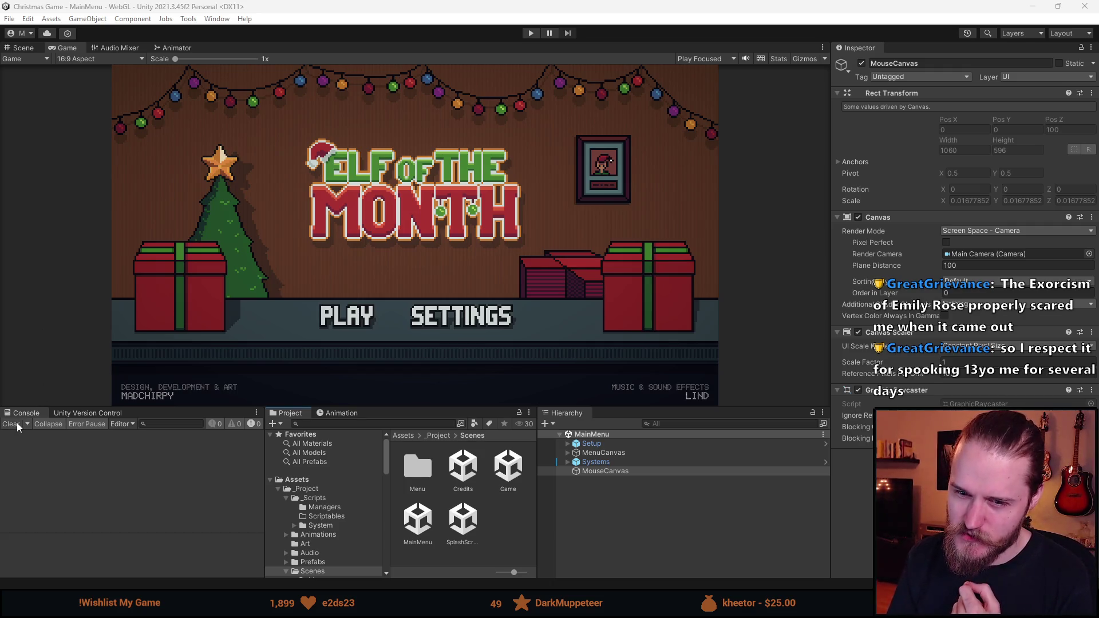
{"action": "left_click_drag", "start_coordinate": [438, 407], "coordinate": [432, 374]}
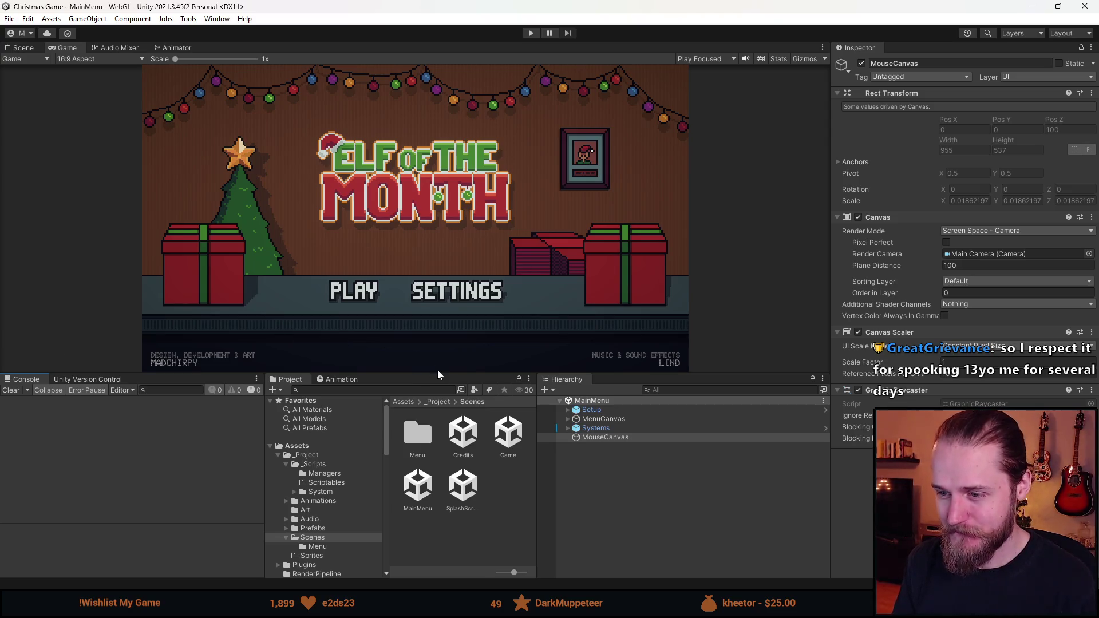
- Add a UI Image as a child of MouseCanvas
{"action": "right_click", "coordinate": [621, 439]}
{"action": "mouse_move", "coordinate": [686, 287]}
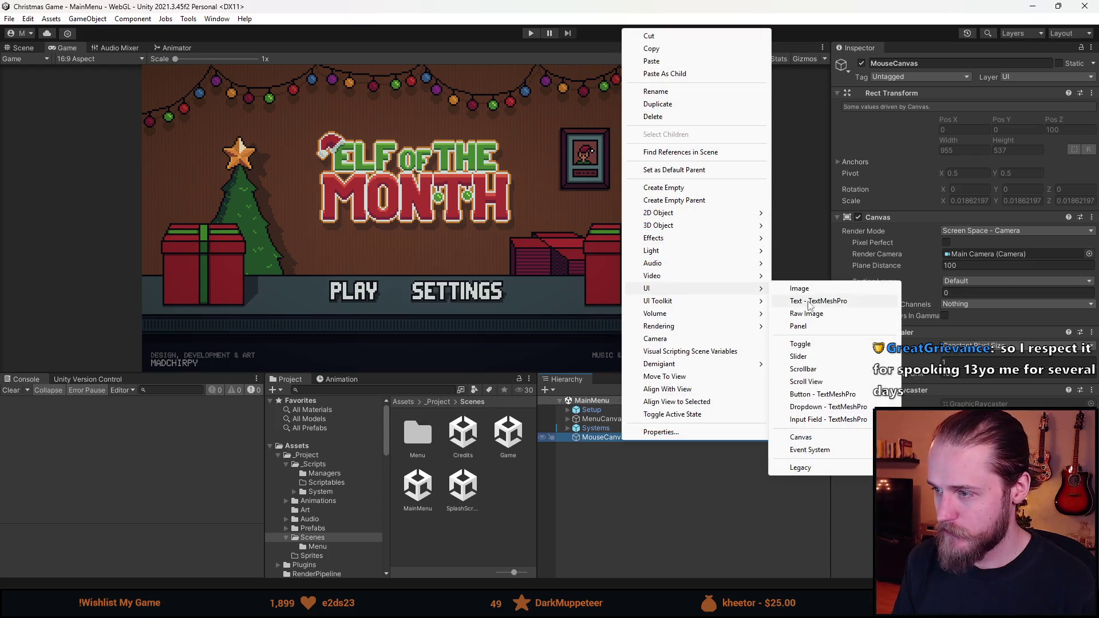
{"action": "left_click", "coordinate": [809, 289]}
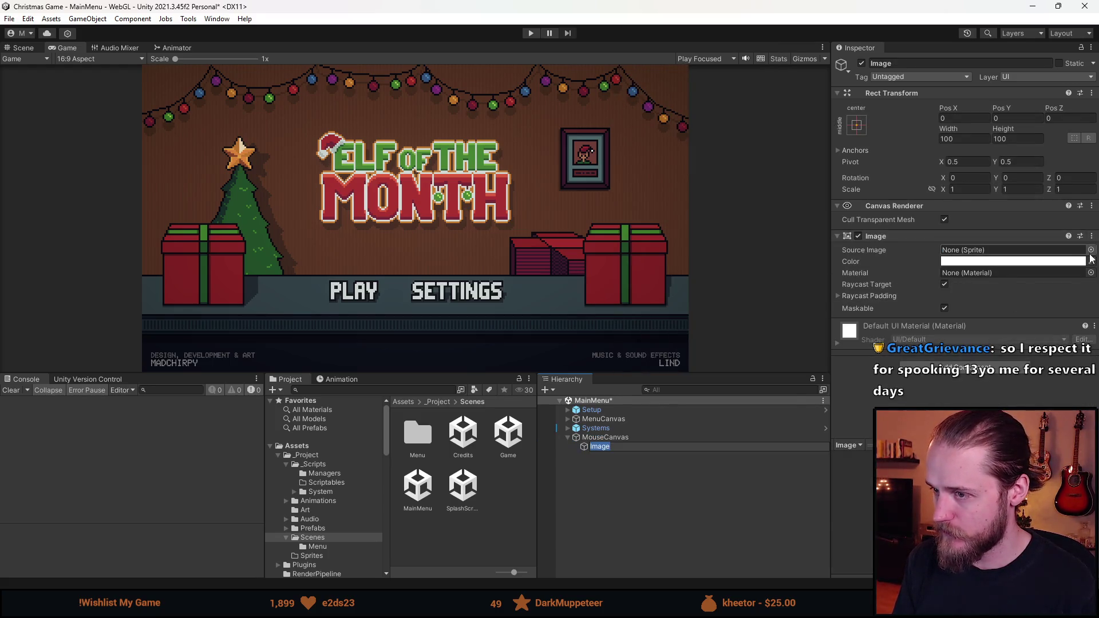
- Assign Spritesheet_70 as the Image's Source Image and view it in the Scene view
{"action": "left_click", "coordinate": [1090, 250]}
{"action": "scroll", "coordinate": [767, 313], "scroll_direction": "down", "scroll_amount": 5}
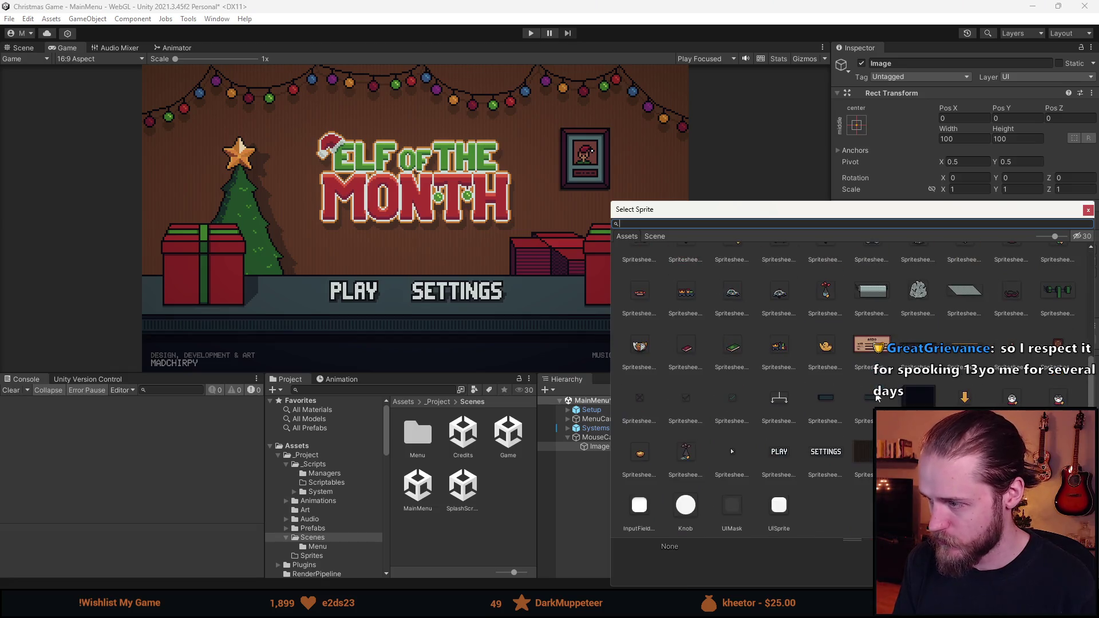
{"action": "left_click", "coordinate": [737, 456]}
{"action": "double_click", "coordinate": [737, 455]}
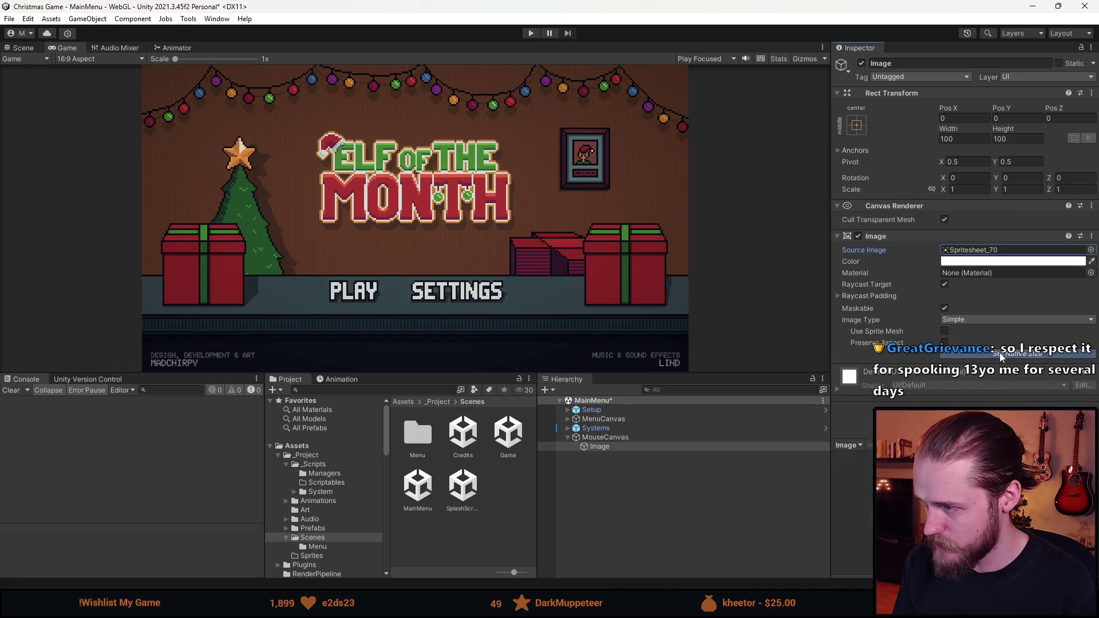
{"action": "left_click", "coordinate": [600, 448]}
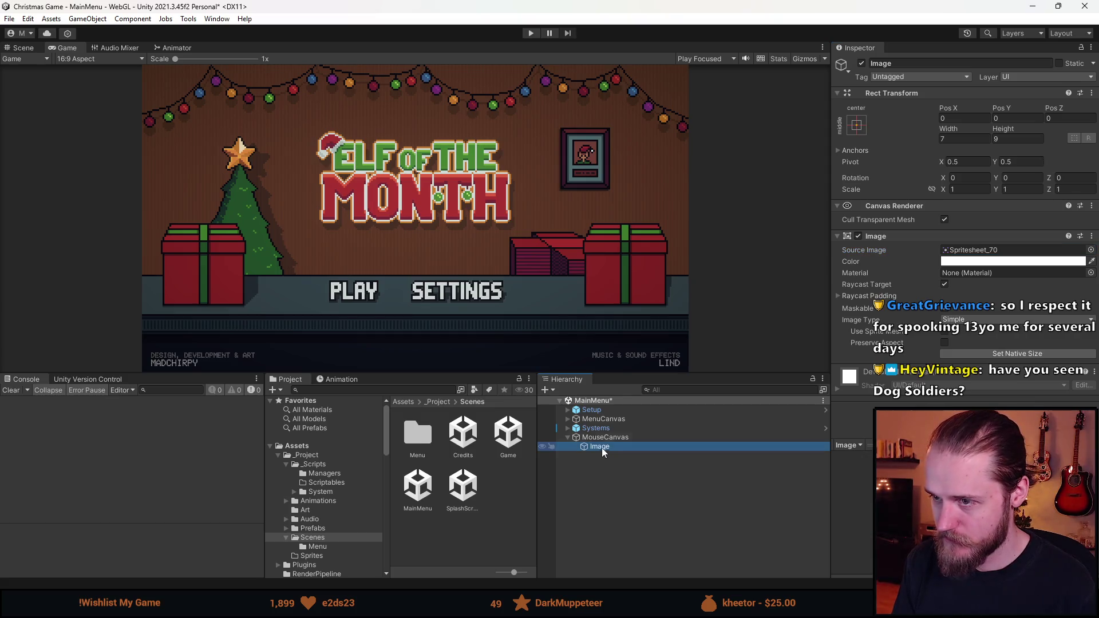
{"action": "left_click", "coordinate": [24, 49]}
{"action": "scroll", "coordinate": [443, 259], "scroll_direction": "down", "scroll_amount": 2}
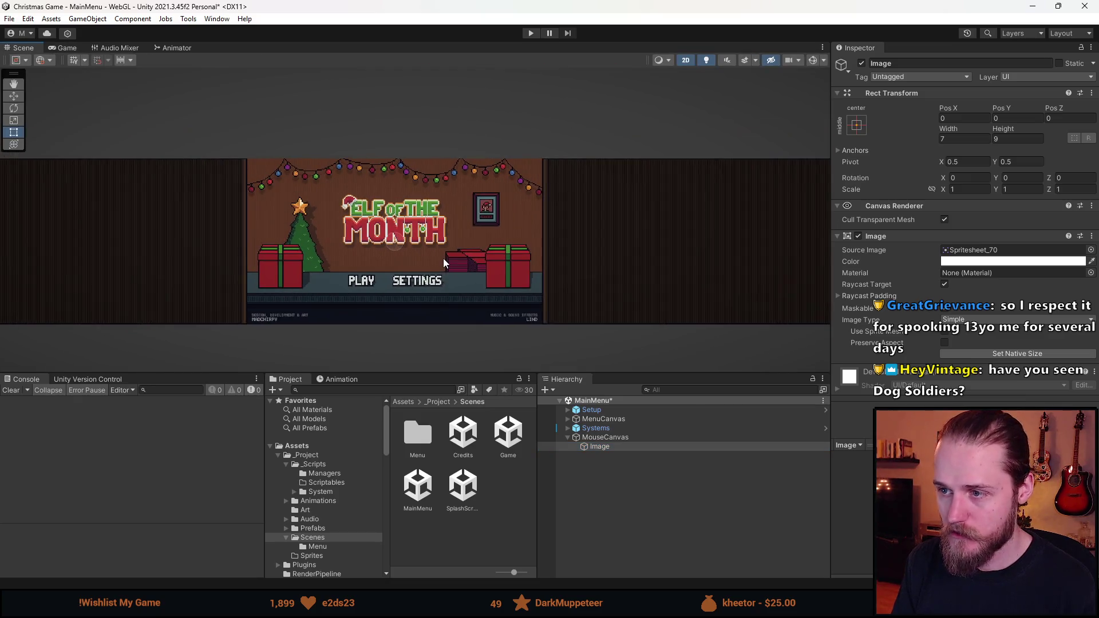
- Set MouseCanvas's Order in Layer to 5
{"action": "left_click", "coordinate": [633, 438]}
{"action": "left_click", "coordinate": [598, 441]}
{"action": "left_click", "coordinate": [606, 437]}
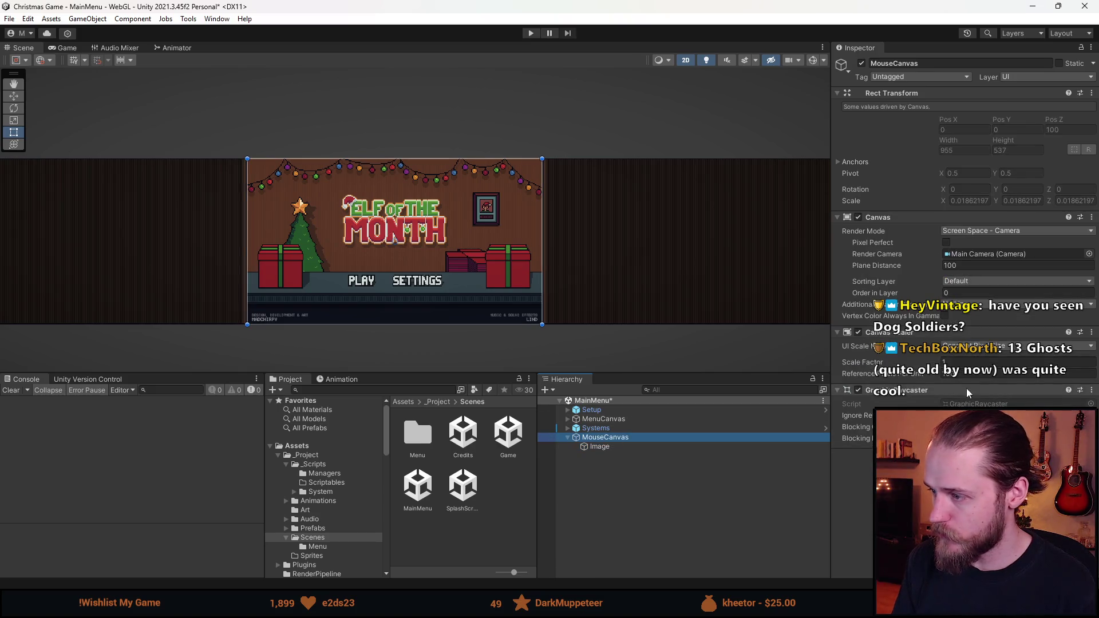
{"action": "left_click", "coordinate": [966, 292]}
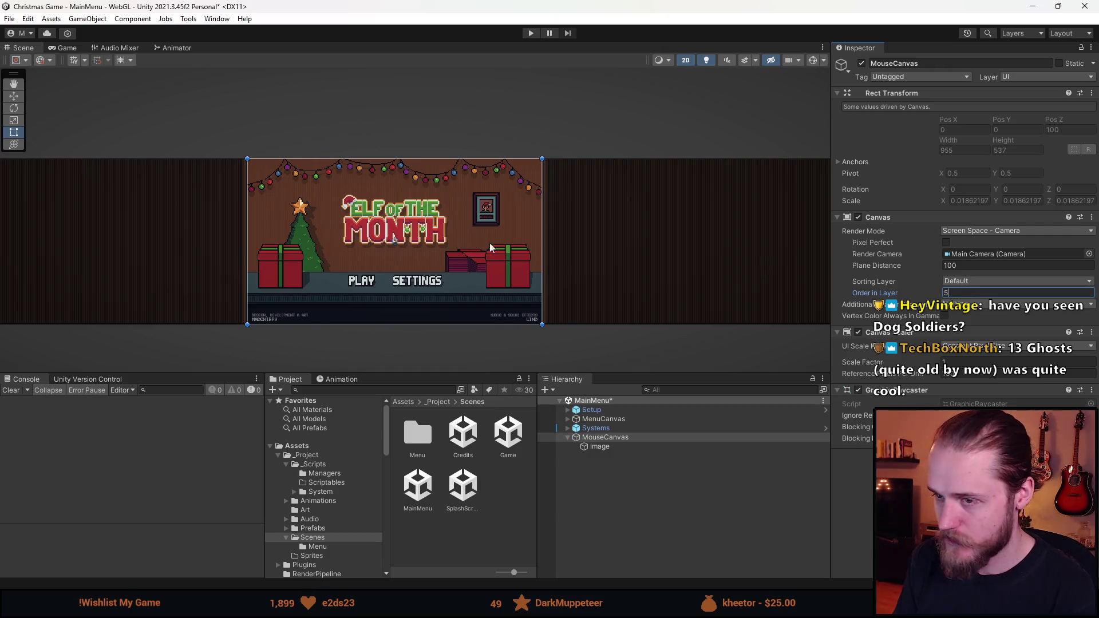
{"action": "scroll", "coordinate": [398, 245], "scroll_direction": "up", "scroll_amount": 5}
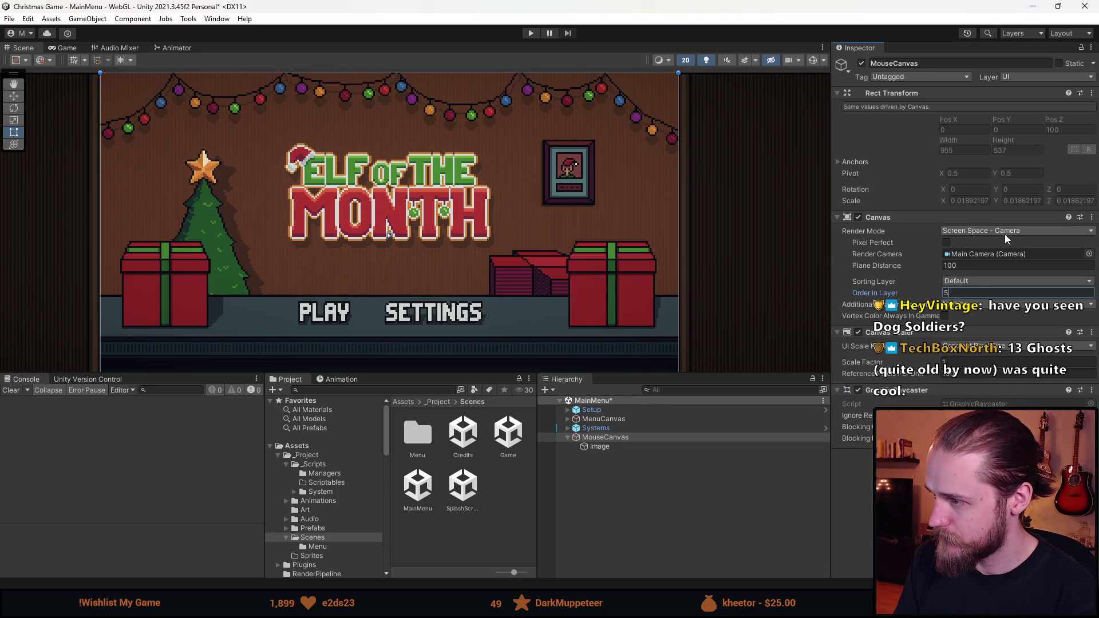
- Make MouseCanvas scale with screen size from a 320×180 reference resolution
{"action": "left_click", "coordinate": [980, 349]}
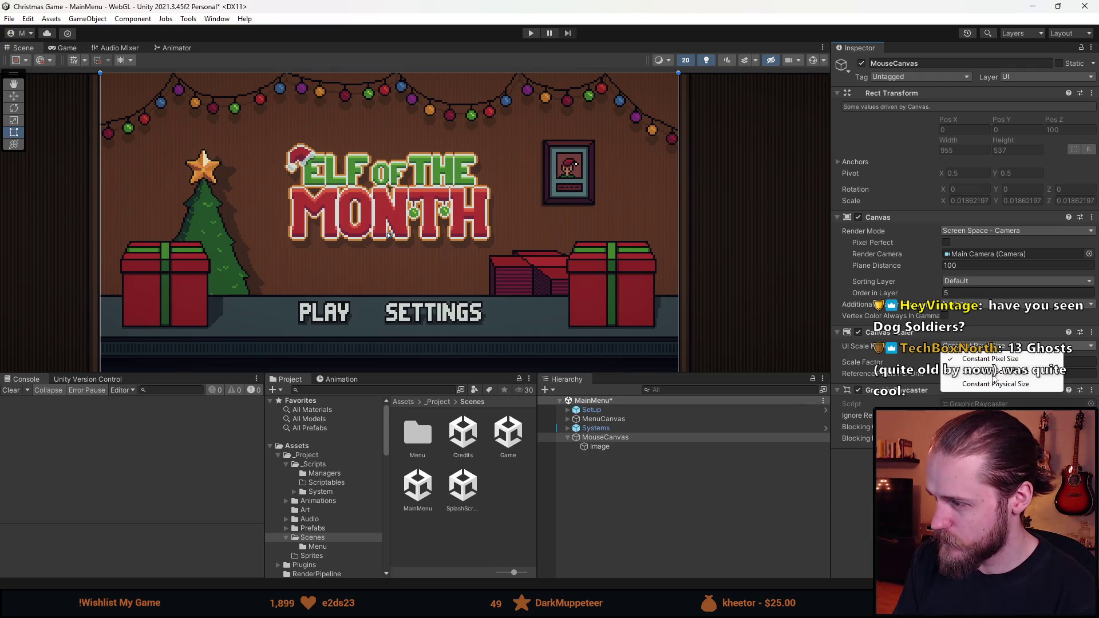
{"action": "left_click", "coordinate": [994, 373]}
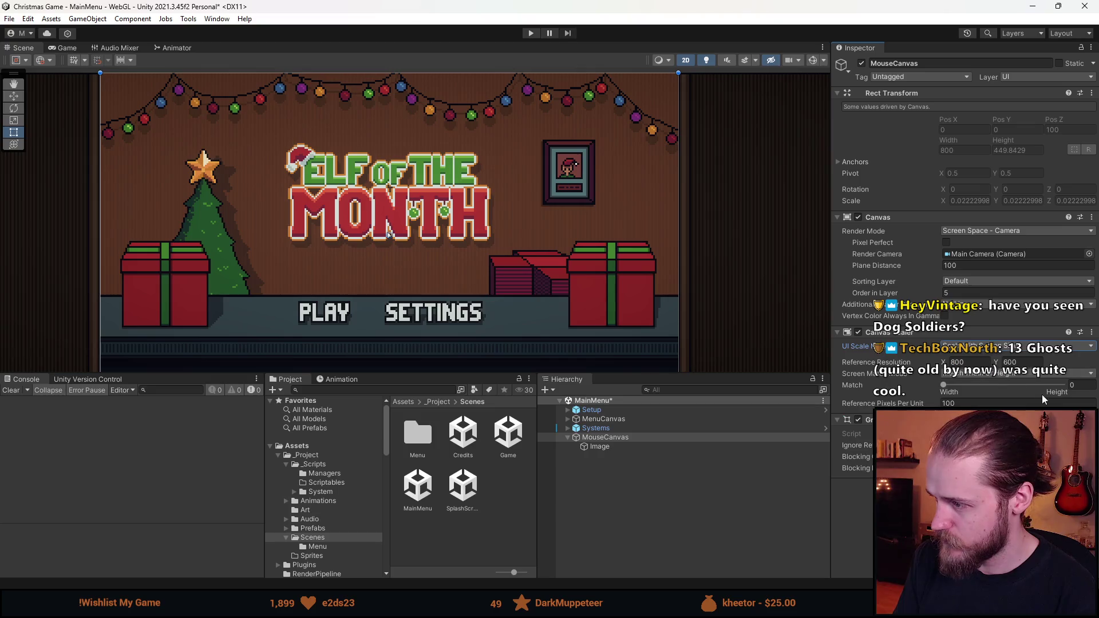
{"action": "left_click", "coordinate": [980, 362]}
{"action": "type", "text": "320"}
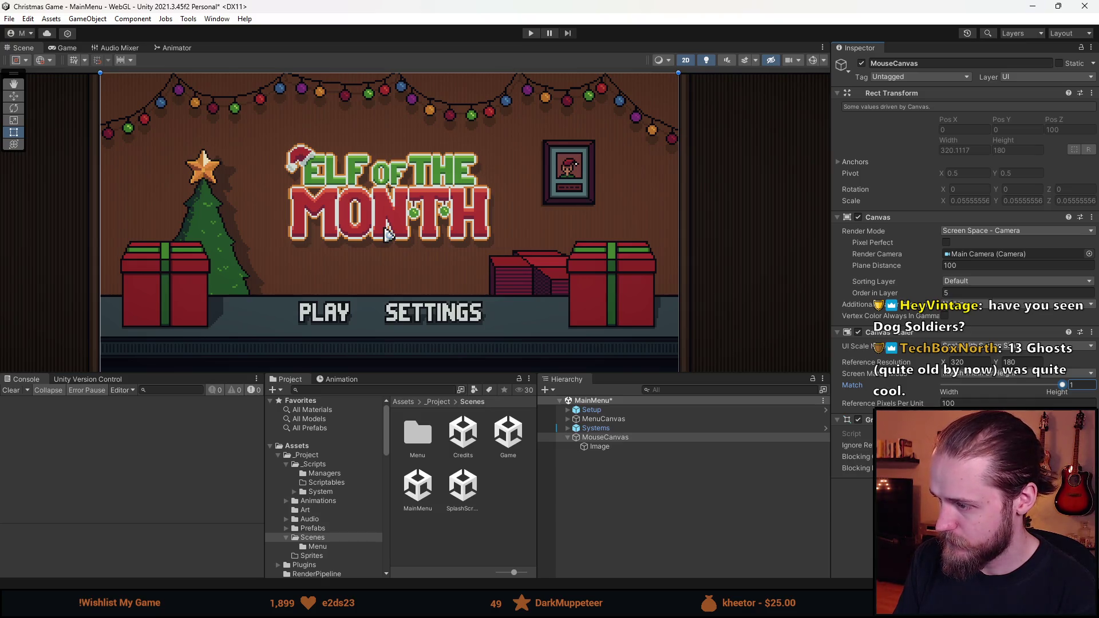
{"action": "left_click", "coordinate": [623, 446]}
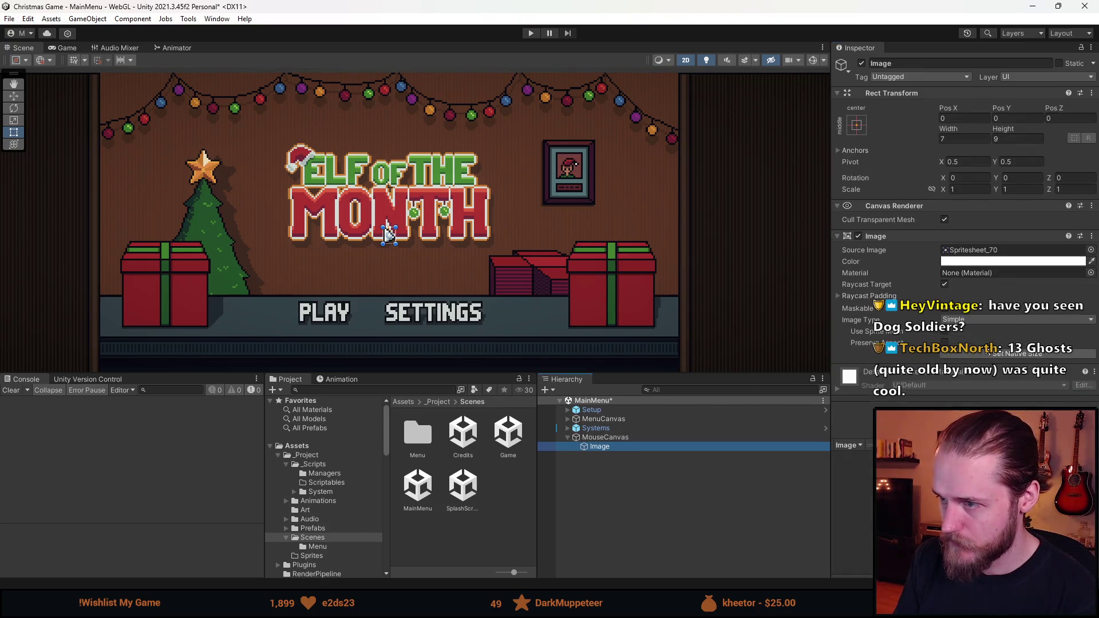
- Give the cursor image its native size and preview the game at Free Aspect
{"action": "left_click", "coordinate": [1013, 360]}
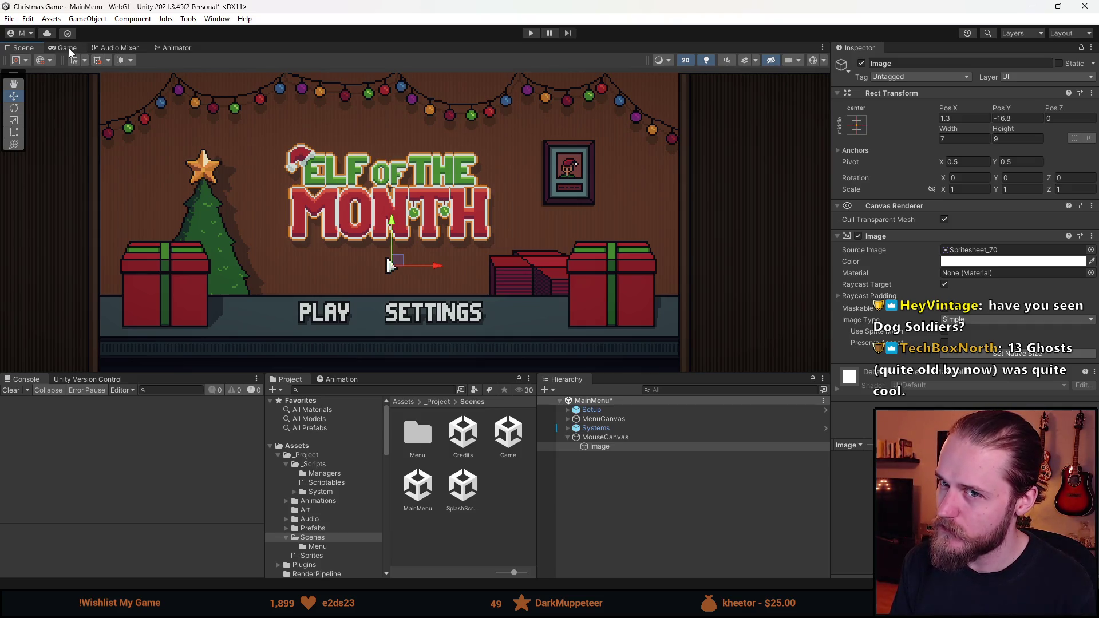
{"action": "left_click", "coordinate": [67, 48]}
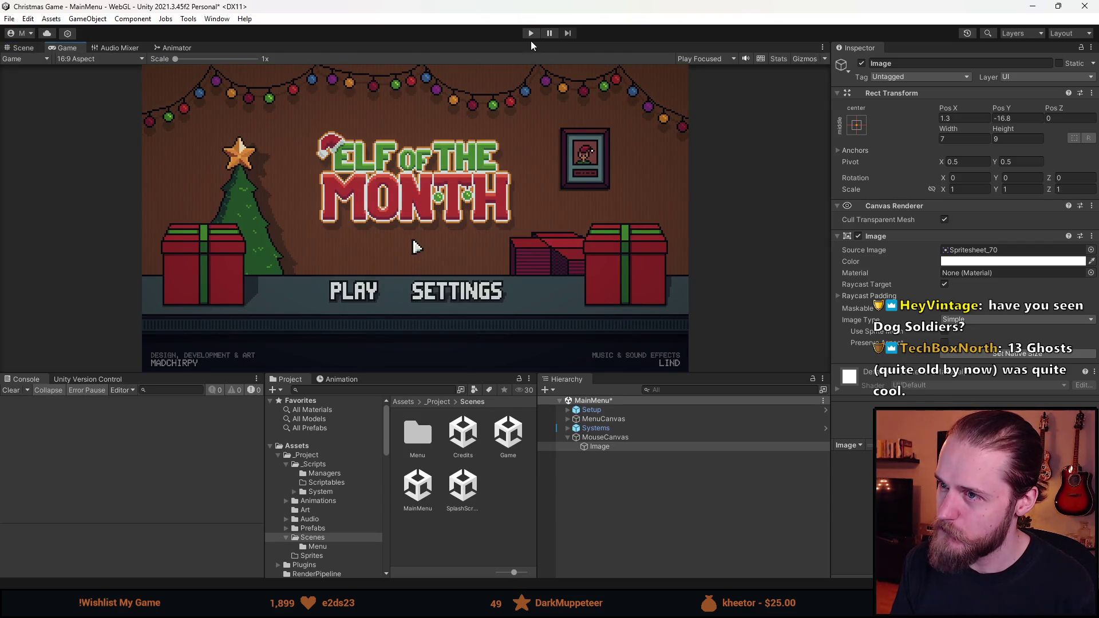
{"action": "left_click", "coordinate": [102, 57]}
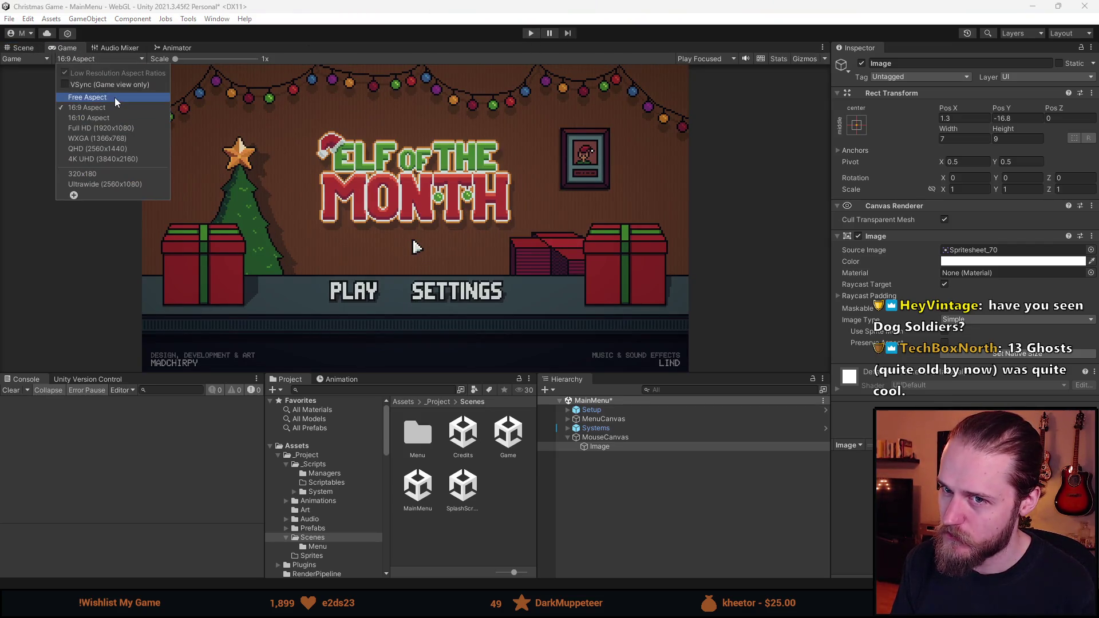
{"action": "left_click", "coordinate": [115, 97]}
{"action": "mouse_move", "coordinate": [451, 372]}
{"action": "left_mouse_down"}
{"action": "mouse_move", "coordinate": [433, 180]}
{"action": "mouse_move", "coordinate": [456, 457]}
{"action": "mouse_move", "coordinate": [448, 180]}
{"action": "mouse_move", "coordinate": [453, 427]}
{"action": "mouse_move", "coordinate": [462, 401]}
{"action": "left_mouse_up"}
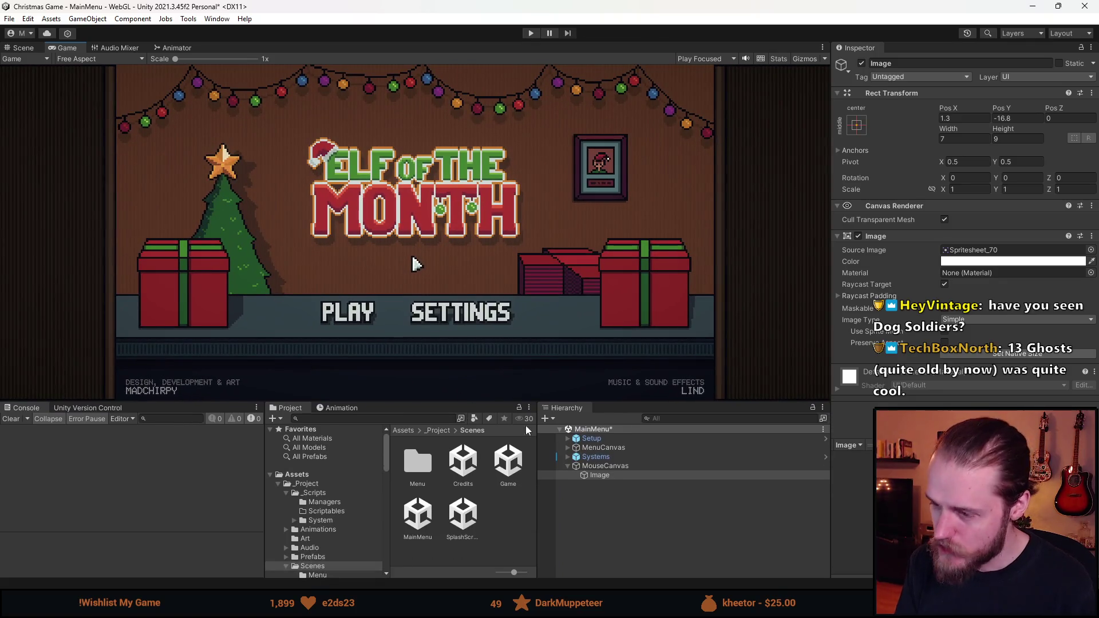
- Rename the image to Cursor and attach the MouseCursorUI script found by searching 'mousecur'
{"action": "left_click", "coordinate": [906, 62]}
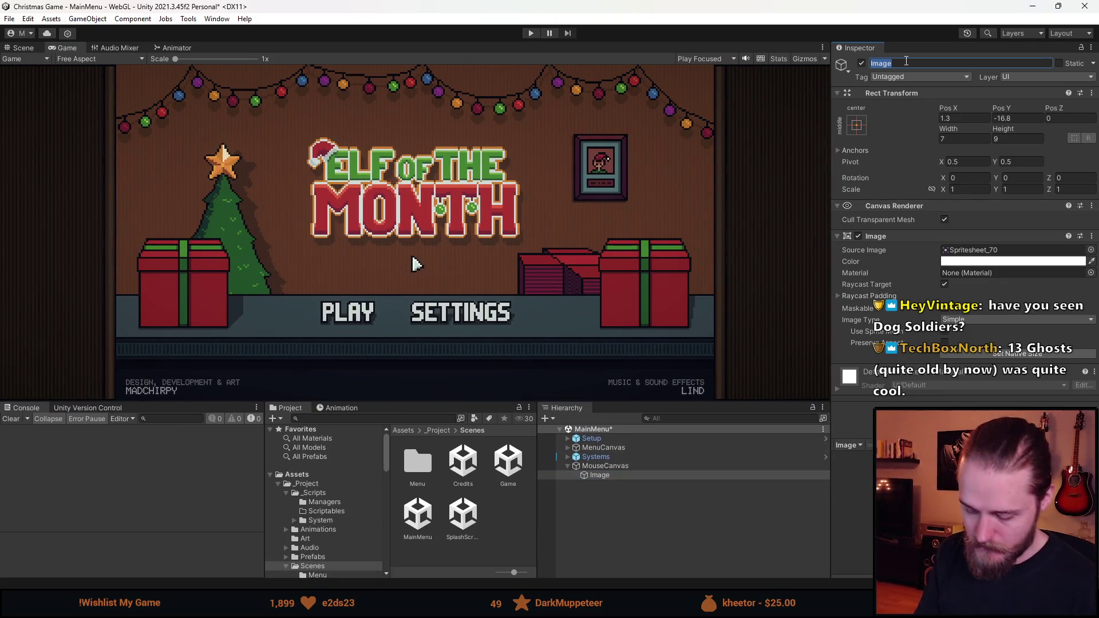
{"action": "type", "text": "Cursor"}
{"action": "left_click", "coordinate": [374, 418]}
{"action": "type", "text": "mousecur"}
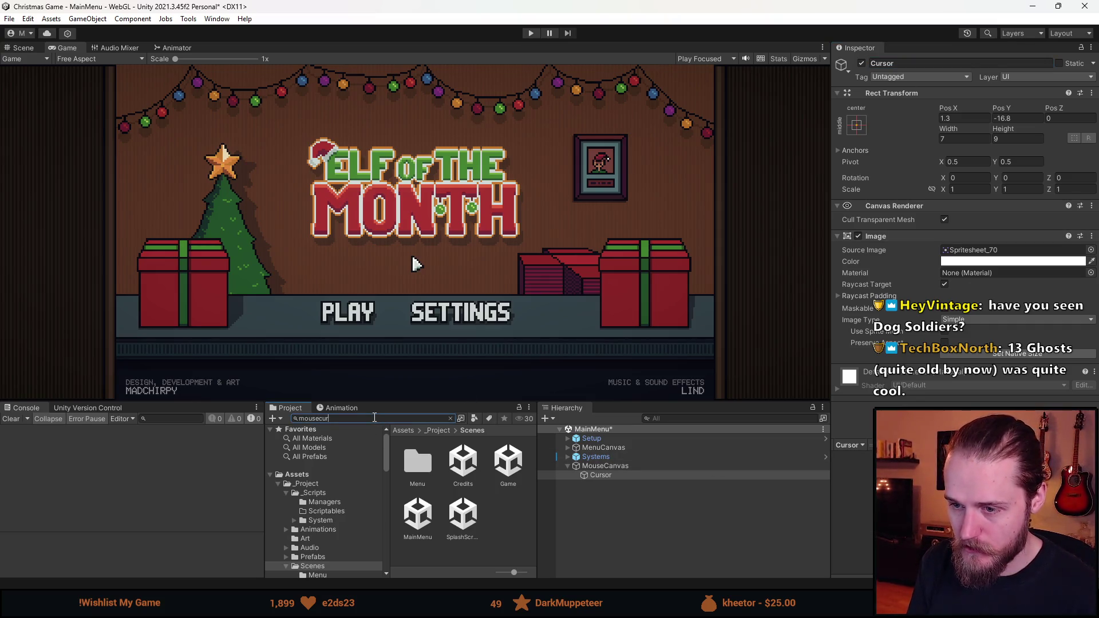
{"action": "left_click_drag", "start_coordinate": [436, 471], "coordinate": [917, 383]}
{"action": "left_click_drag", "start_coordinate": [928, 230], "coordinate": [921, 225]}
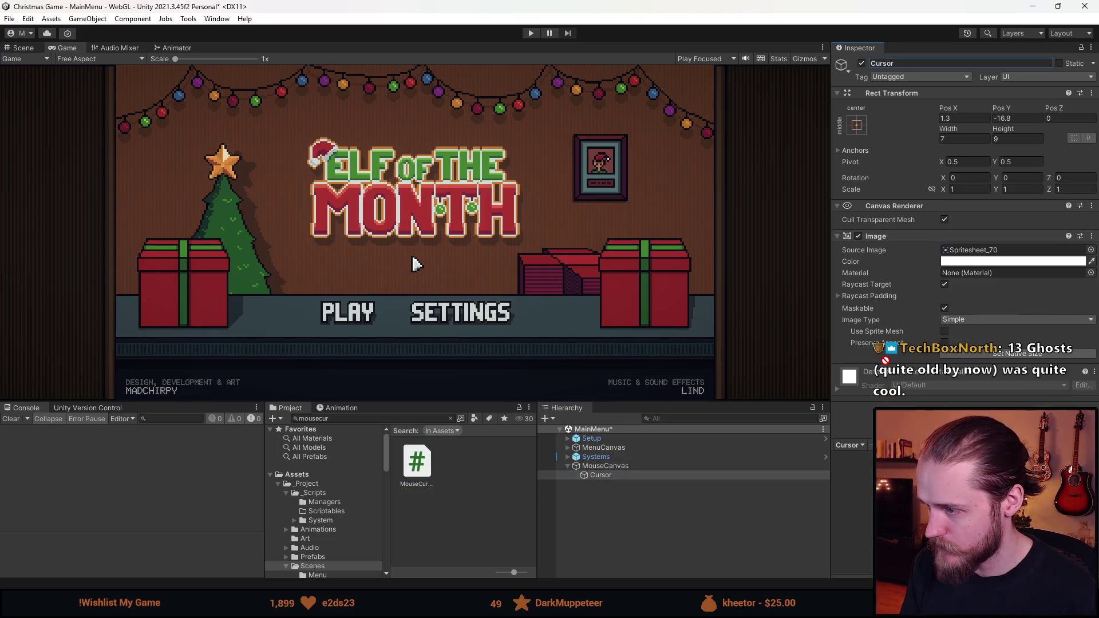
{"action": "left_click_drag", "start_coordinate": [887, 367], "coordinate": [887, 366]}
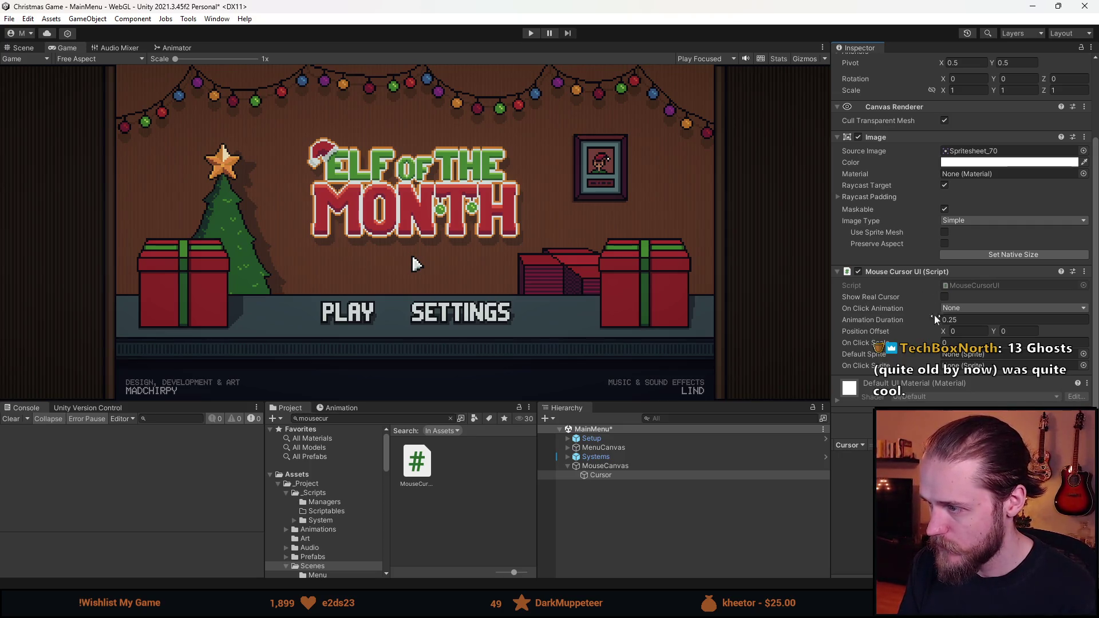
- Tick Show Real Cursor on MouseCursorUI and play the MainMenu scene
{"action": "left_click", "coordinate": [965, 309]}
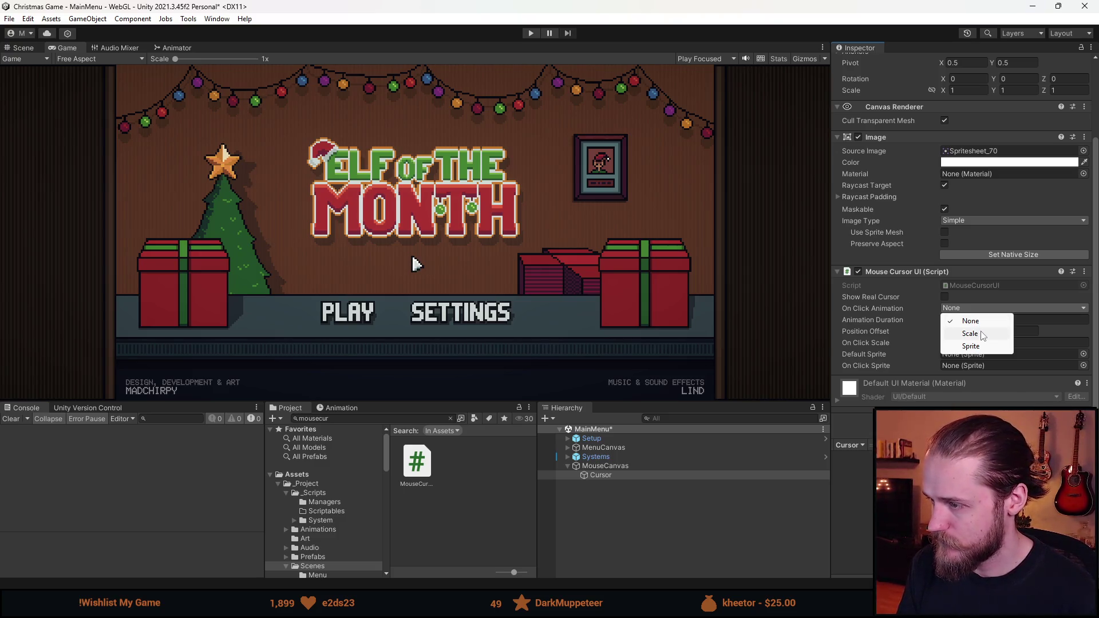
{"action": "left_click", "coordinate": [944, 297]}
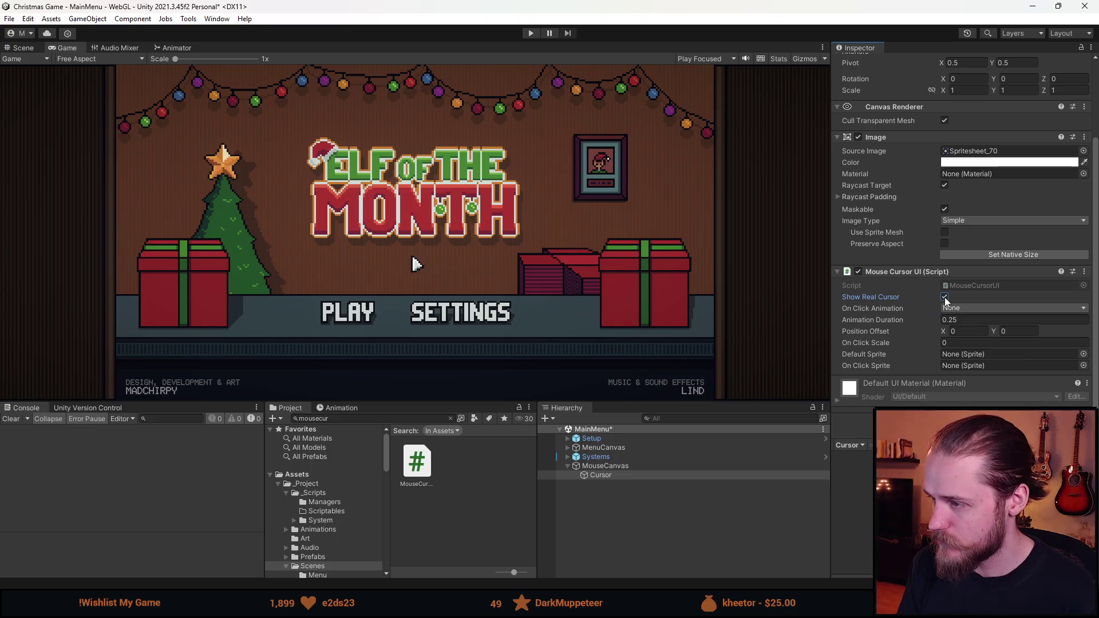
{"action": "left_click", "coordinate": [530, 33]}
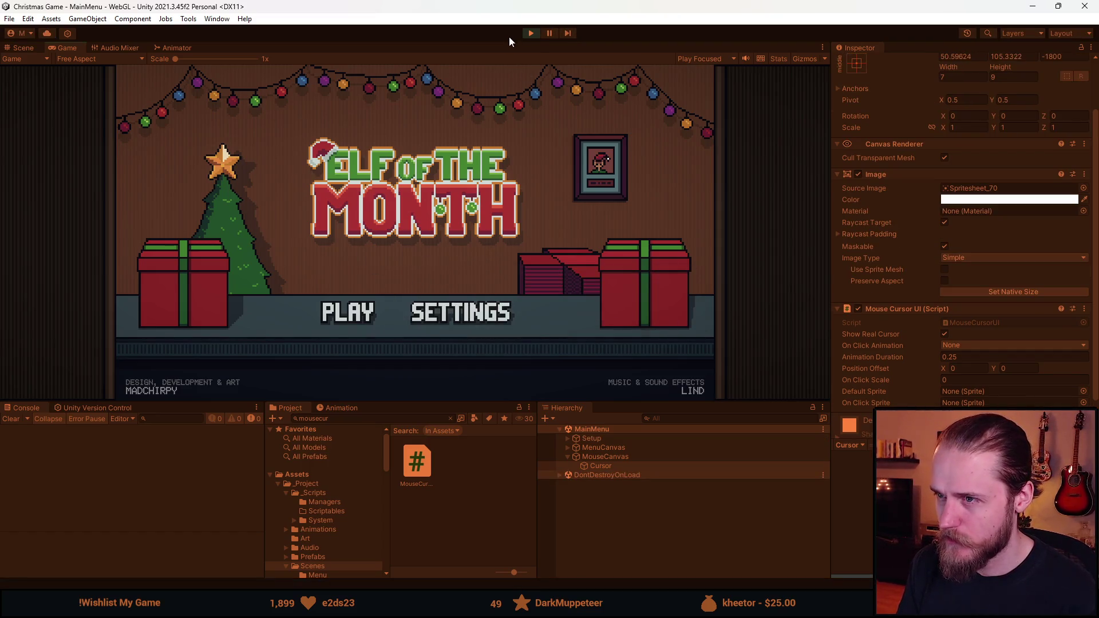
- Restart Play mode with Show Real Cursor turned off
{"action": "left_click", "coordinate": [530, 32]}
{"action": "left_click", "coordinate": [944, 333]}
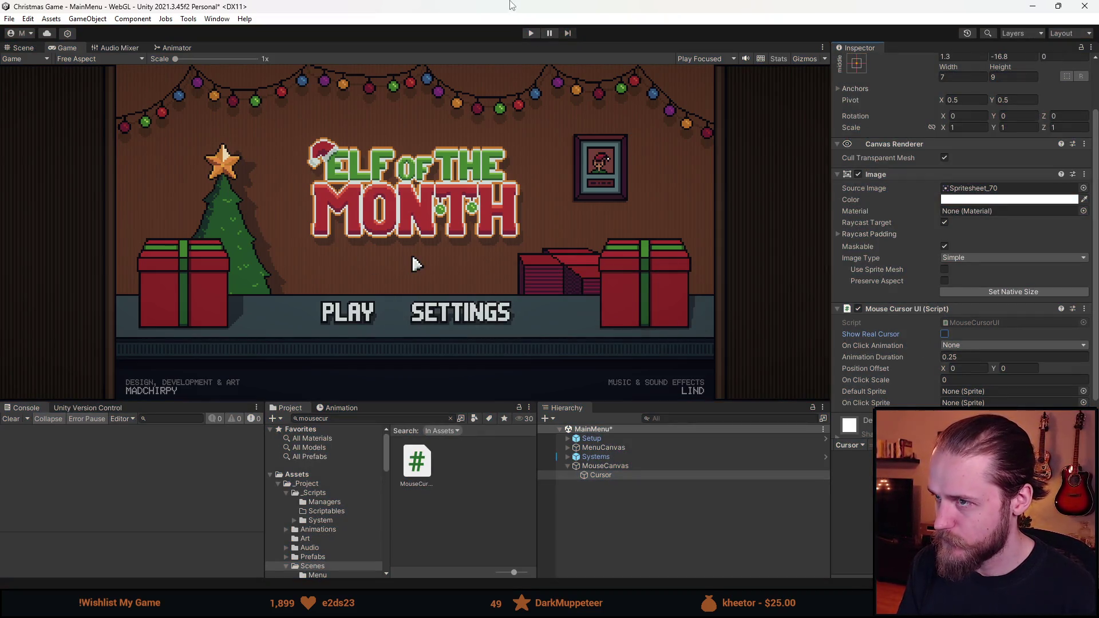
{"action": "left_click", "coordinate": [530, 33]}
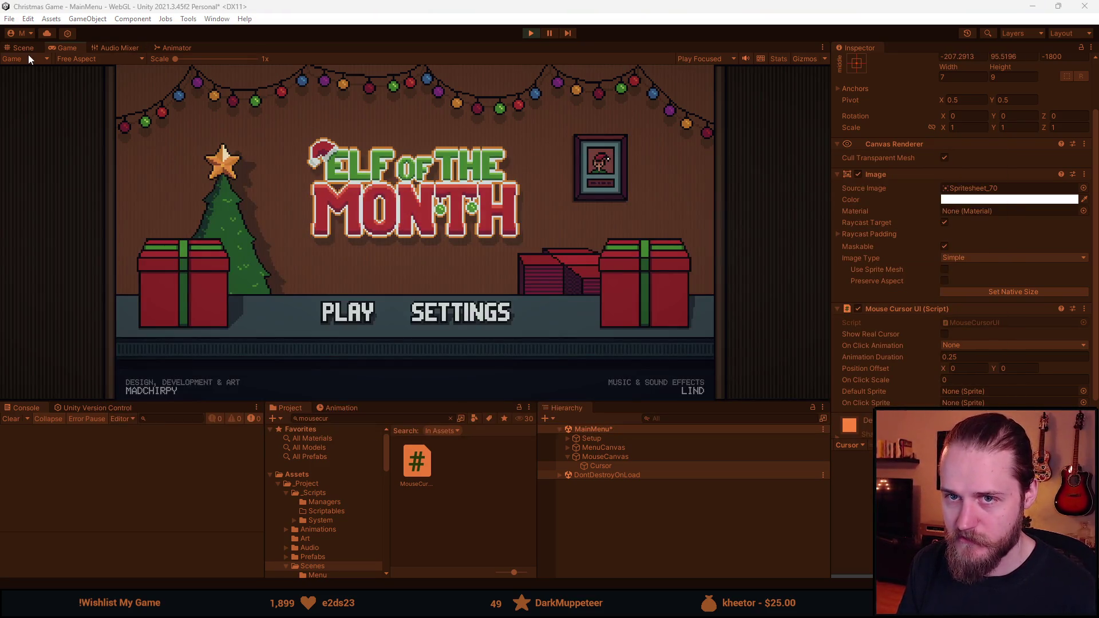
- Inspect the cursor's position beside the canvas in the Scene view and select MouseCanvas
{"action": "left_click", "coordinate": [29, 54]}
{"action": "left_click", "coordinate": [26, 45]}
{"action": "scroll", "coordinate": [337, 288], "scroll_direction": "down", "scroll_amount": 5}
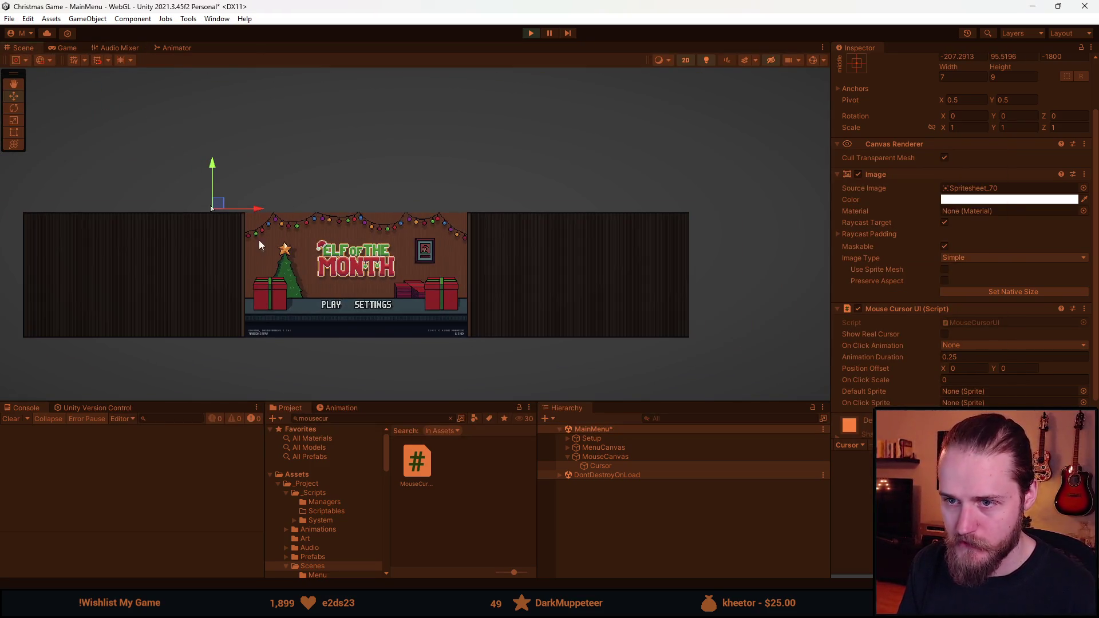
{"action": "scroll", "coordinate": [242, 224], "scroll_direction": "up", "scroll_amount": 3}
{"action": "left_click_drag", "start_coordinate": [322, 273], "coordinate": [299, 259]}
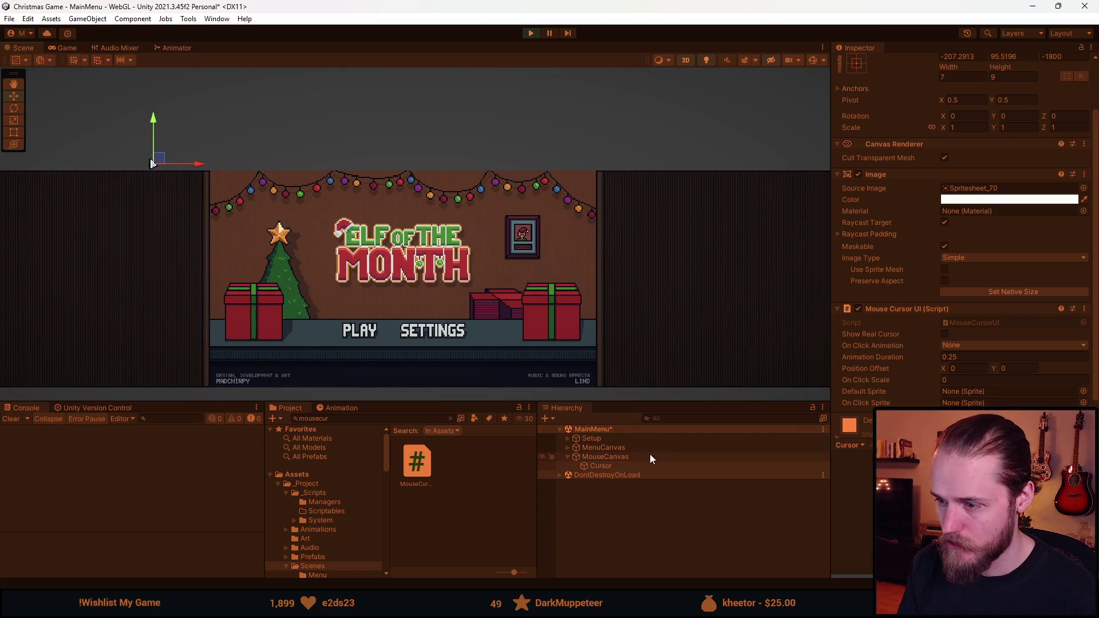
{"action": "left_click", "coordinate": [617, 458]}
- Set MouseCanvas Render Mode to World Space, save the scene, and play-test it
{"action": "left_click", "coordinate": [531, 32]}
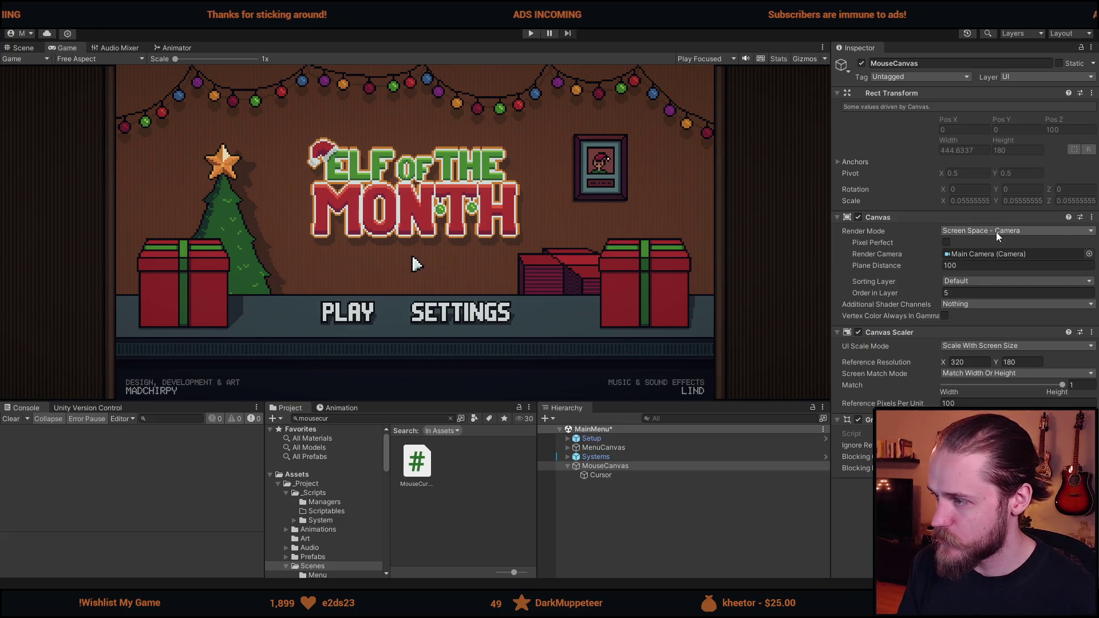
{"action": "left_click", "coordinate": [996, 231]}
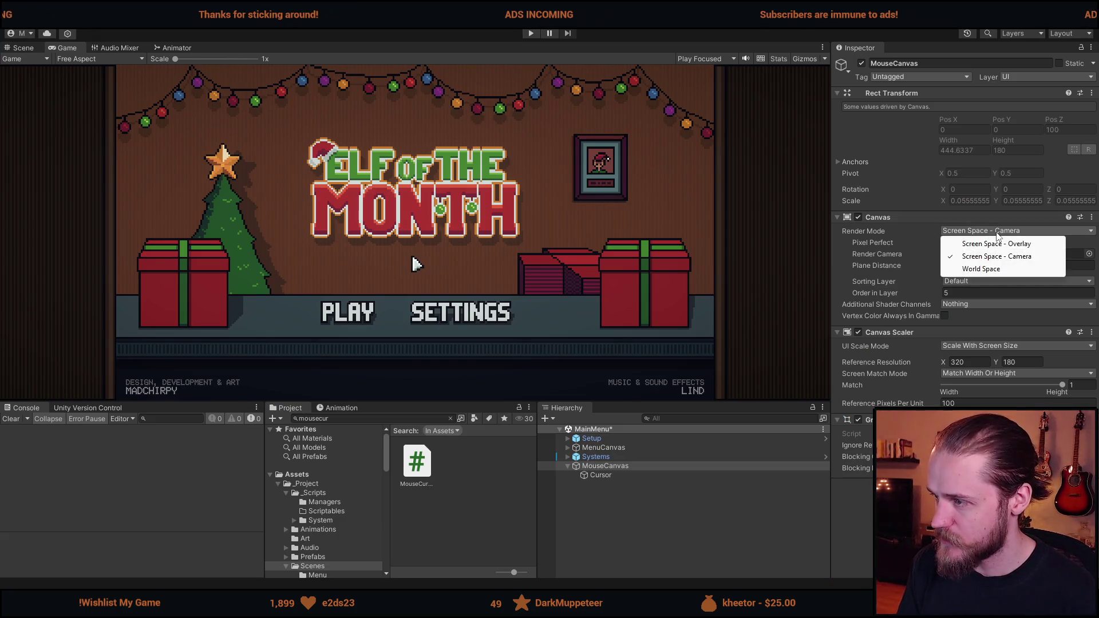
{"action": "left_click", "coordinate": [994, 269]}
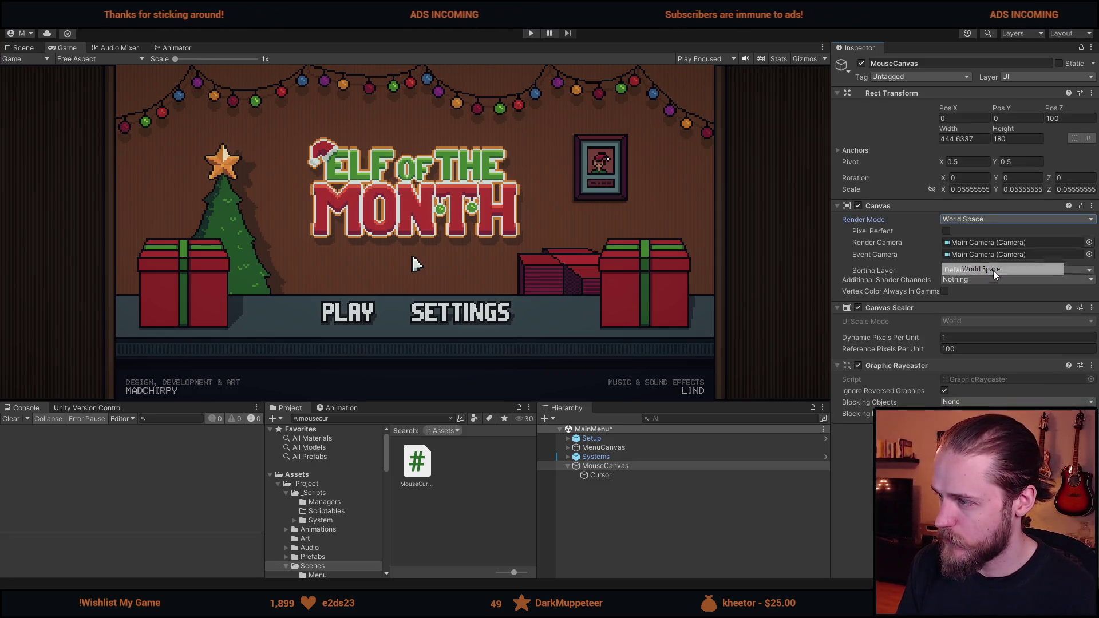
{"action": "key", "text": "ctrl+s"}
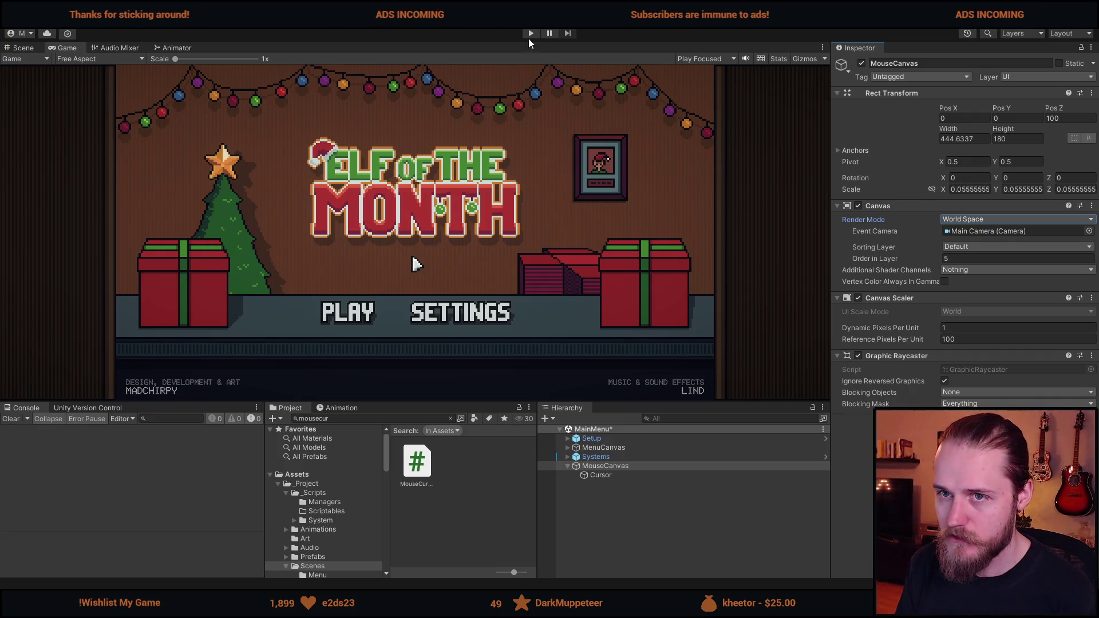
{"action": "left_click", "coordinate": [531, 33]}
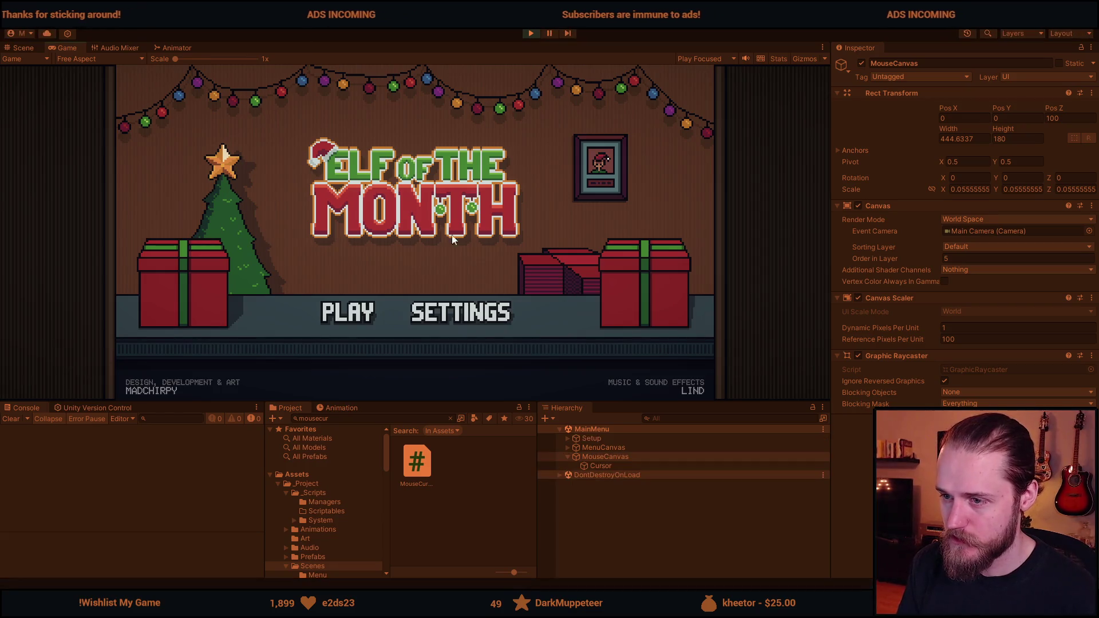
{"action": "key", "text": "alt+Tab"}
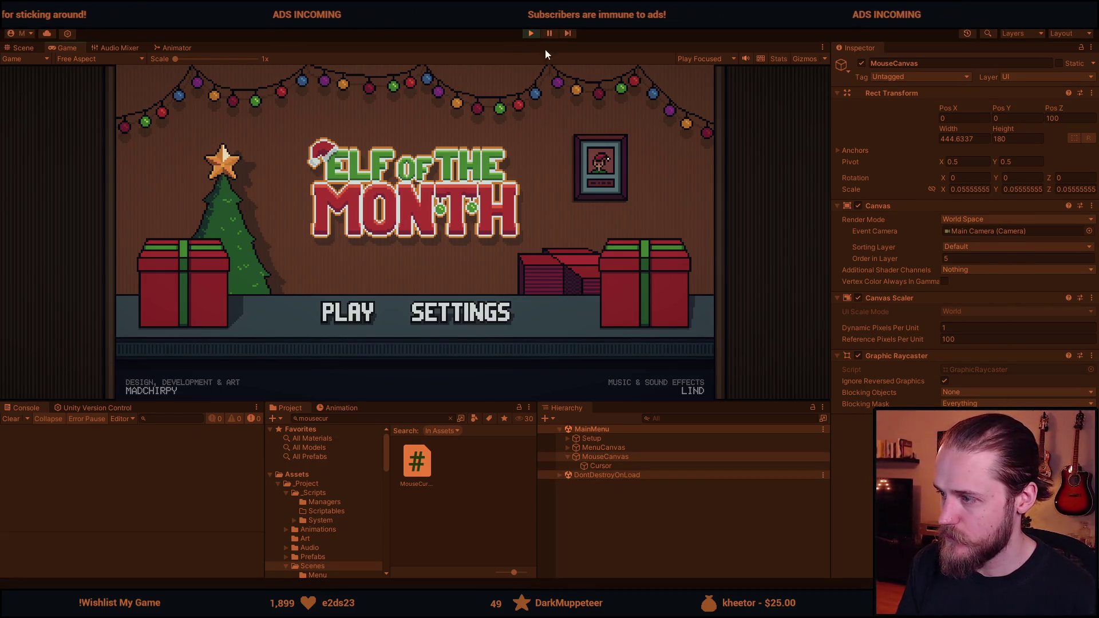
- Switch MouseCanvas to Screen Space - Overlay, play-test again, then select Cursor
{"action": "left_click", "coordinate": [524, 34]}
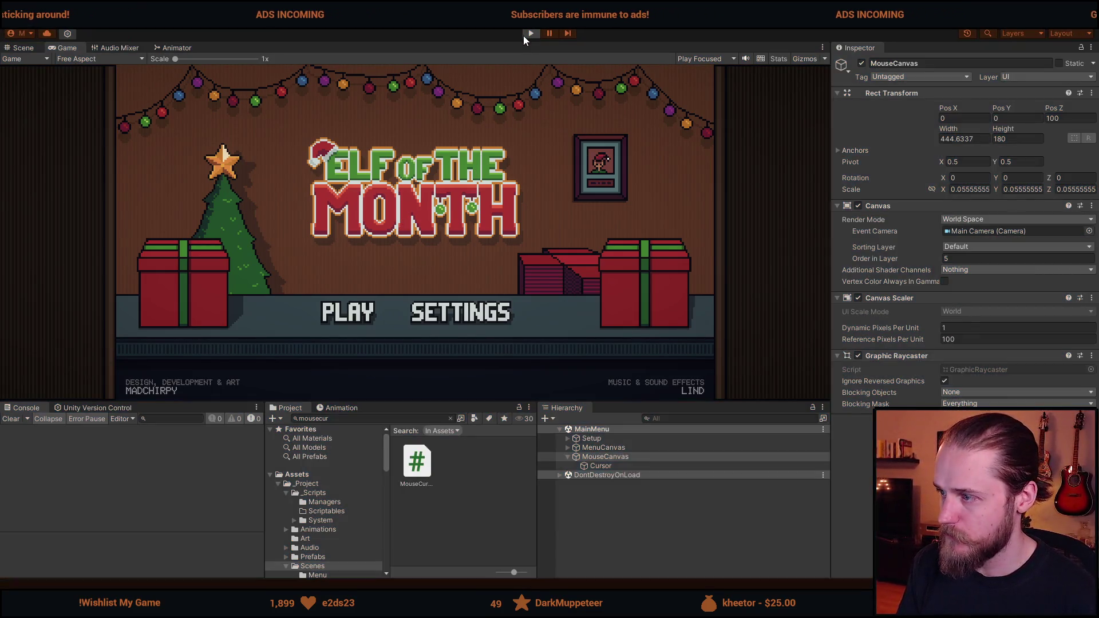
{"action": "left_click", "coordinate": [973, 222]}
{"action": "left_click", "coordinate": [981, 232]}
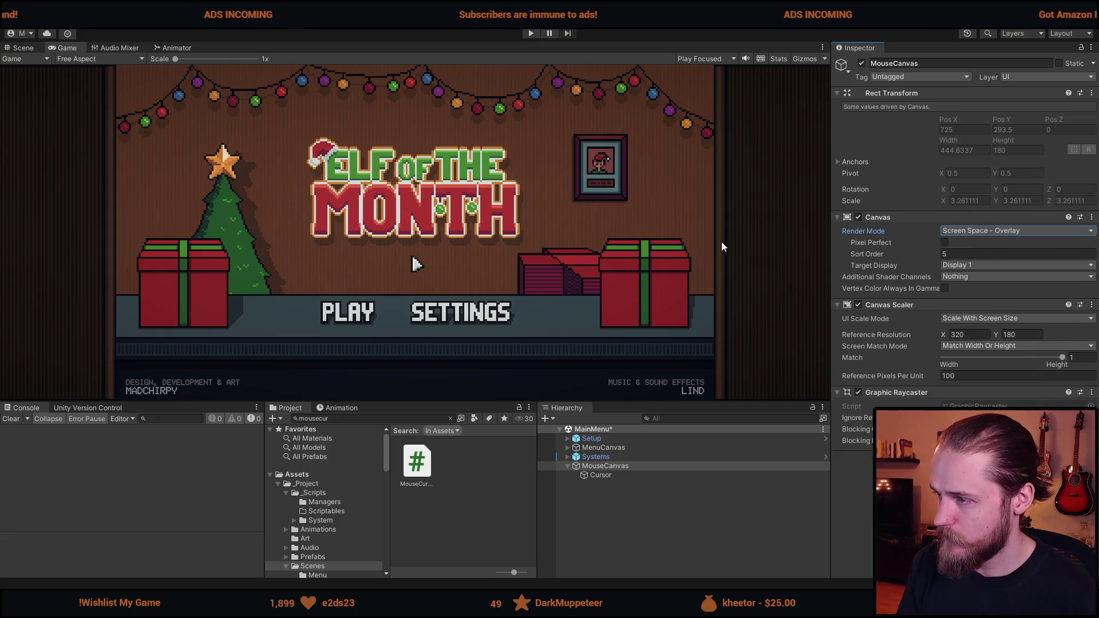
{"action": "left_click", "coordinate": [525, 34]}
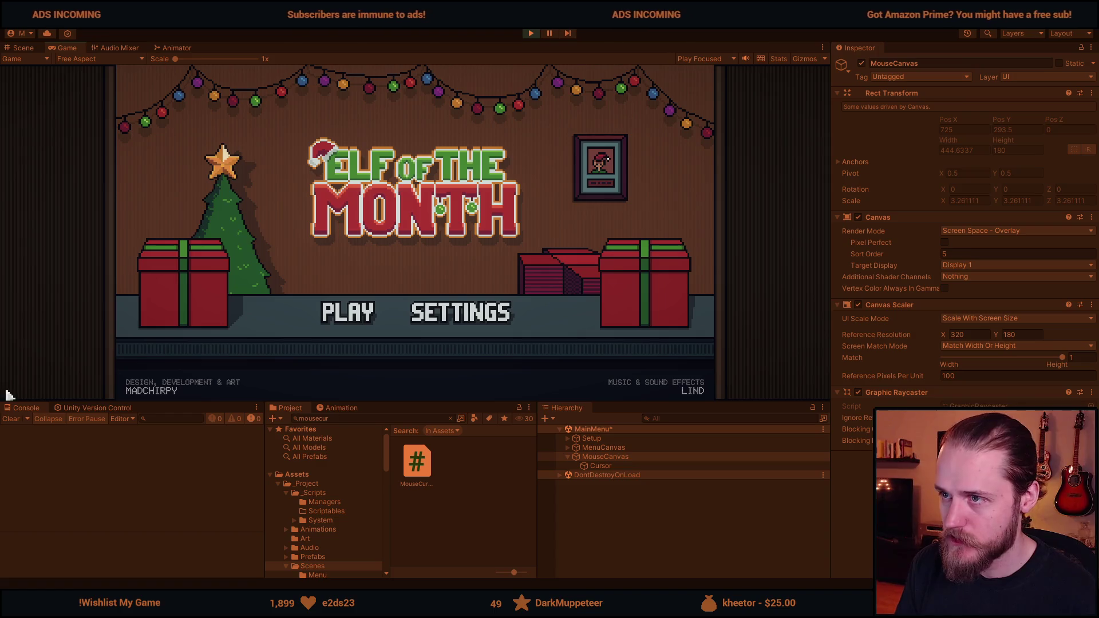
{"action": "left_click", "coordinate": [535, 33]}
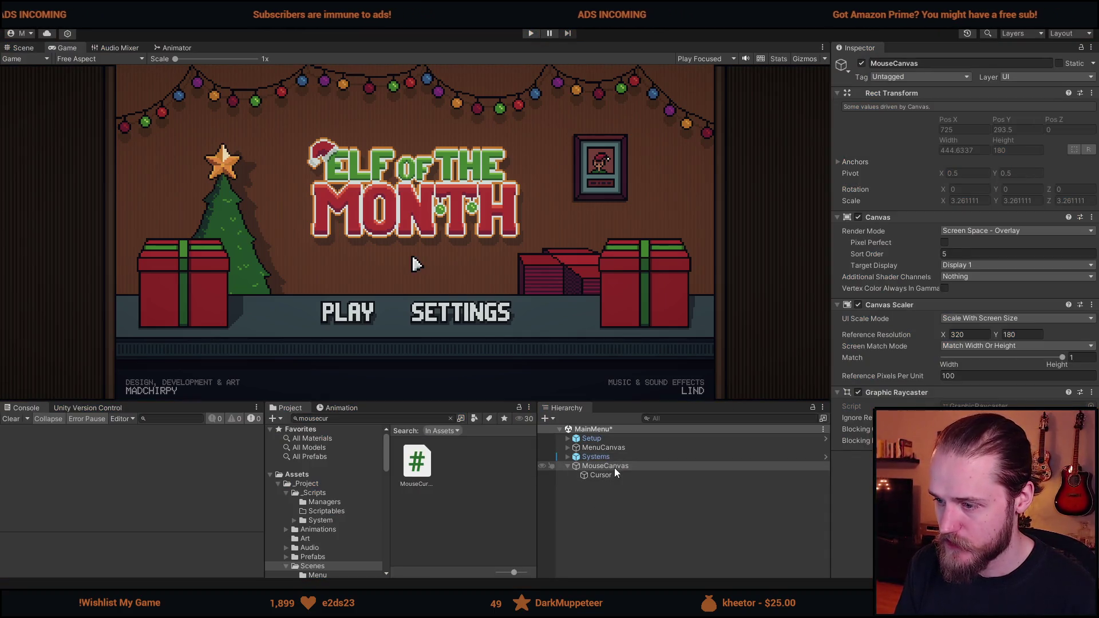
{"action": "left_click", "coordinate": [613, 471]}
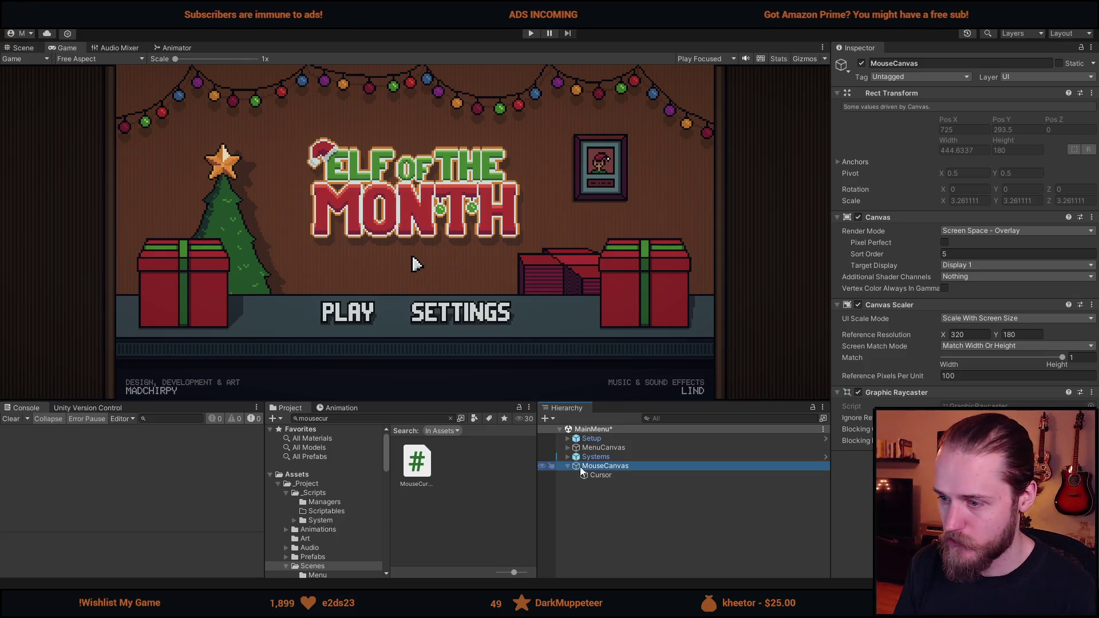
{"action": "left_click", "coordinate": [595, 475]}
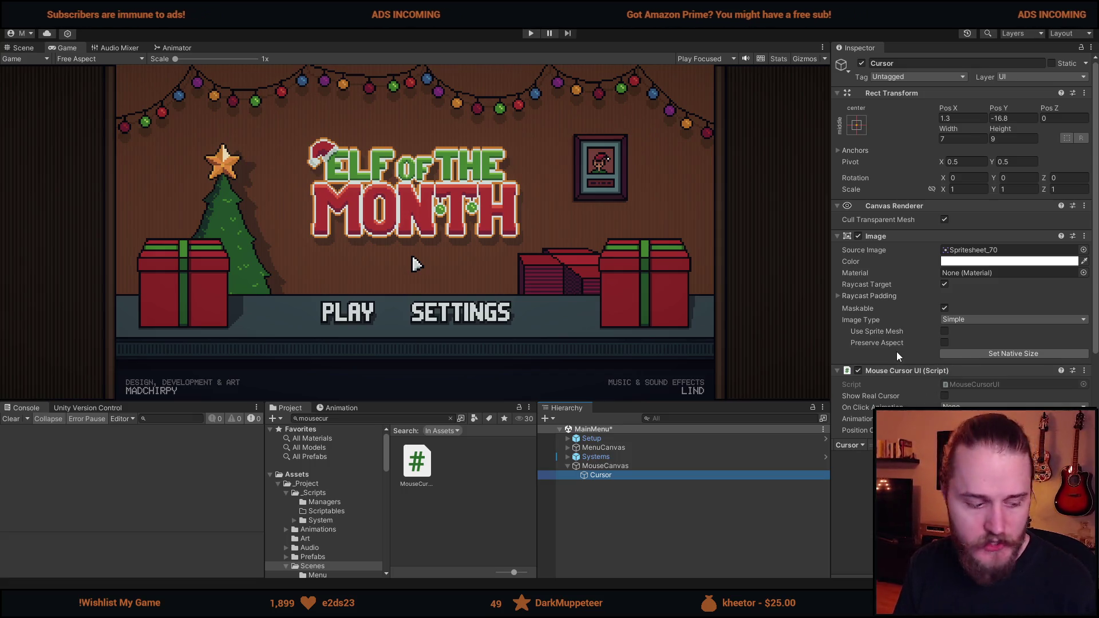
{"action": "scroll", "coordinate": [896, 351], "scroll_direction": "down", "scroll_amount": 3}
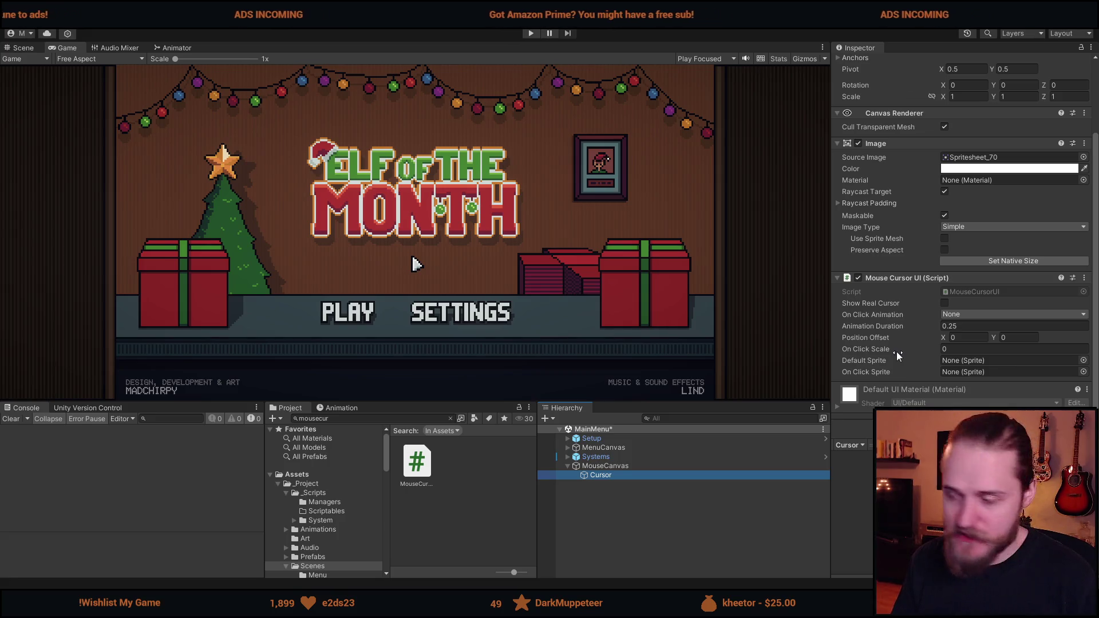
{"action": "left_click", "coordinate": [601, 466]}
{"action": "left_click", "coordinate": [615, 475]}
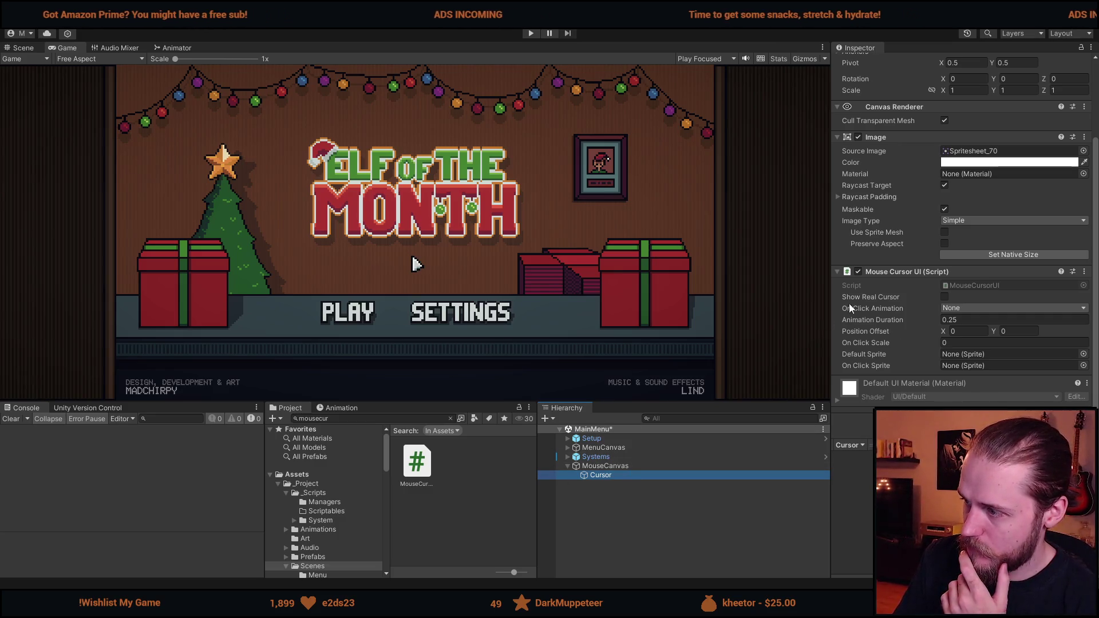
{"action": "left_click", "coordinate": [966, 285]}
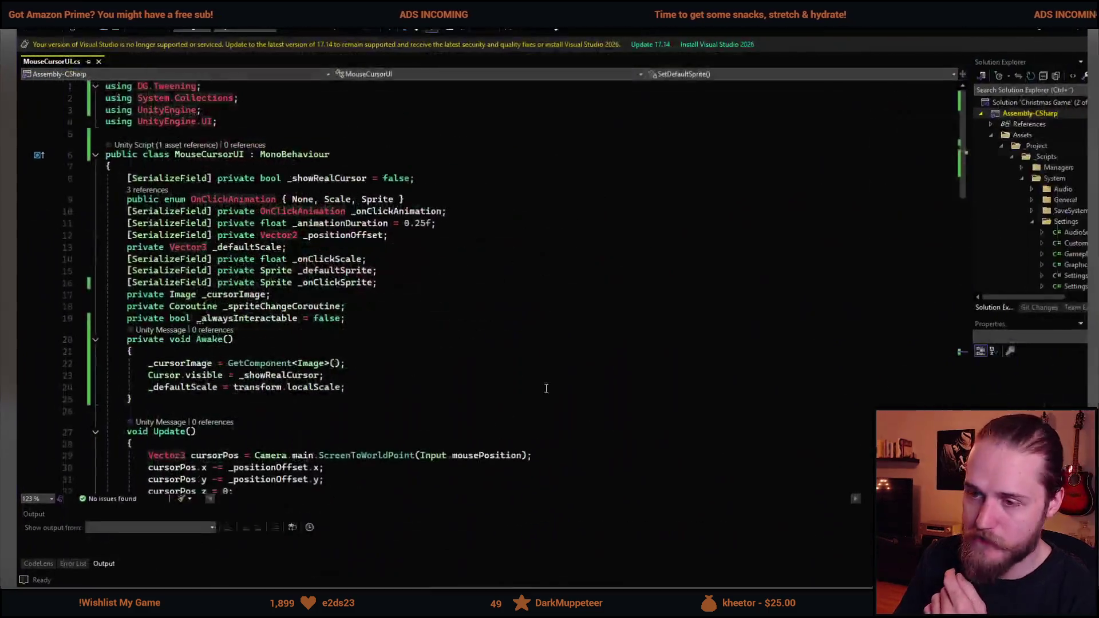
- Review ScreenToWorldPoint and its mousePosition argument in MouseCursorUI, then reselect MouseCanvas in Unity
{"action": "double_click", "coordinate": [336, 352]}
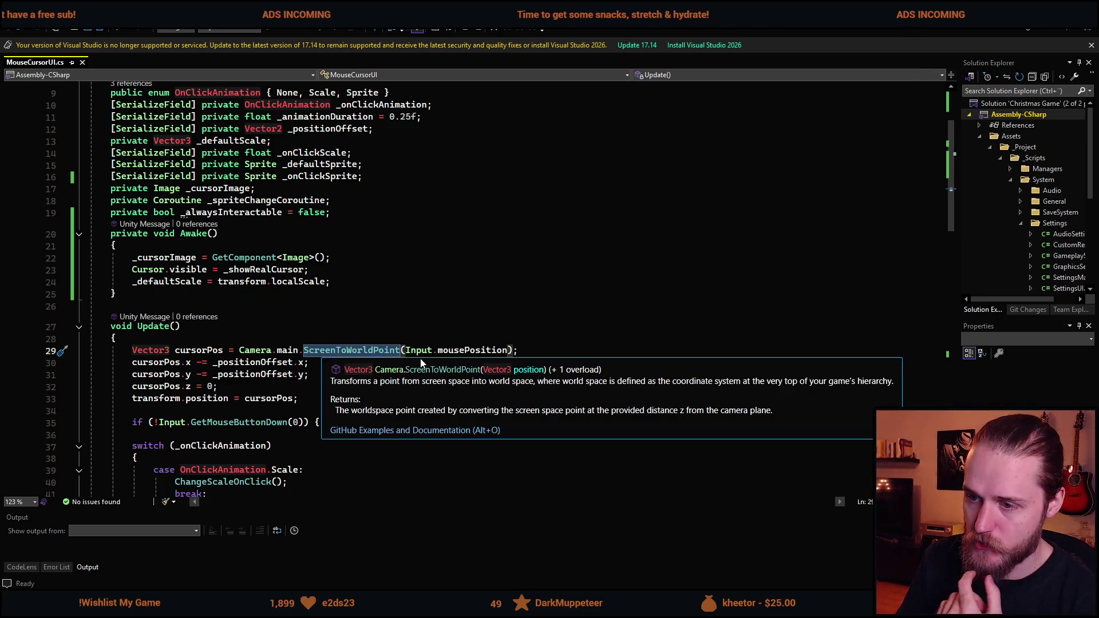
{"action": "left_click", "coordinate": [447, 359]}
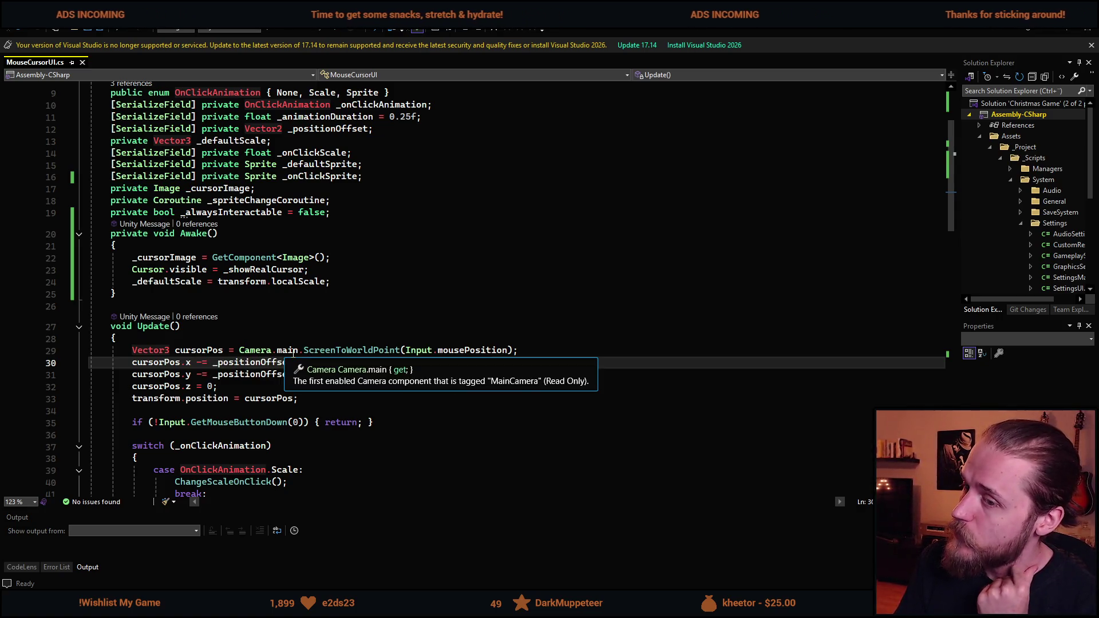
{"action": "double_click", "coordinate": [324, 350]}
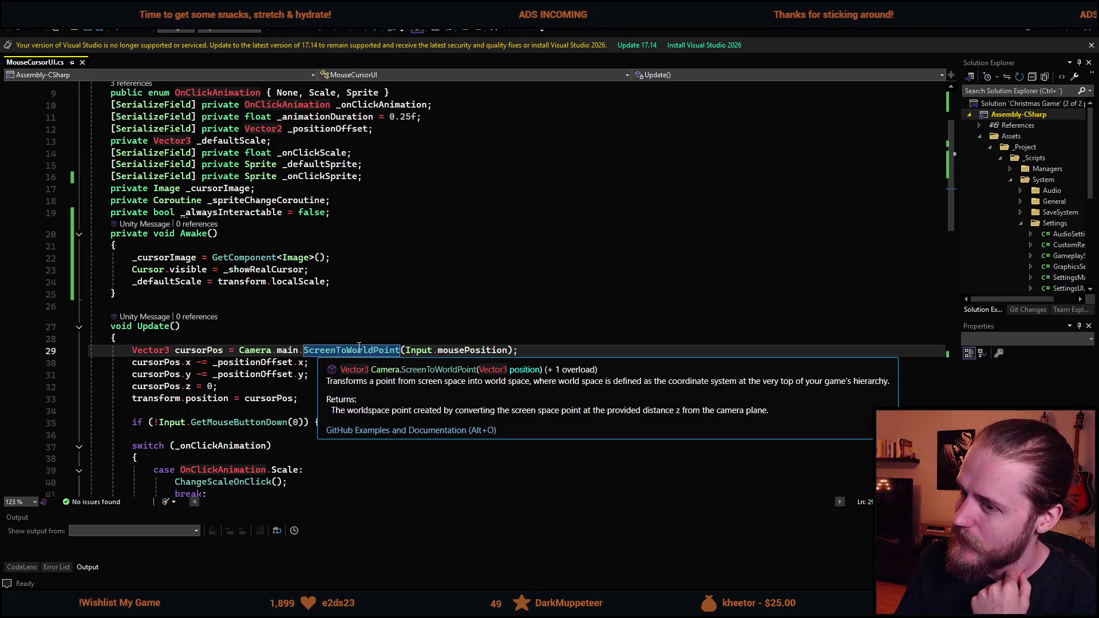
{"action": "left_click", "coordinate": [472, 350]}
{"action": "key", "text": "alt+Tab"}
{"action": "left_click", "coordinate": [607, 466]}
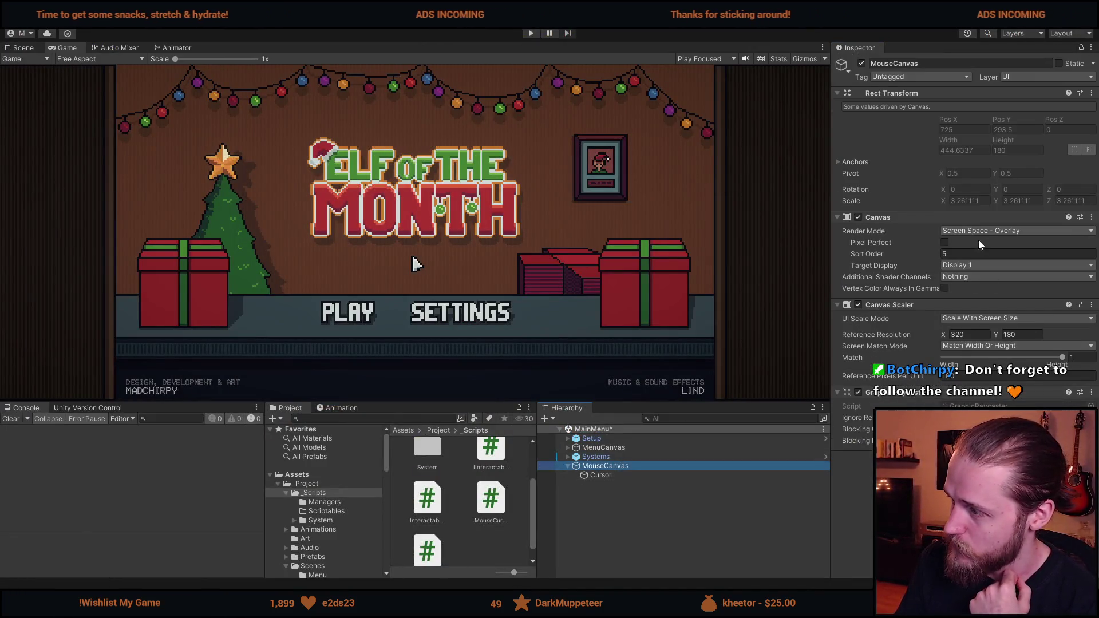
- Switch MouseCanvas Render Mode to World Space and set its X scale to 1
{"action": "left_click", "coordinate": [976, 231]}
{"action": "left_click", "coordinate": [999, 276]}
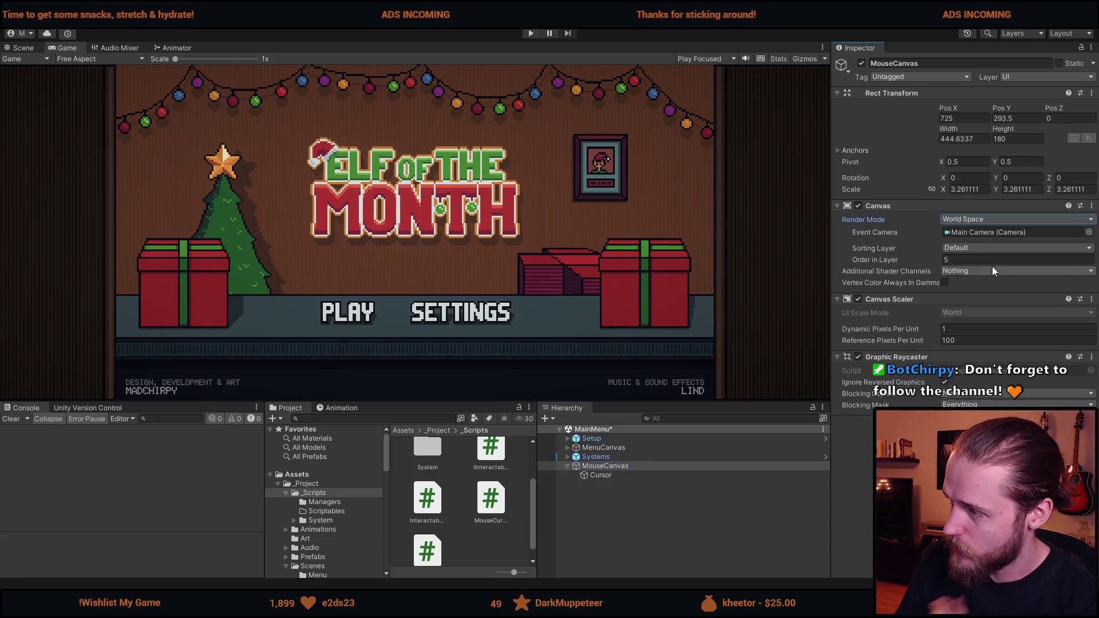
{"action": "left_click", "coordinate": [974, 190]}
{"action": "type", "text": "1"}
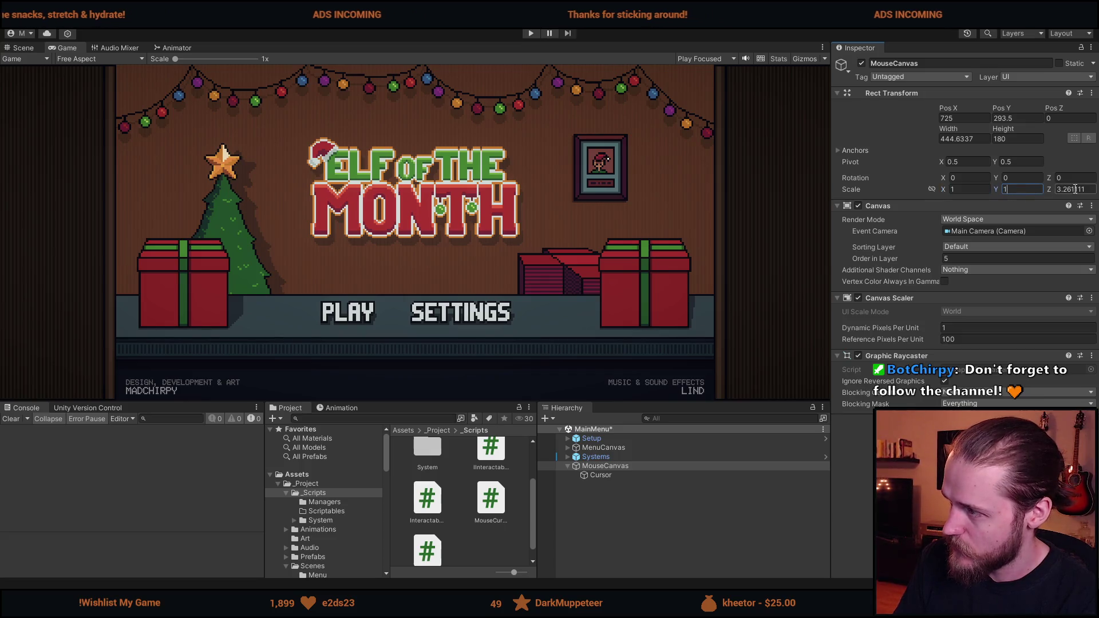
{"action": "left_click", "coordinate": [965, 118]}
- Set the MouseCanvas Rect Transform position to 0, 0, 0 and width to 320
{"action": "key", "text": "BackSpace"}
{"action": "key", "text": "BackSpace"}
{"action": "key", "text": "BackSpace"}
{"action": "type", "text": "320"}
{"action": "left_click", "coordinate": [1021, 118]}
{"action": "type", "text": "180"}
{"action": "key", "text": "shift+Tab"}
{"action": "type", "text": "0"}
{"action": "key", "text": "Tab"}
{"action": "type", "text": "0"}
{"action": "left_click", "coordinate": [967, 139]}
{"action": "type", "text": "320"}
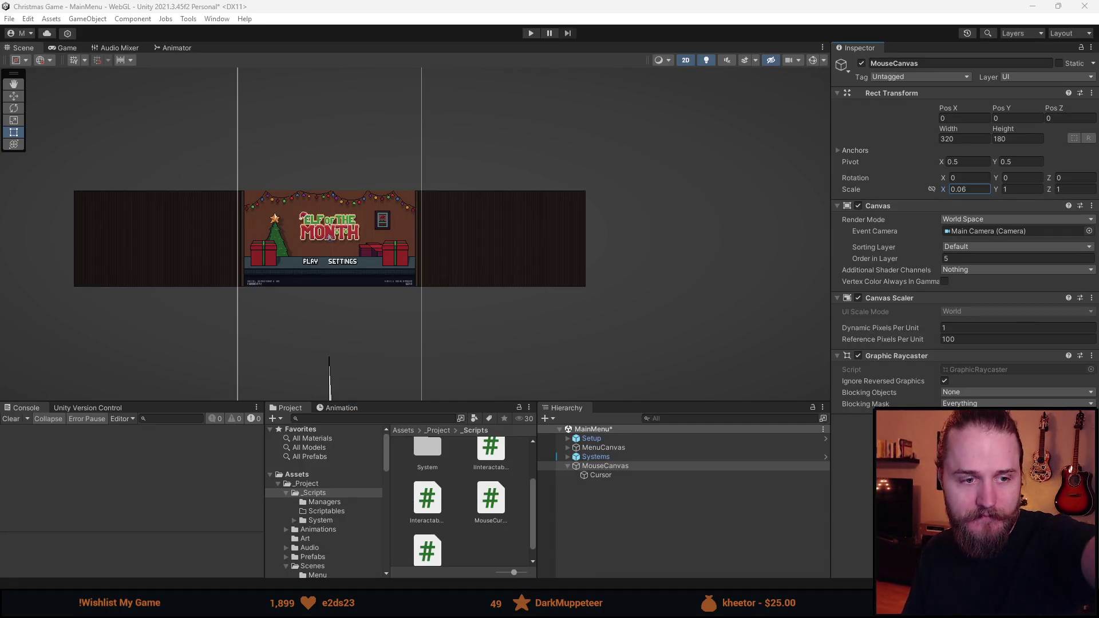
{"action": "mouse_move", "coordinate": [933, 339]}
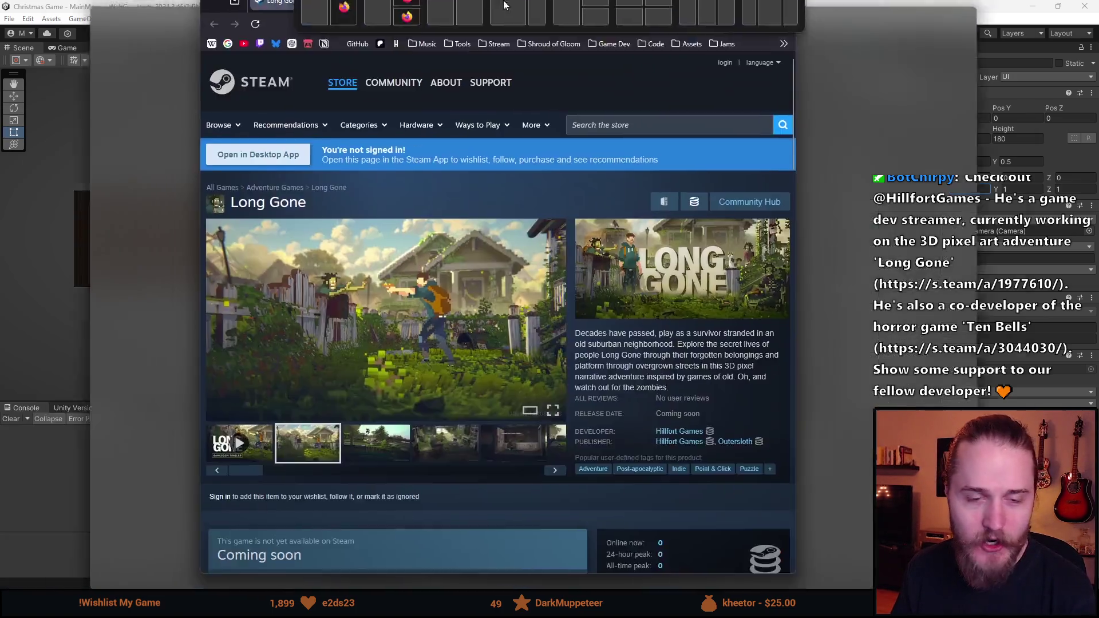
- Skim the Long Gone Steam store page, then close Firefox to return to Unity
{"action": "scroll", "coordinate": [427, 428], "scroll_direction": "up", "scroll_amount": 2}
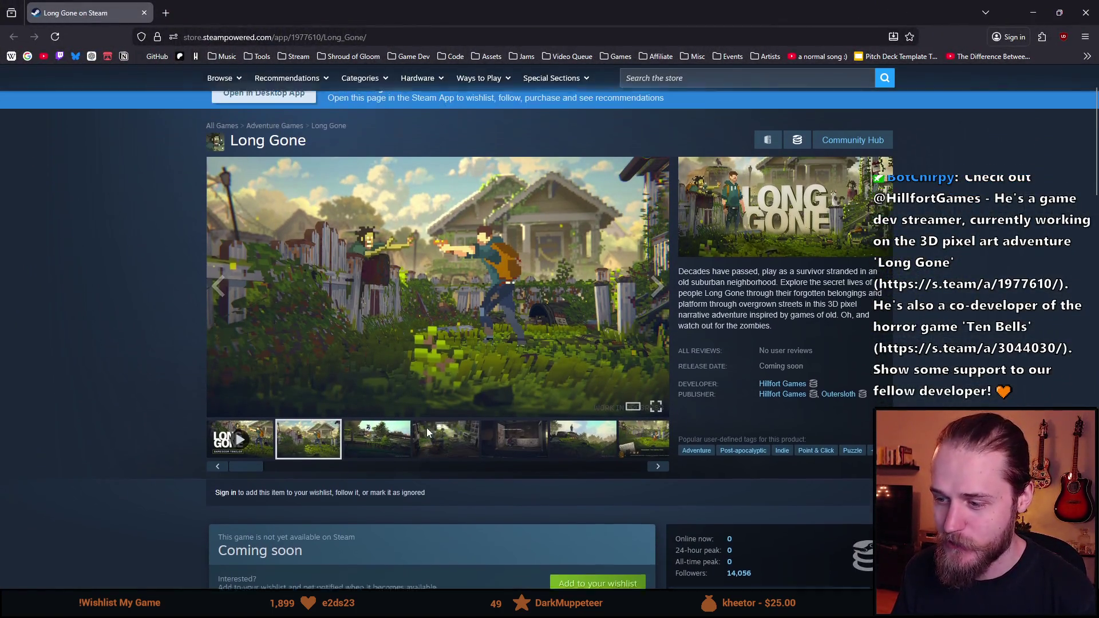
{"action": "scroll", "coordinate": [417, 469], "scroll_direction": "down", "scroll_amount": 5}
{"action": "scroll", "coordinate": [417, 468], "scroll_direction": "up", "scroll_amount": 3}
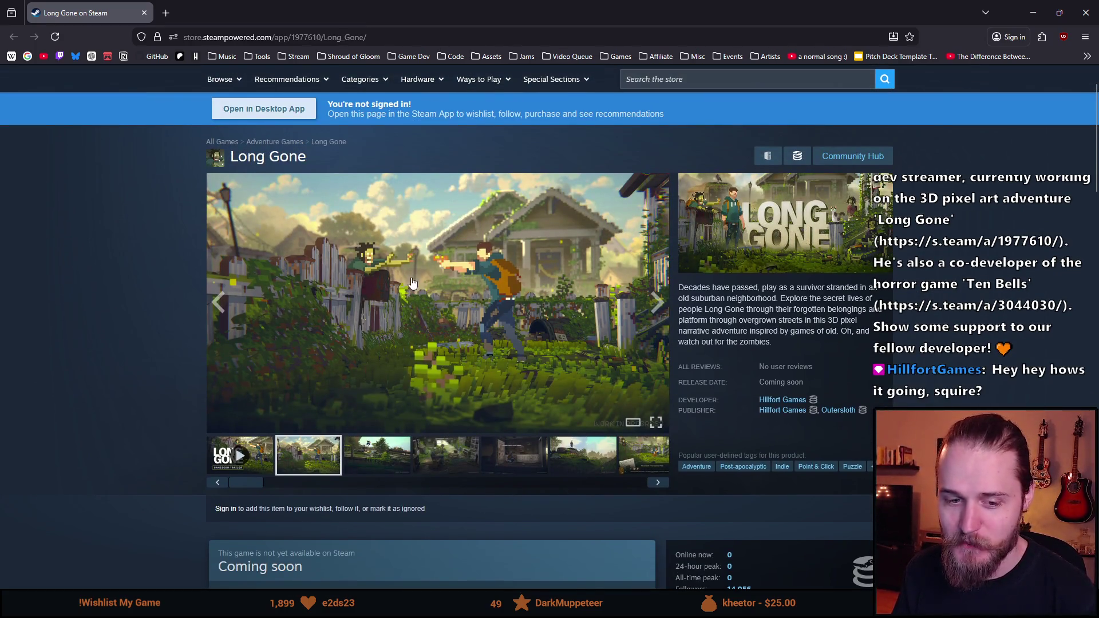
{"action": "left_click", "coordinate": [1091, 8]}
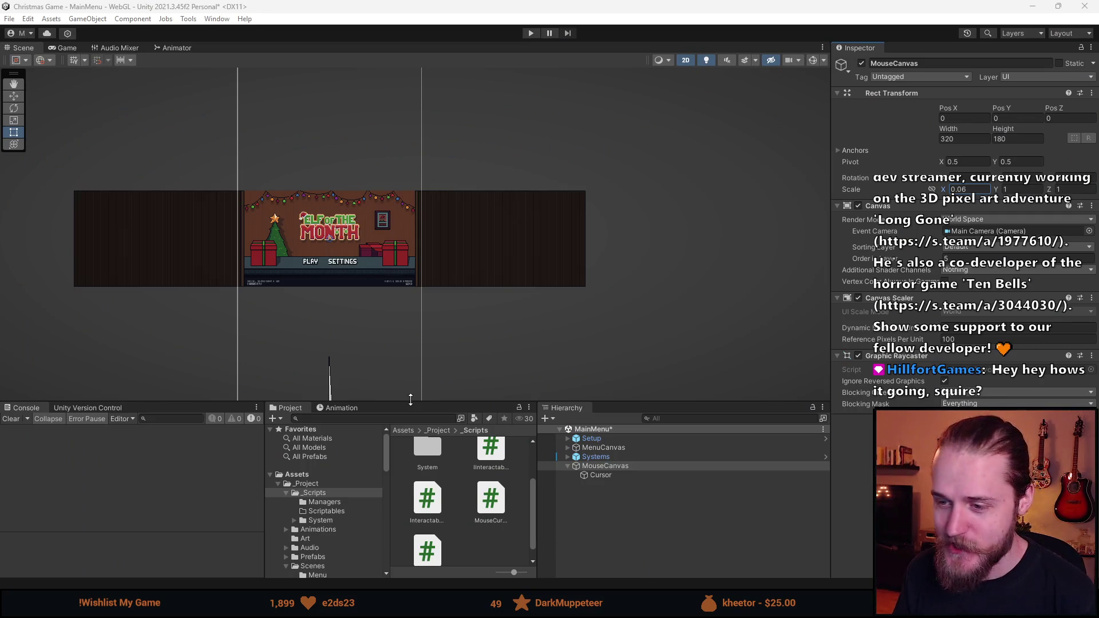
- Zoom the Scene view on the main menu and readjust the bottom panel height
{"action": "left_click_drag", "start_coordinate": [411, 399], "coordinate": [410, 465]}
{"action": "scroll", "coordinate": [486, 266], "scroll_direction": "up", "scroll_amount": 5}
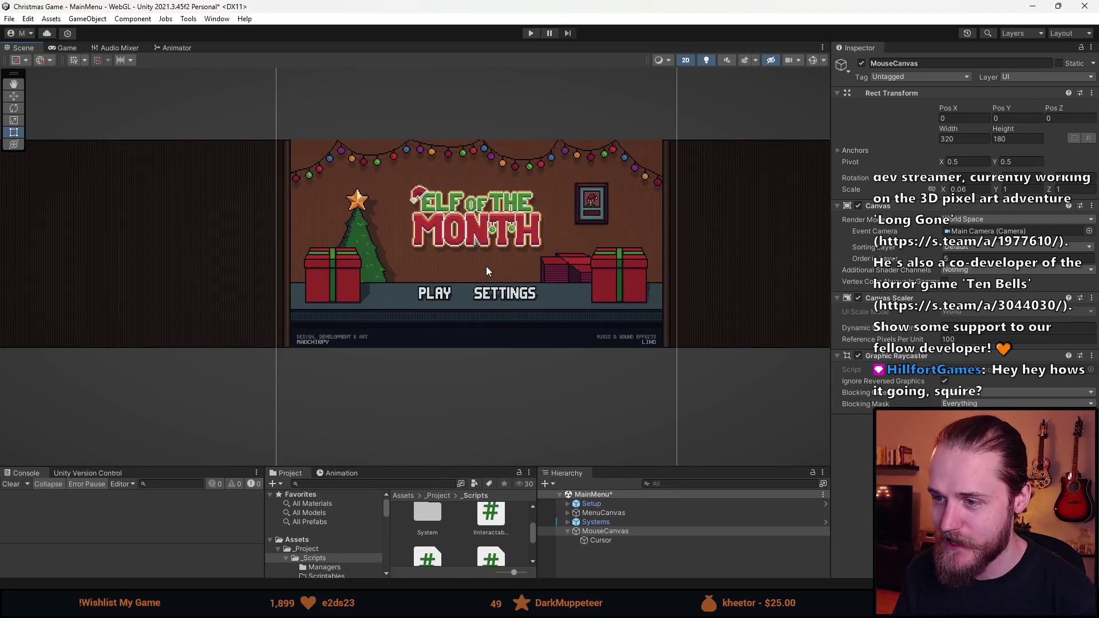
{"action": "scroll", "coordinate": [486, 267], "scroll_direction": "up", "scroll_amount": 2}
{"action": "left_click_drag", "start_coordinate": [466, 468], "coordinate": [465, 413]}
{"action": "scroll", "coordinate": [507, 287], "scroll_direction": "down", "scroll_amount": 1}
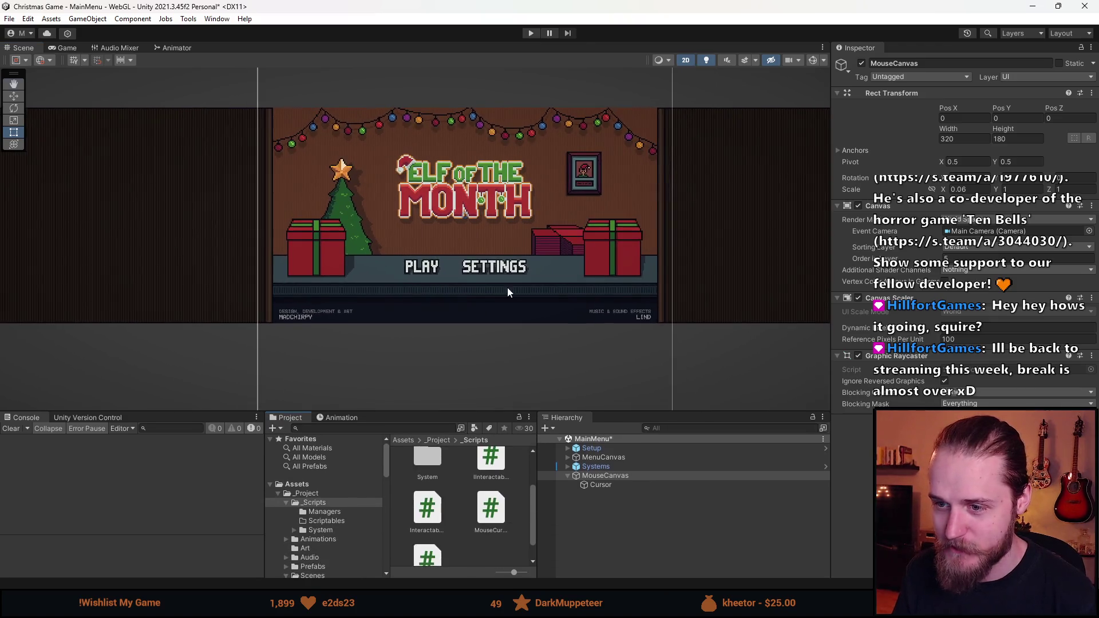
- Preview the Elf of the Month menu in the Game view, enlarging it and the Project panel
{"action": "left_click", "coordinate": [74, 48]}
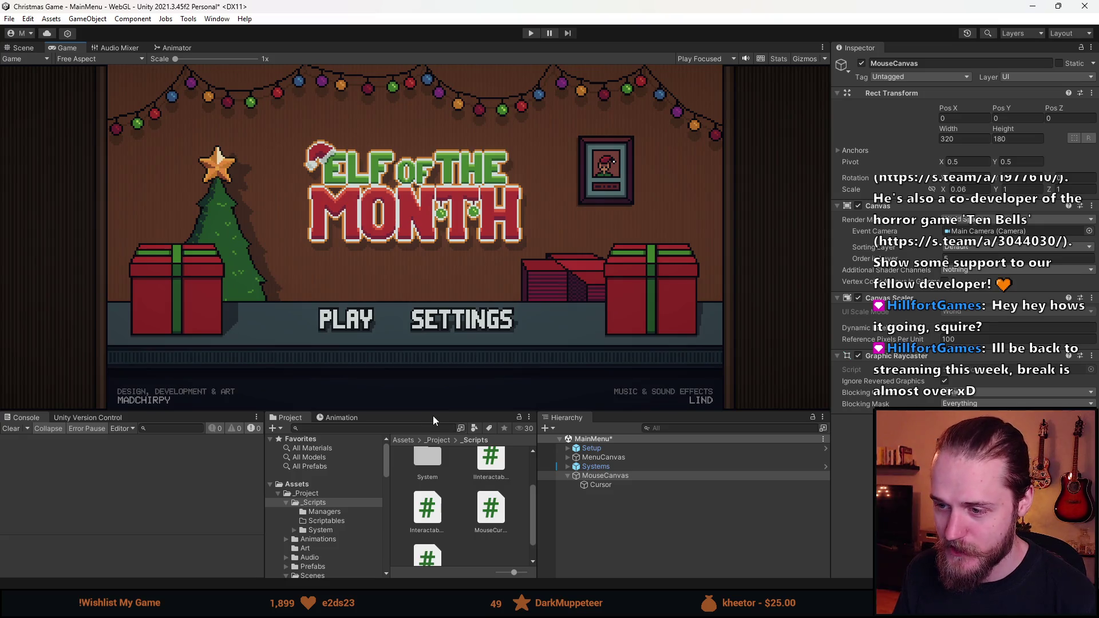
{"action": "mouse_move", "coordinate": [431, 412]}
{"action": "left_mouse_down"}
{"action": "mouse_move", "coordinate": [423, 321]}
{"action": "mouse_move", "coordinate": [409, 447]}
{"action": "left_mouse_up"}
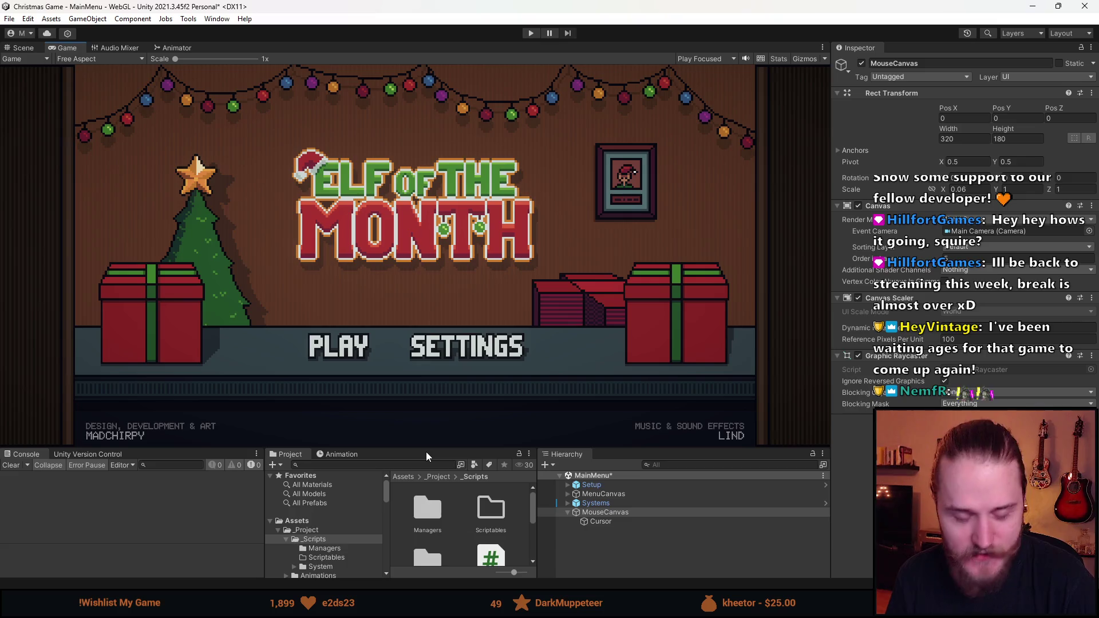
{"action": "left_click_drag", "start_coordinate": [425, 445], "coordinate": [436, 372]}
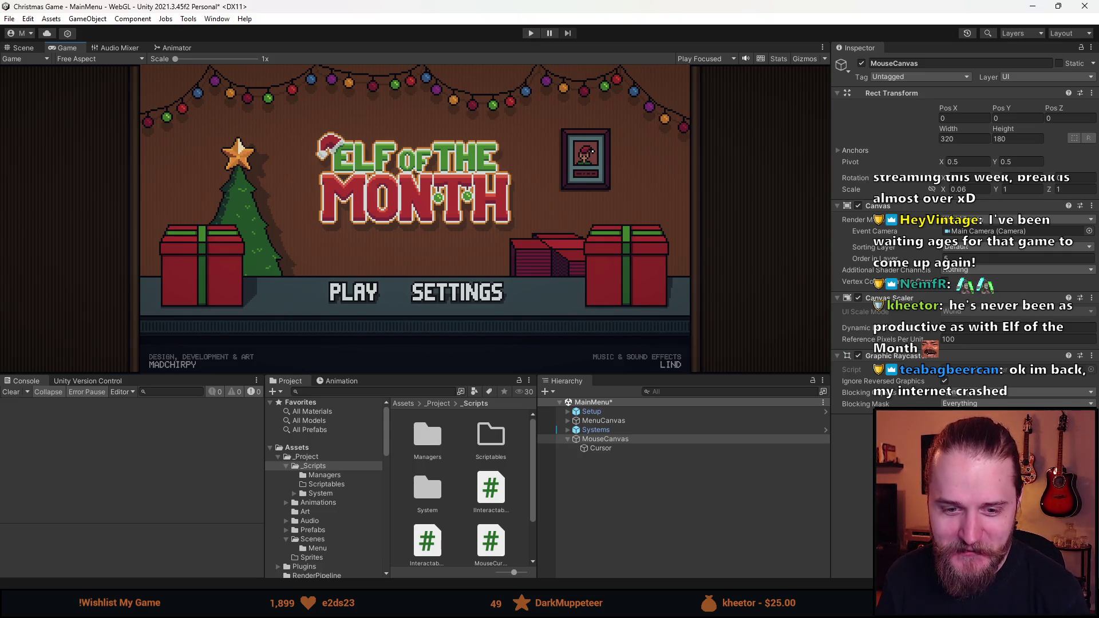
{"action": "left_click_drag", "start_coordinate": [409, 377], "coordinate": [34, 424]}
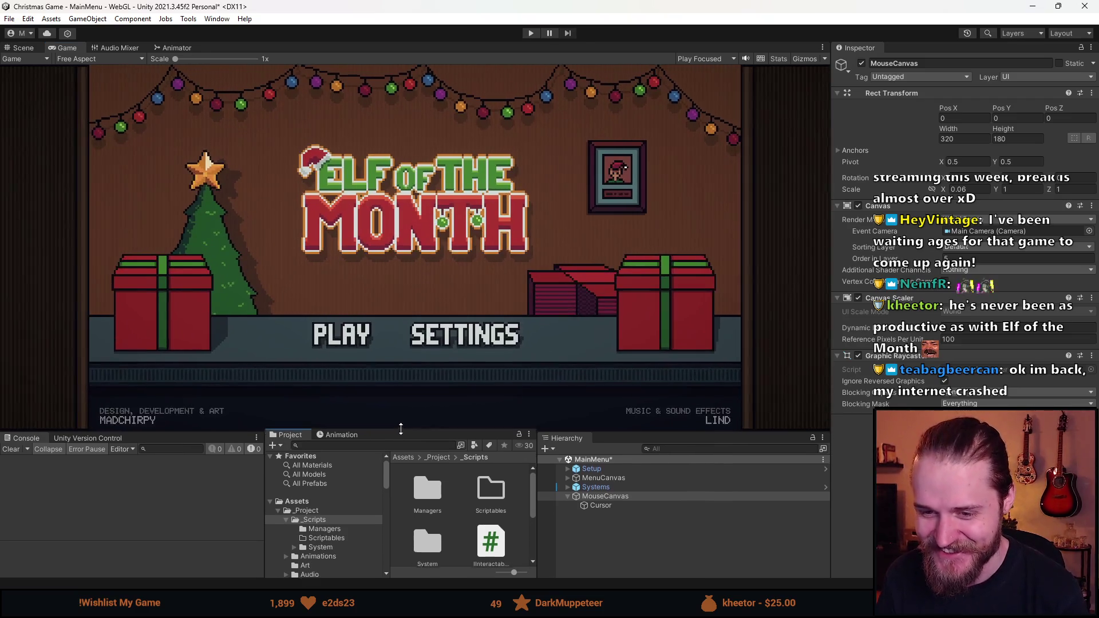
{"action": "mouse_move", "coordinate": [459, 421]}
{"action": "left_mouse_down"}
{"action": "mouse_move", "coordinate": [449, 327]}
{"action": "mouse_move", "coordinate": [447, 346]}
{"action": "left_mouse_up"}
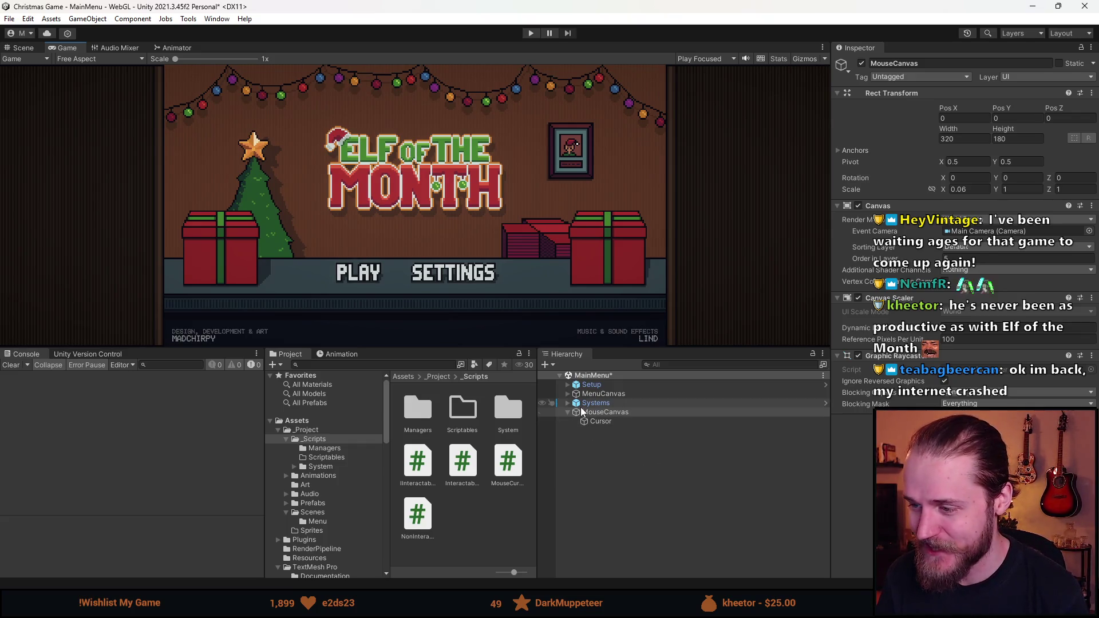
- Inspect the Cursor, Systems and MouseCanvas settings in the Hierarchy, then switch to Unity Hub
{"action": "left_click", "coordinate": [607, 421]}
{"action": "left_click", "coordinate": [608, 403]}
{"action": "left_click", "coordinate": [615, 412]}
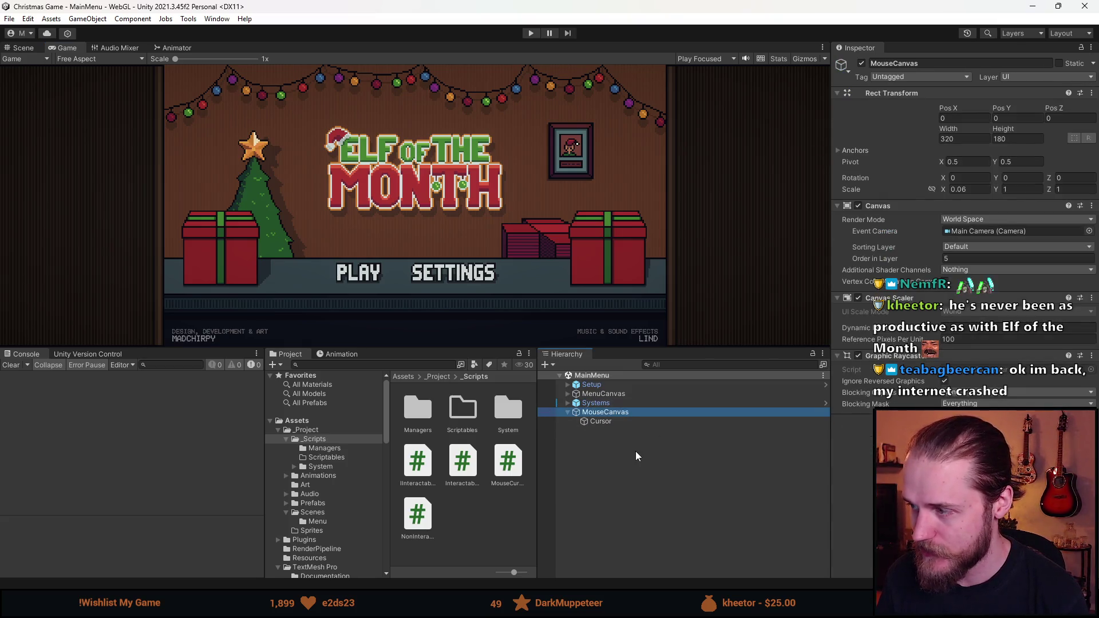
{"action": "left_click", "coordinate": [630, 422]}
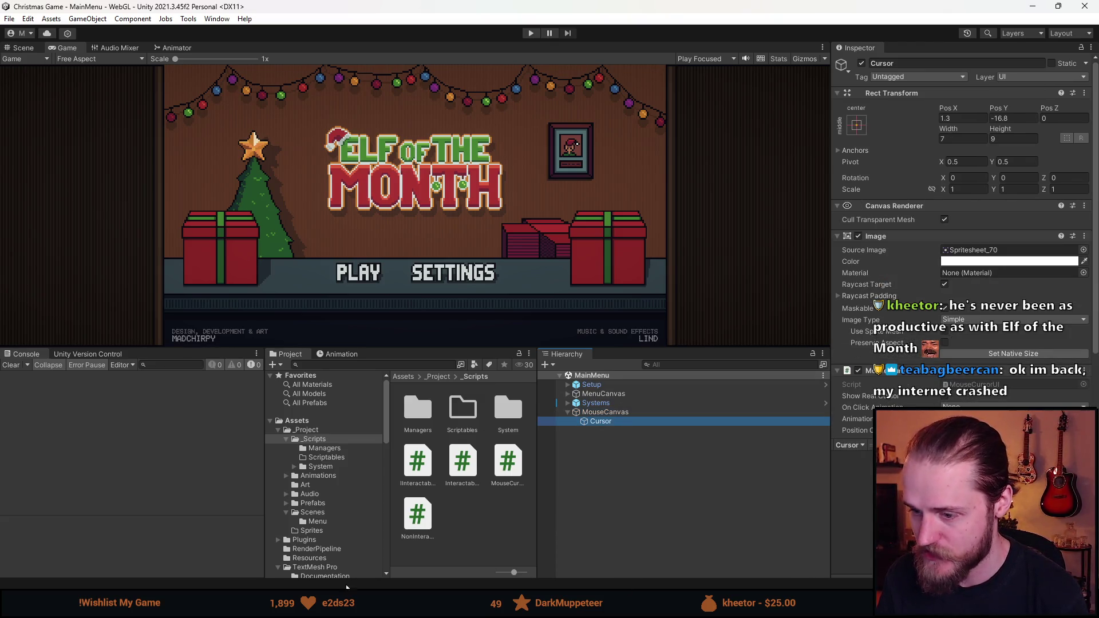
{"action": "key", "text": "alt+Tab"}
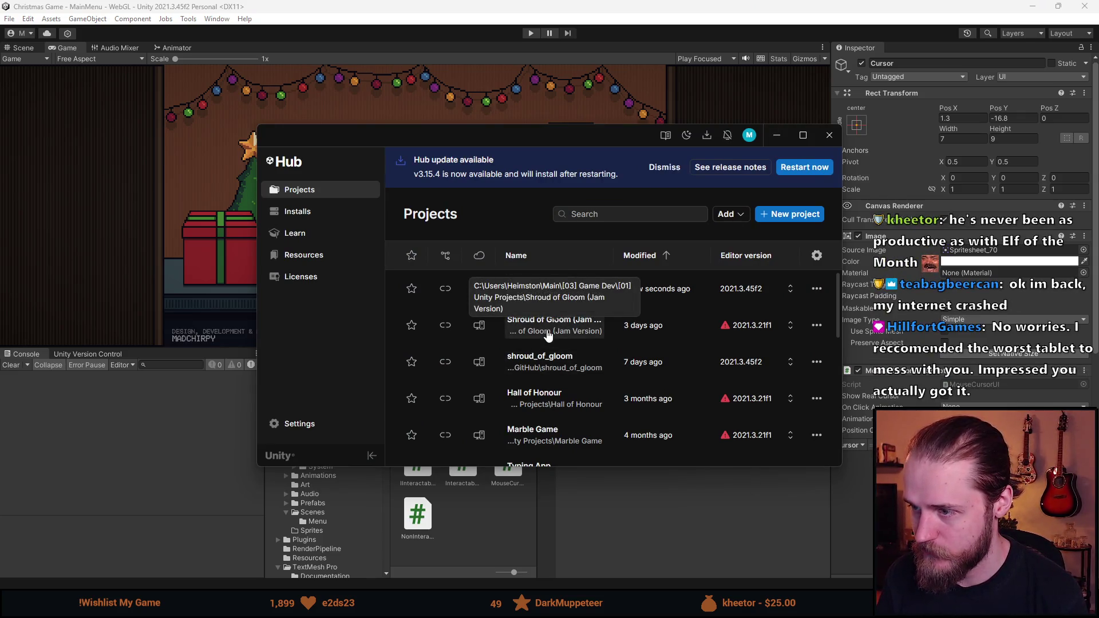
- Launch shroud_of_gloom from Unity Hub and switch to Firefox while it loads
{"action": "left_click", "coordinate": [554, 369]}
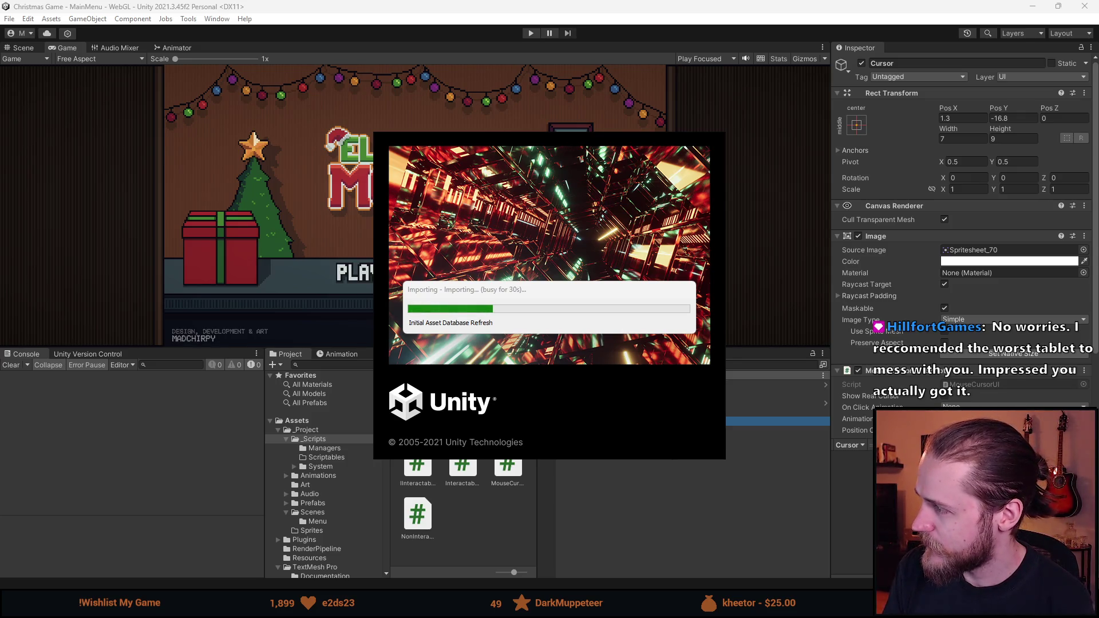
{"action": "key", "text": "alt+Tab"}
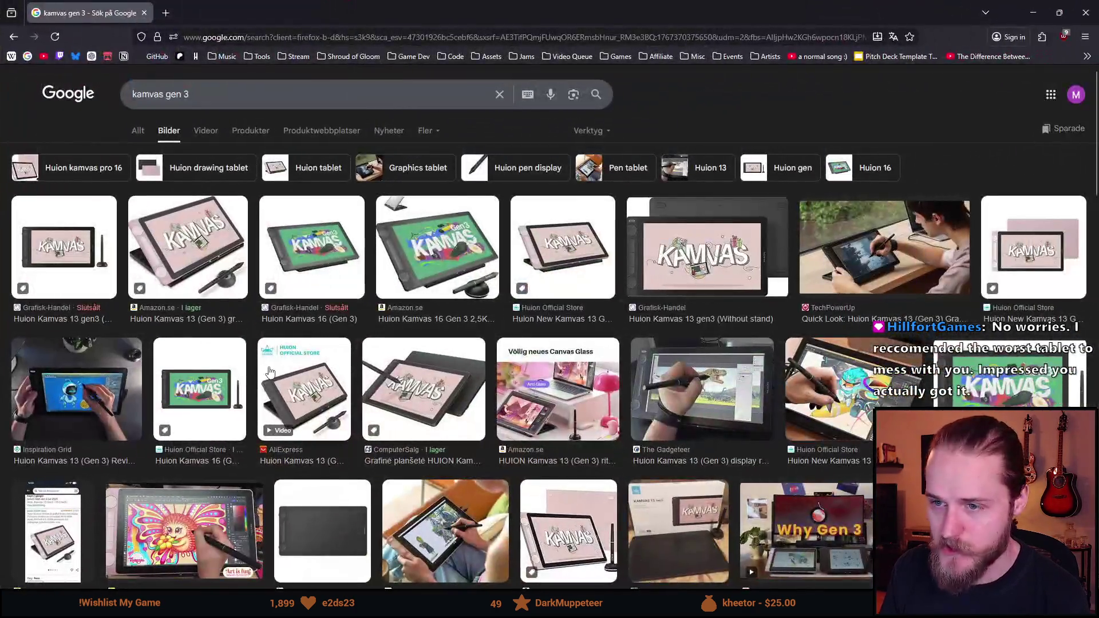
- Preview the Kamvas 16 Gen 3 image, then search 'kamvas 16 2021' and preview the first result
{"action": "left_click", "coordinate": [323, 252]}
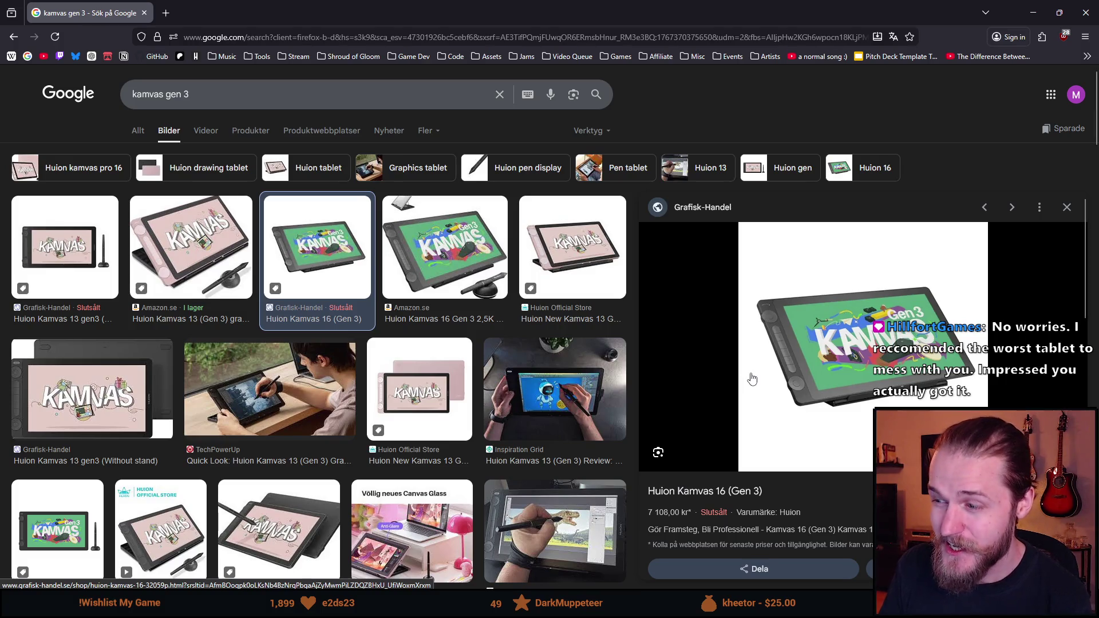
{"action": "left_click", "coordinate": [228, 36]}
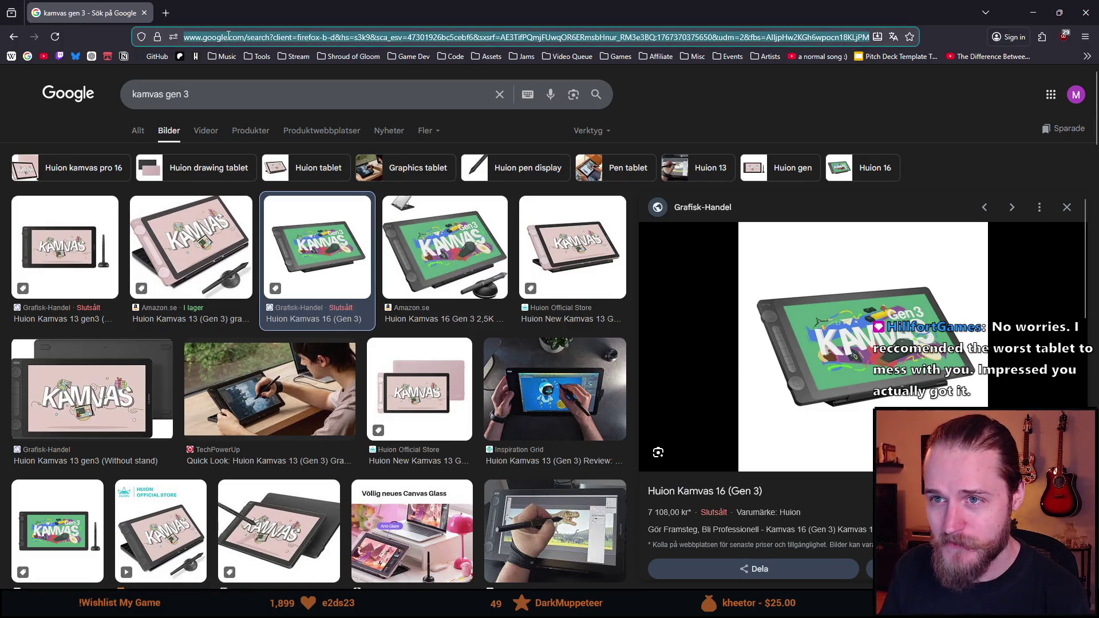
{"action": "type", "text": "kamvas 16 2021"}
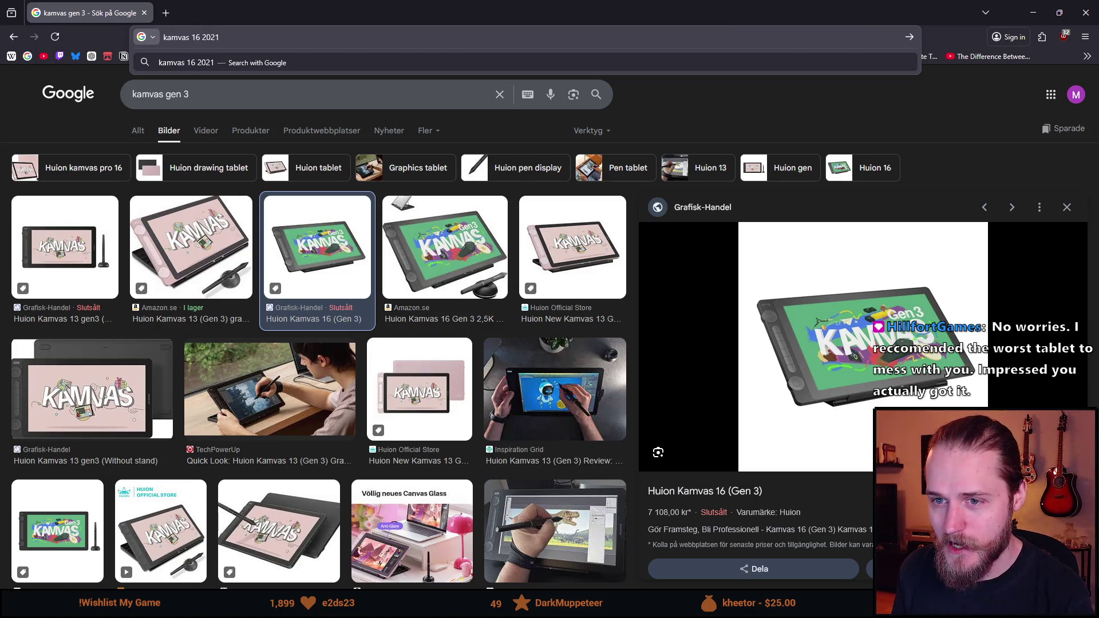
{"action": "key", "text": "Return"}
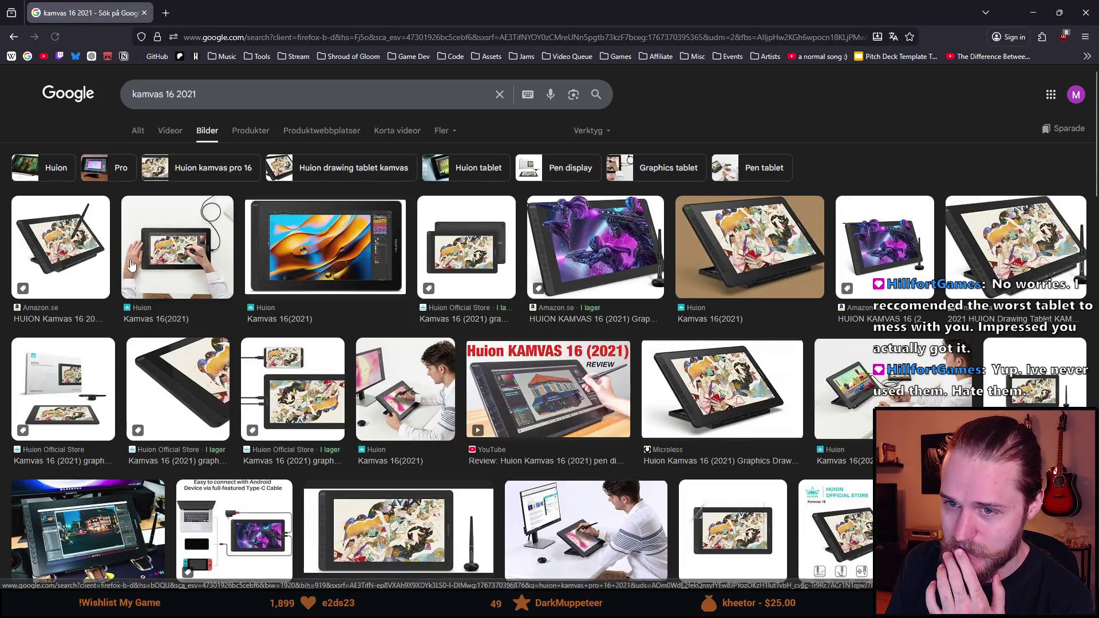
{"action": "left_click", "coordinate": [25, 241]}
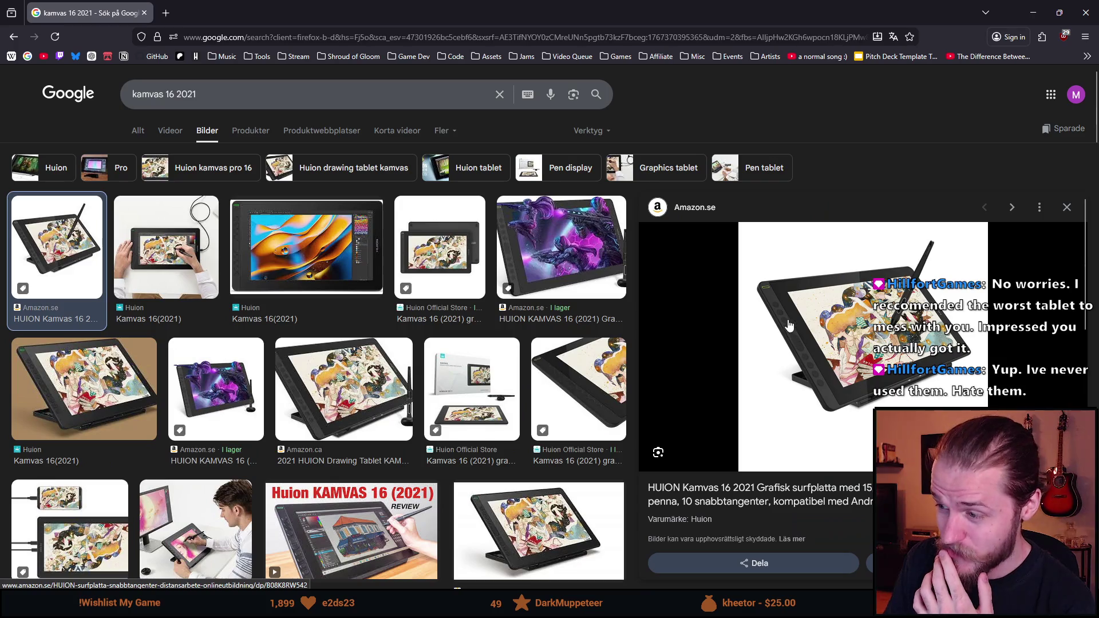
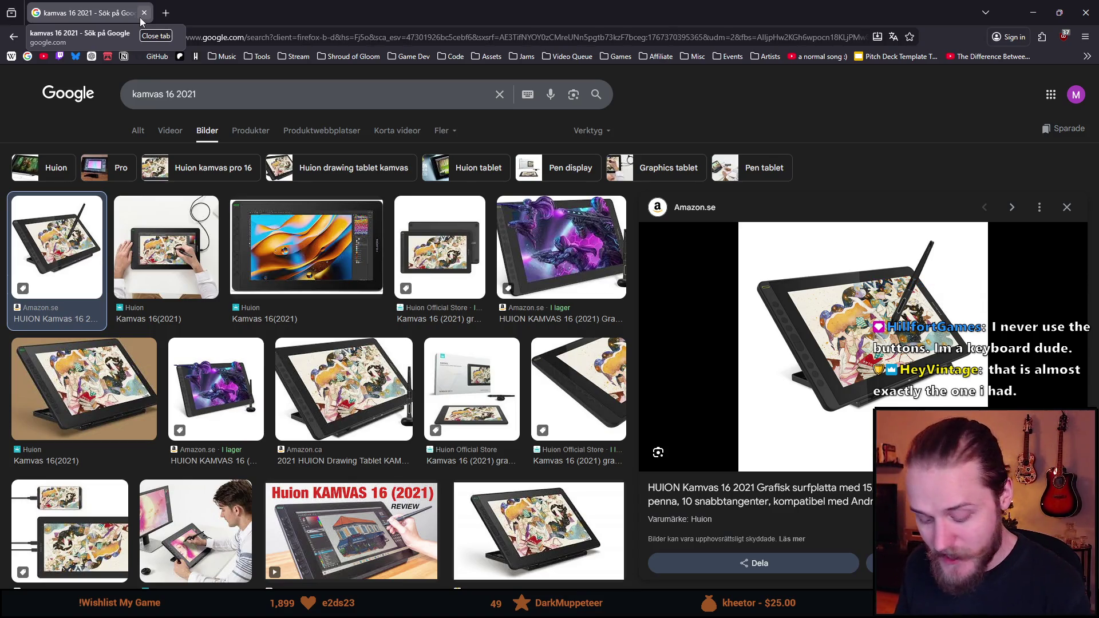
- Close Firefox's 'kamvas 16 2021' image results to get back to the Unity editor
{"action": "key", "text": "Tab"}
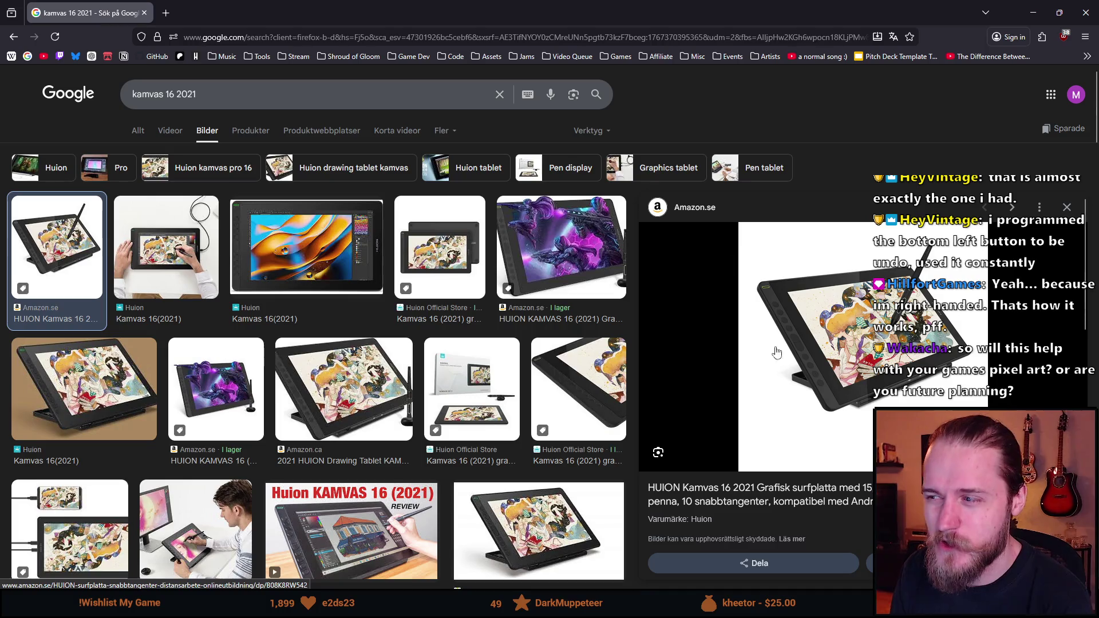
{"action": "left_click", "coordinate": [145, 13]}
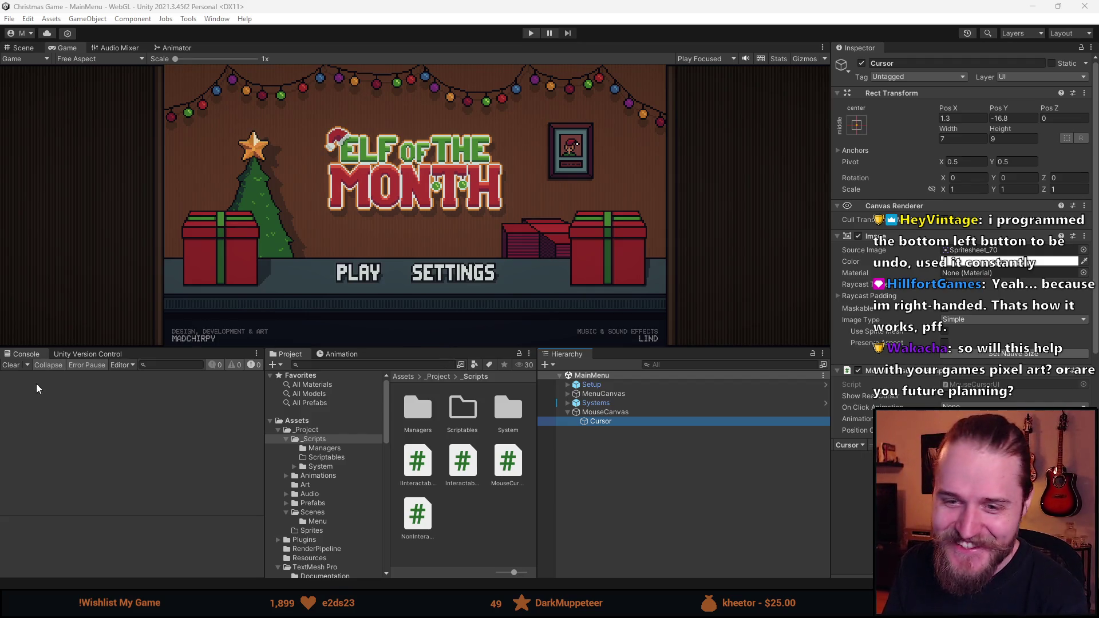
- Open the _Project folder, then inspect Cursor_Canvas in the shroud_of_gloom project's editor
{"action": "left_click", "coordinate": [11, 372]}
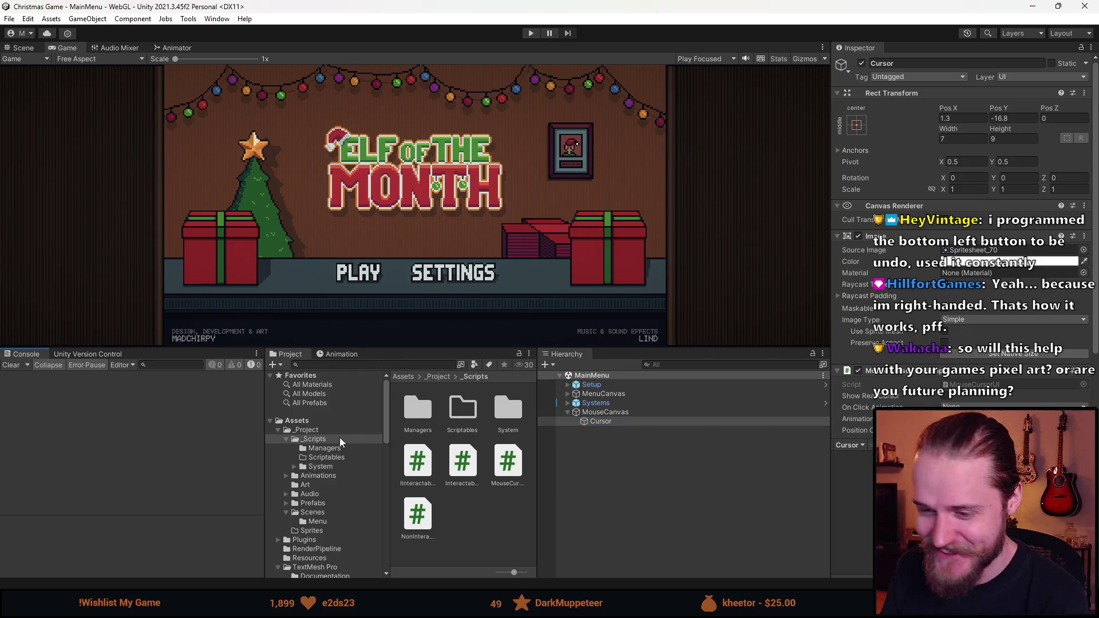
{"action": "left_click", "coordinate": [316, 432]}
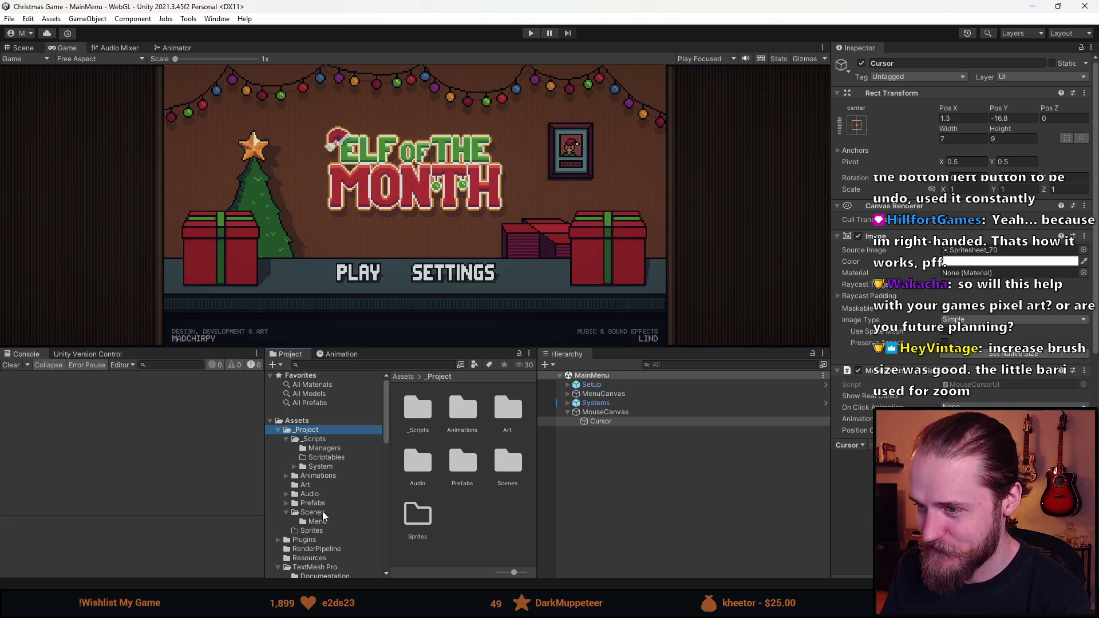
{"action": "mouse_move", "coordinate": [813, 606]}
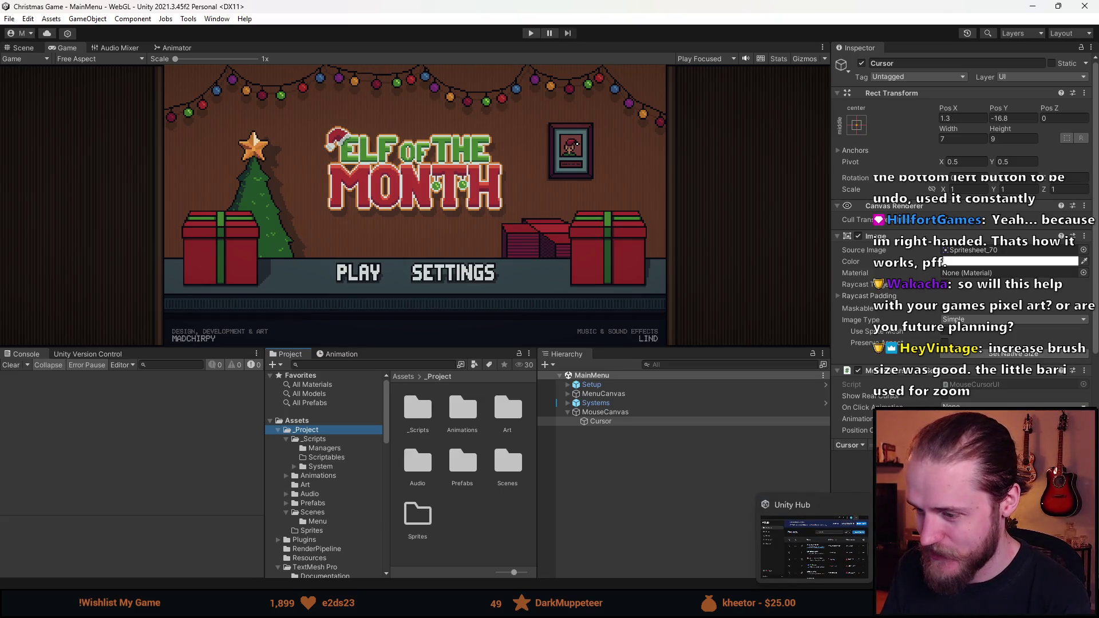
{"action": "mouse_move", "coordinate": [312, 607]}
{"action": "left_click", "coordinate": [374, 544]}
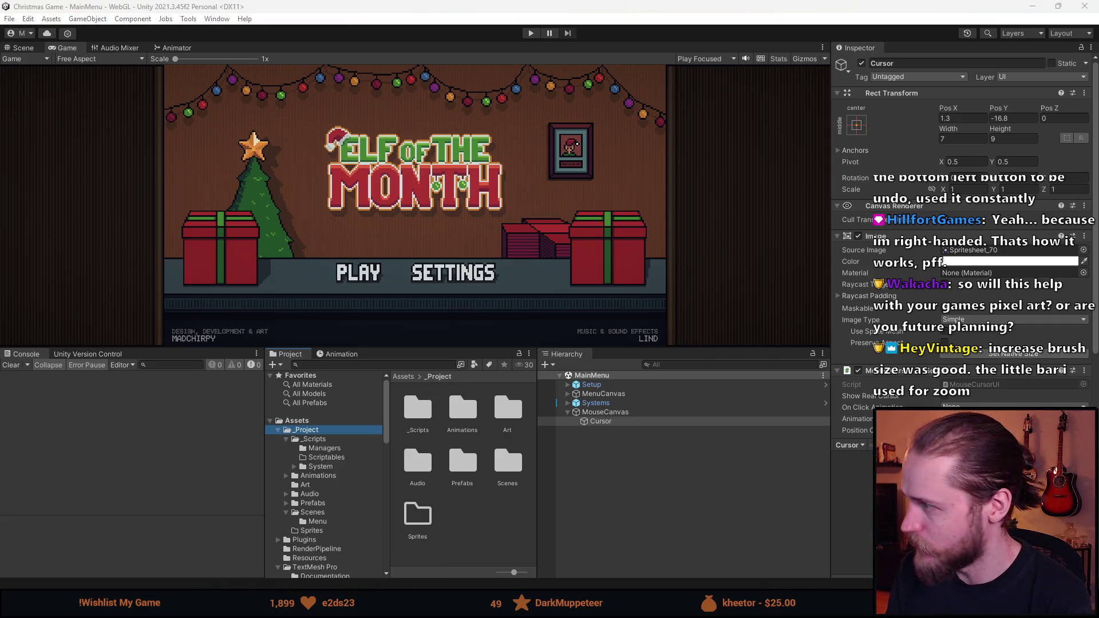
{"action": "scroll", "coordinate": [675, 532], "scroll_direction": "down", "scroll_amount": 2}
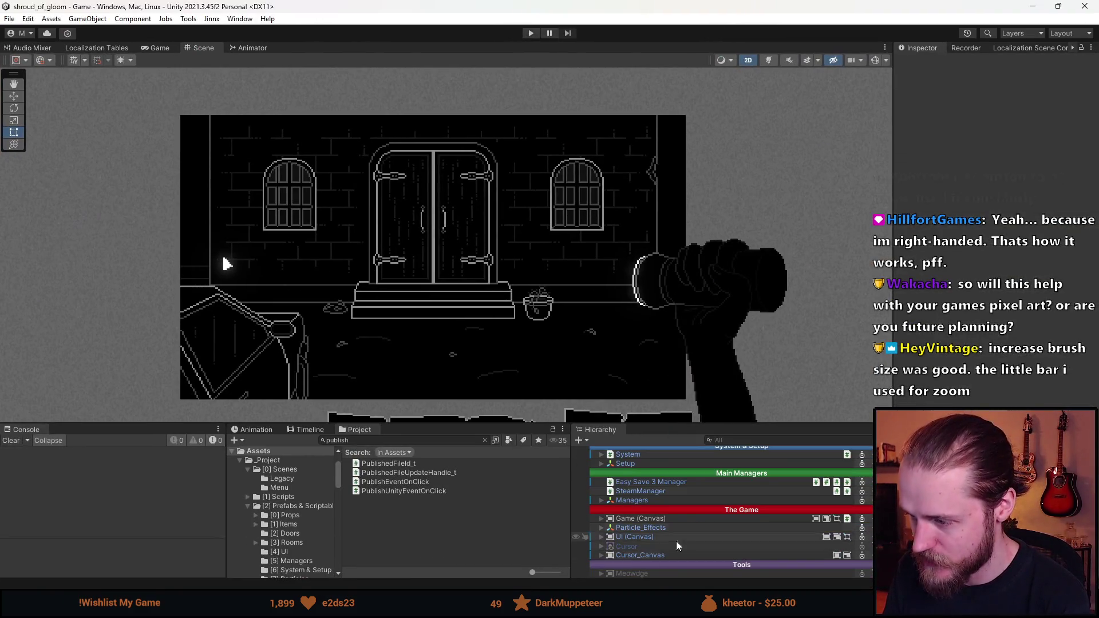
{"action": "left_click", "coordinate": [641, 555]}
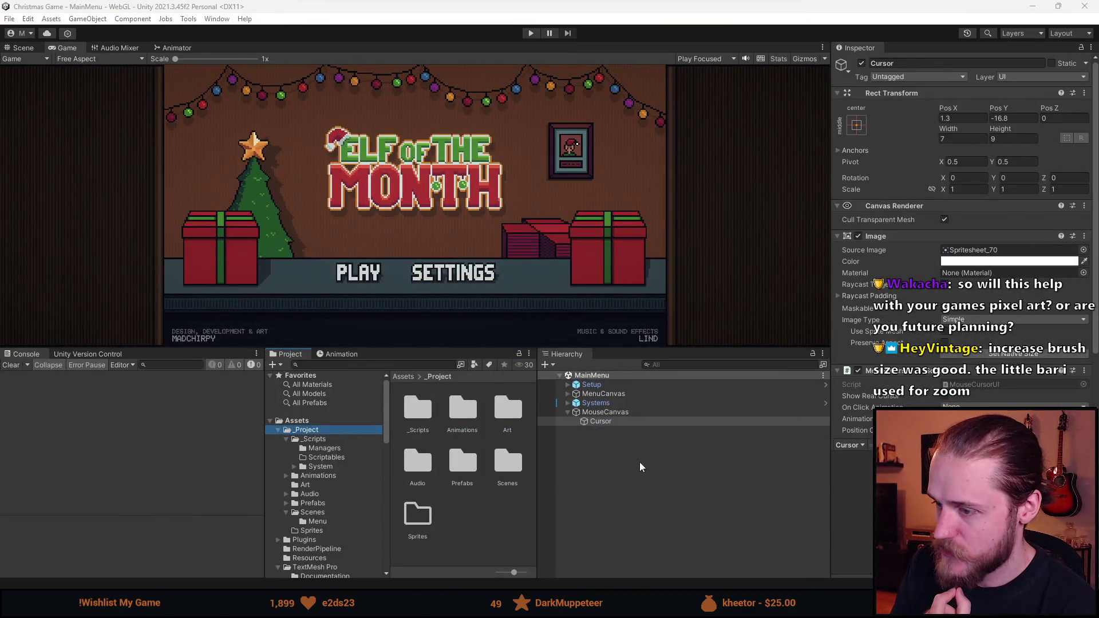
- Set MouseCanvas to Screen Space - Camera, Order in Layer 500000, and Expand screen match mode
{"action": "left_click", "coordinate": [635, 412]}
{"action": "left_click", "coordinate": [971, 219]}
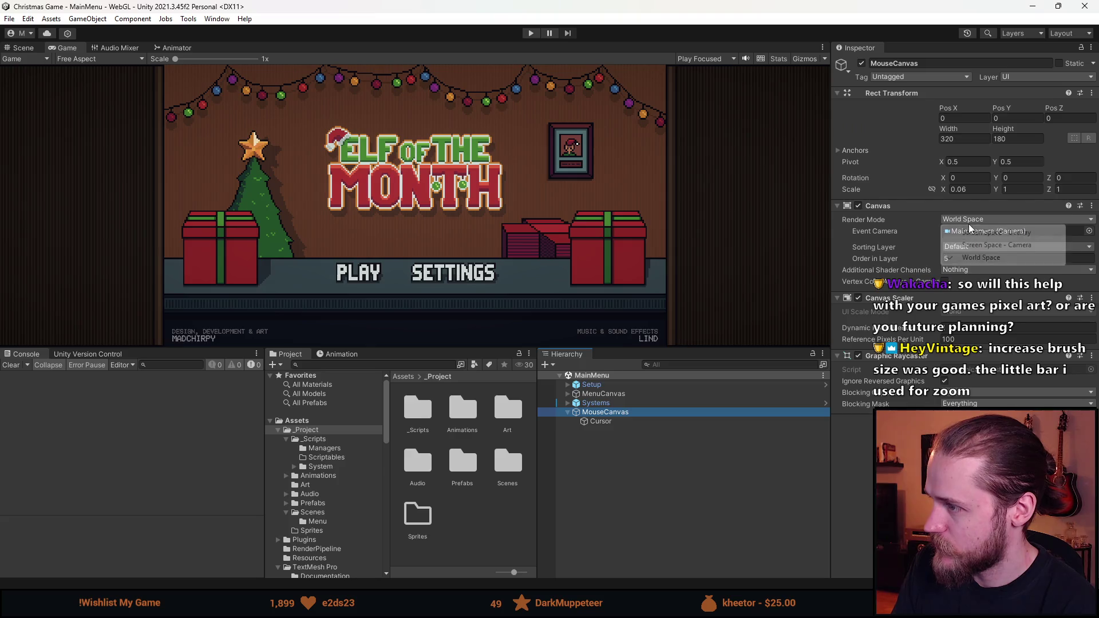
{"action": "left_click", "coordinate": [1013, 245]}
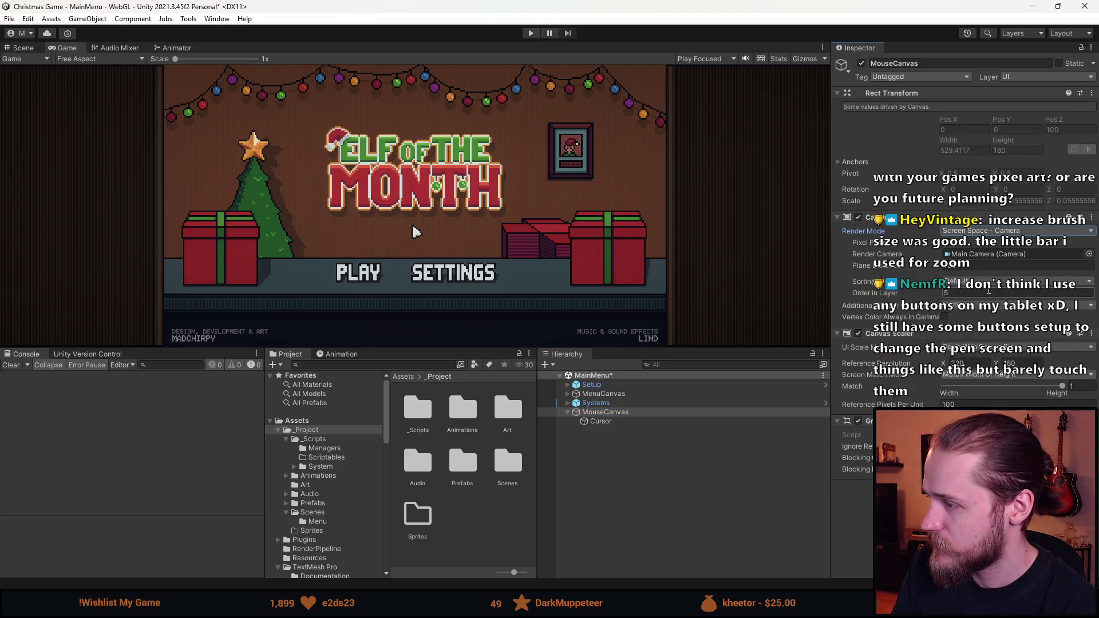
{"action": "left_click", "coordinate": [976, 292]}
{"action": "type", "text": "500000"}
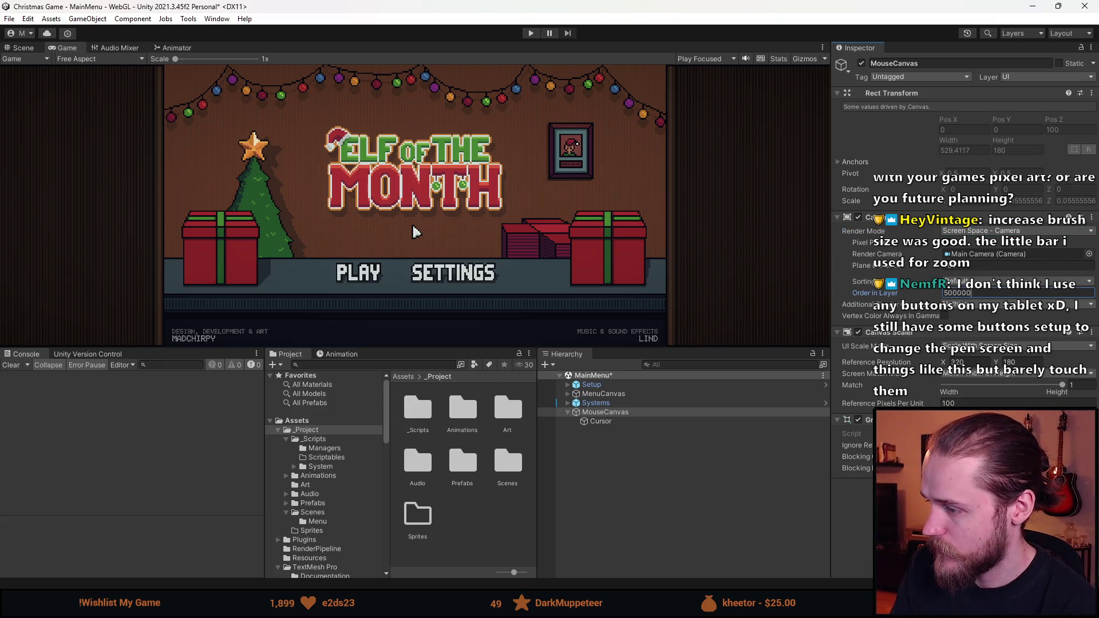
{"action": "key", "text": "Return"}
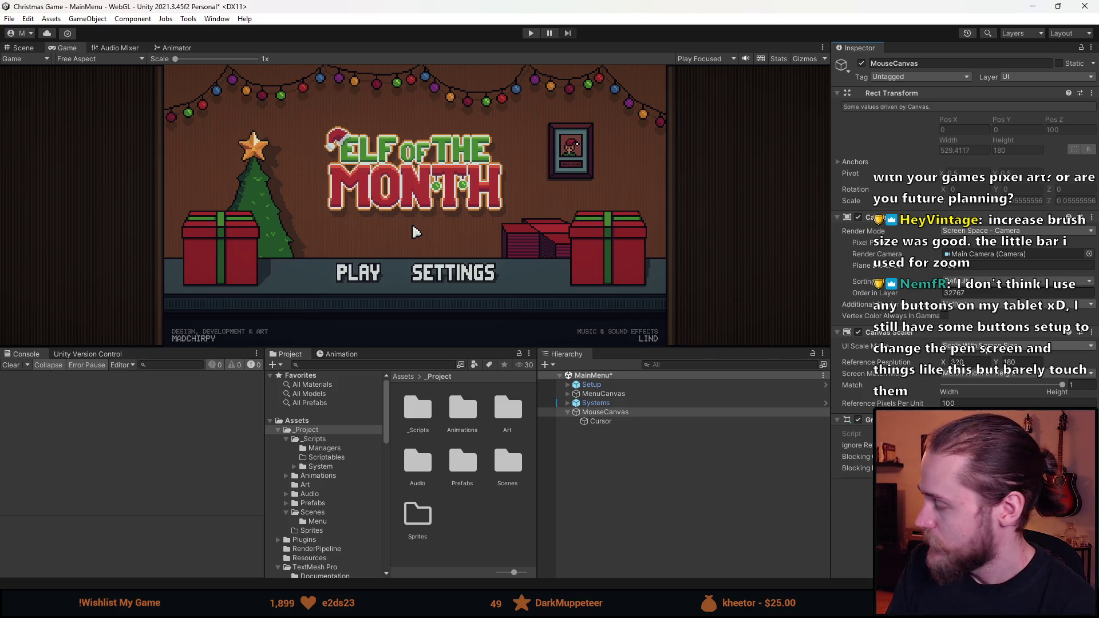
{"action": "left_click", "coordinate": [985, 376]}
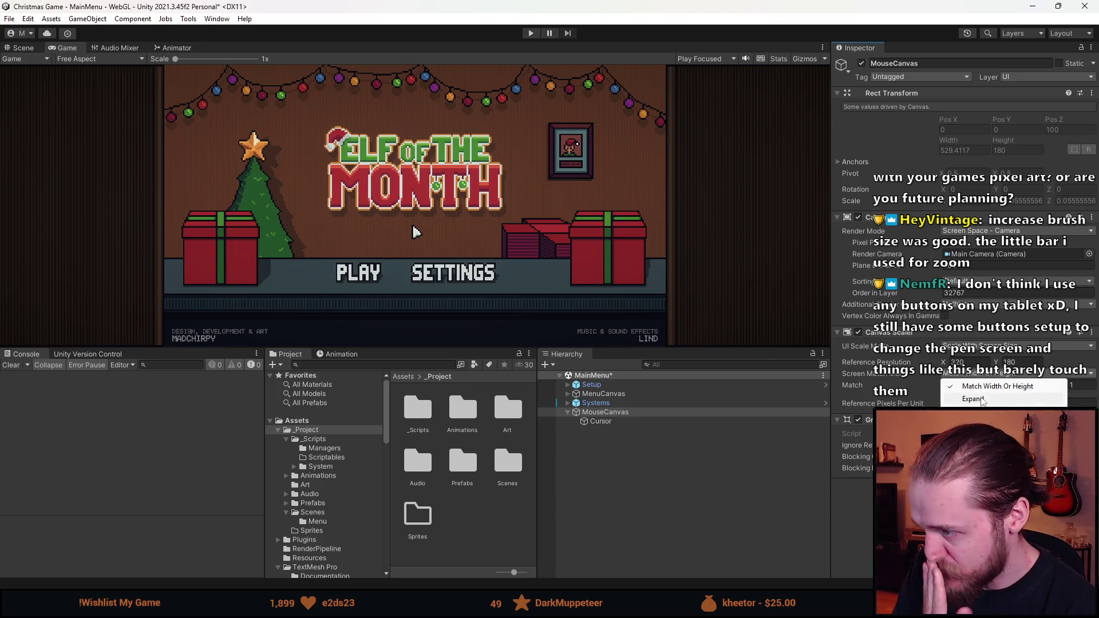
{"action": "left_click", "coordinate": [982, 399]}
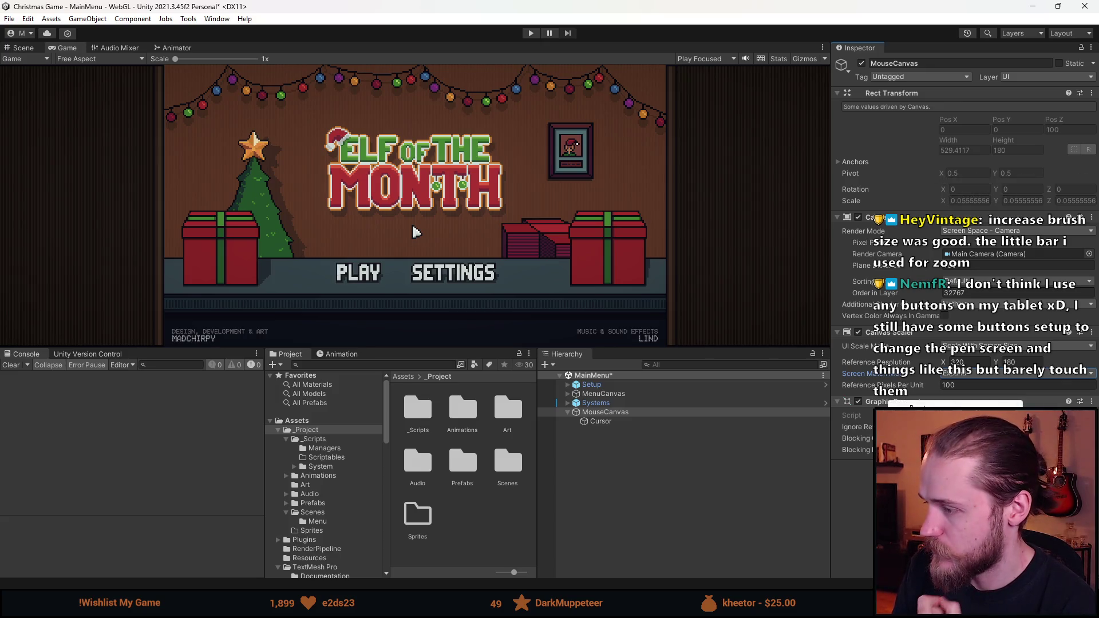
{"action": "left_click", "coordinate": [621, 414]}
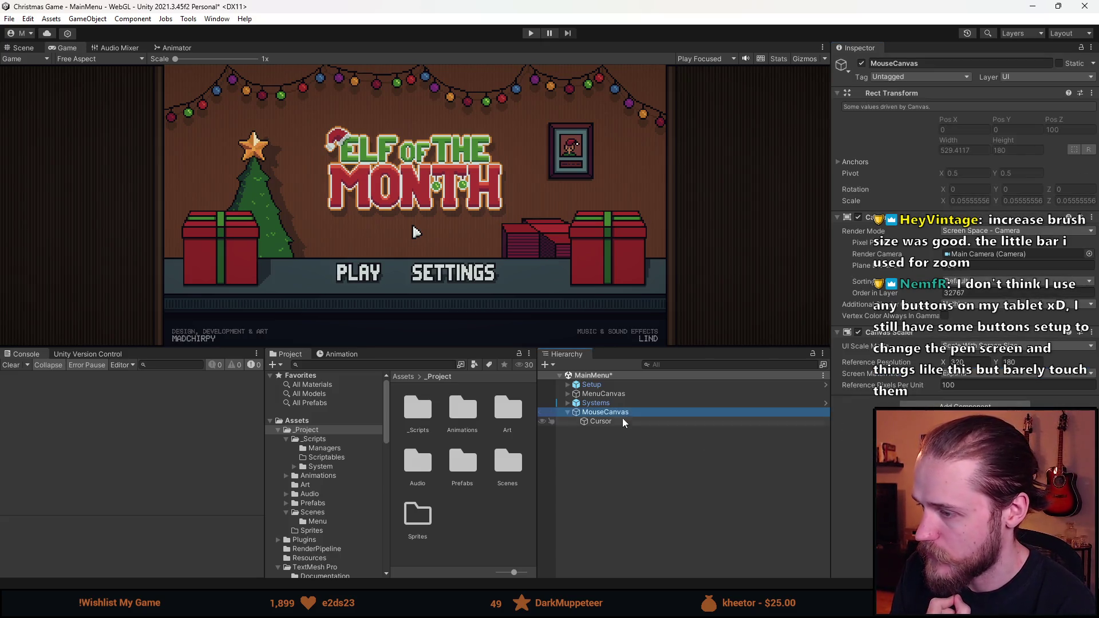
{"action": "left_click", "coordinate": [625, 422]}
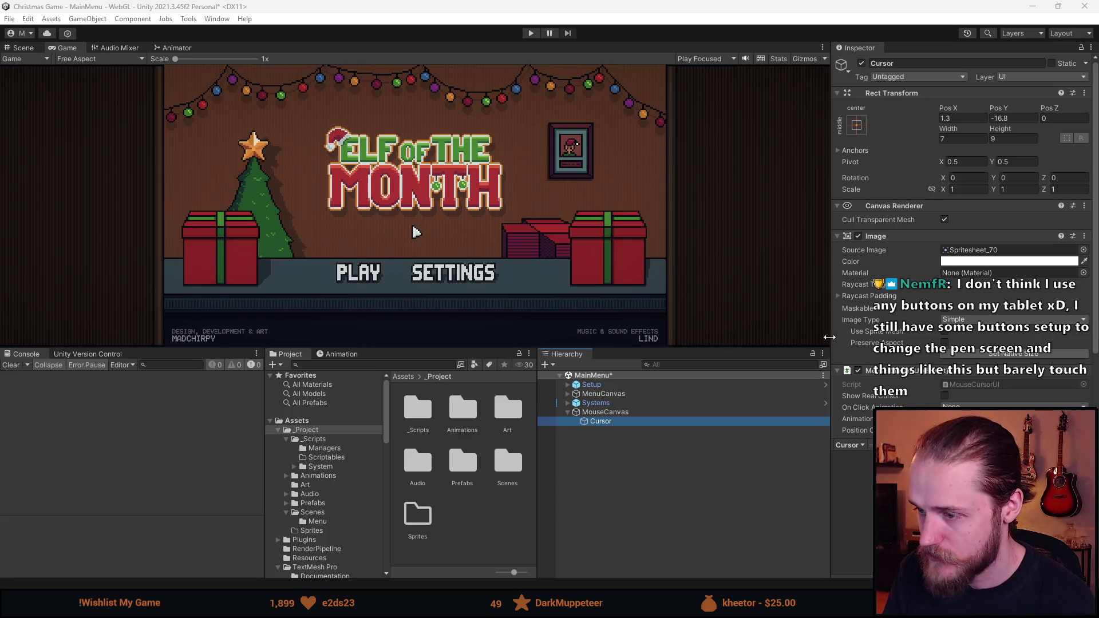
- Play the main menu to test the custom cursor, checking the Scene view, then stop
{"action": "left_click", "coordinate": [530, 33]}
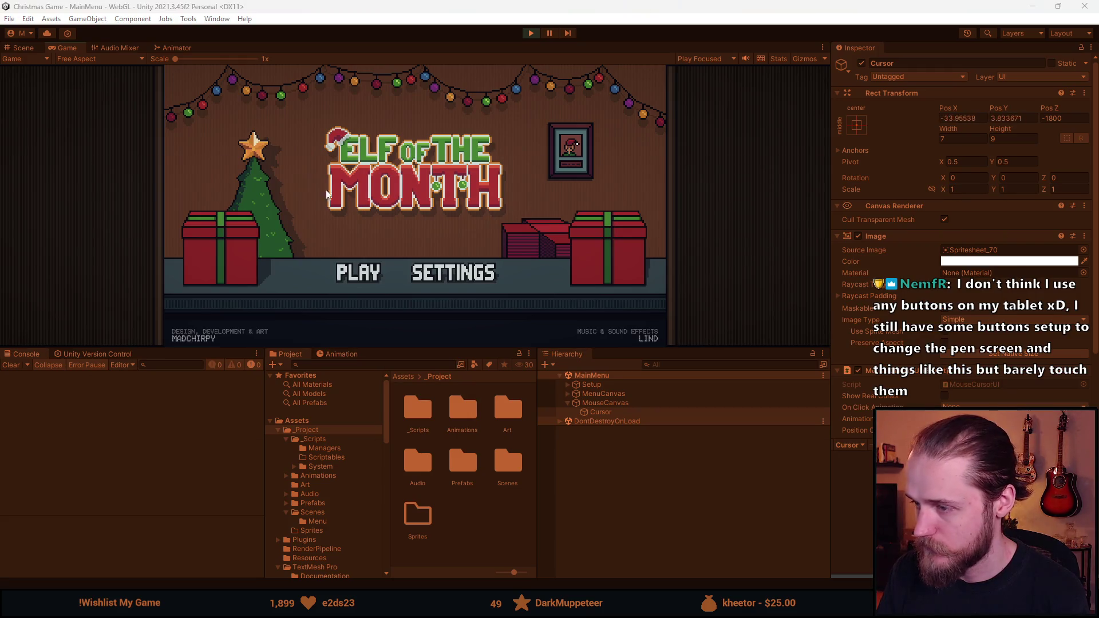
{"action": "left_click", "coordinate": [34, 49]}
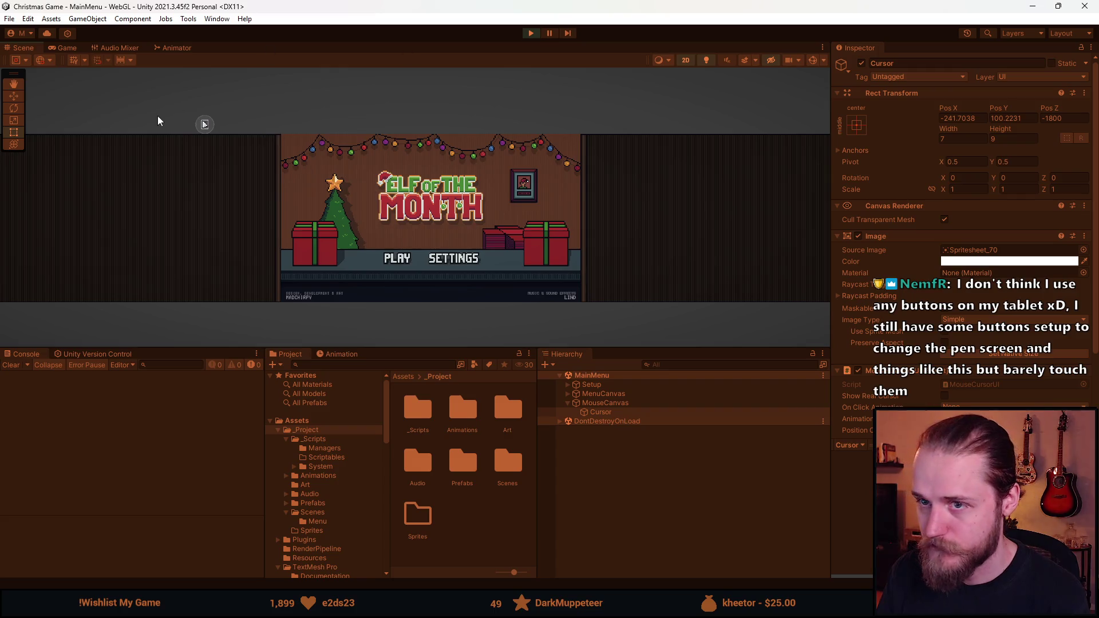
{"action": "left_click", "coordinate": [529, 33]}
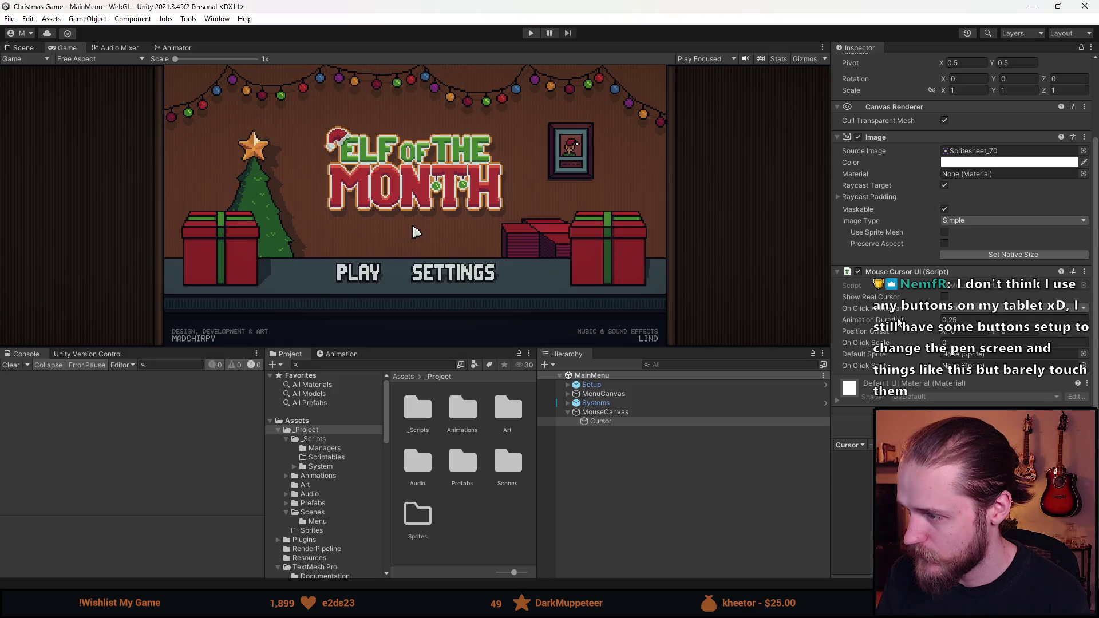
- Reset the Cursor image to its sprite's native size and return to the Scene view
{"action": "scroll", "coordinate": [957, 290], "scroll_direction": "up", "scroll_amount": 3}
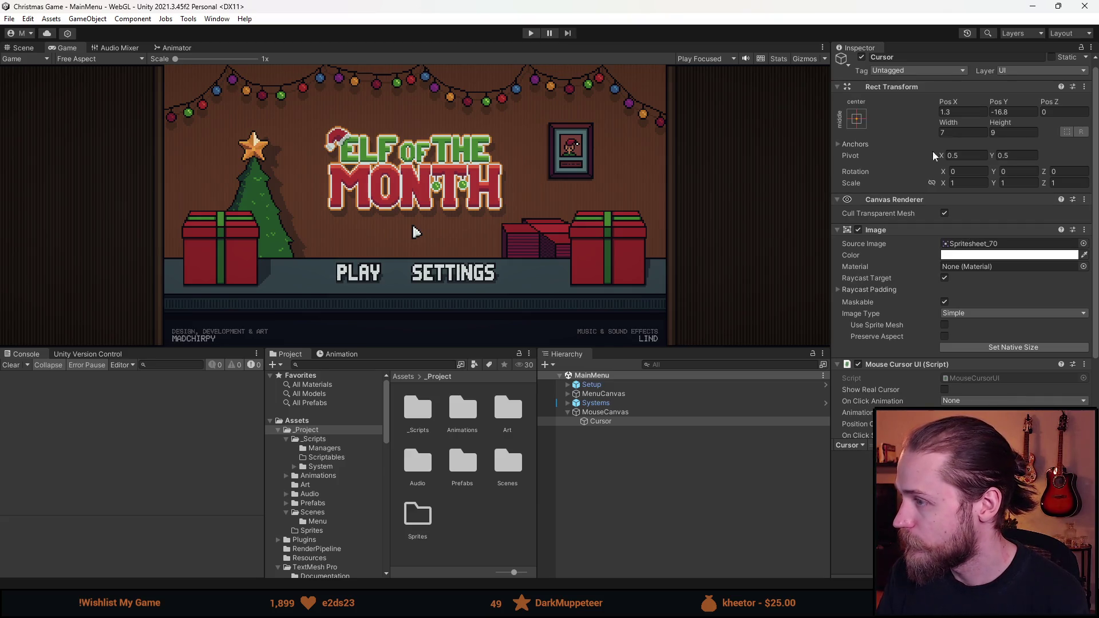
{"action": "left_click", "coordinate": [1029, 348]}
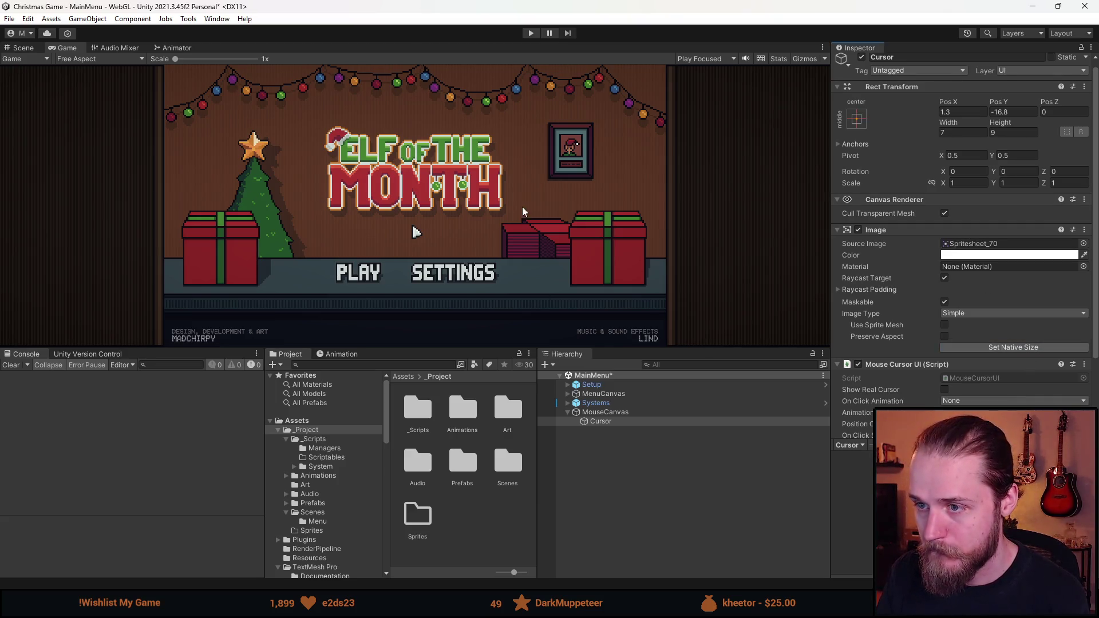
{"action": "left_click", "coordinate": [618, 425]}
{"action": "left_click", "coordinate": [26, 49]}
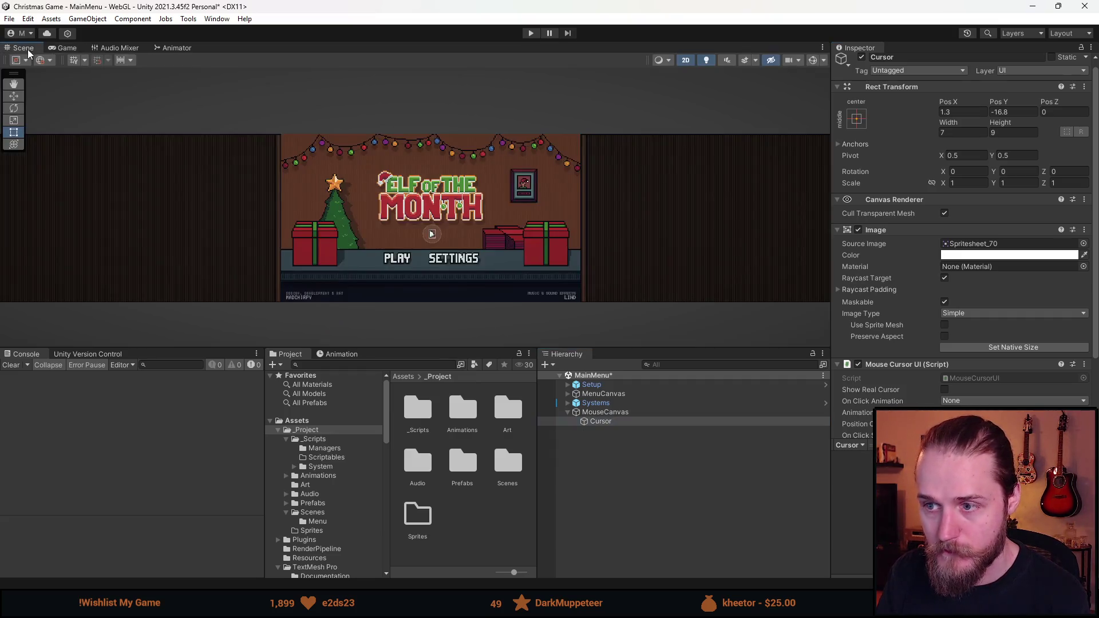
- Dock the Game view to the right of the Scene view and widen it
{"action": "left_click", "coordinate": [15, 98]}
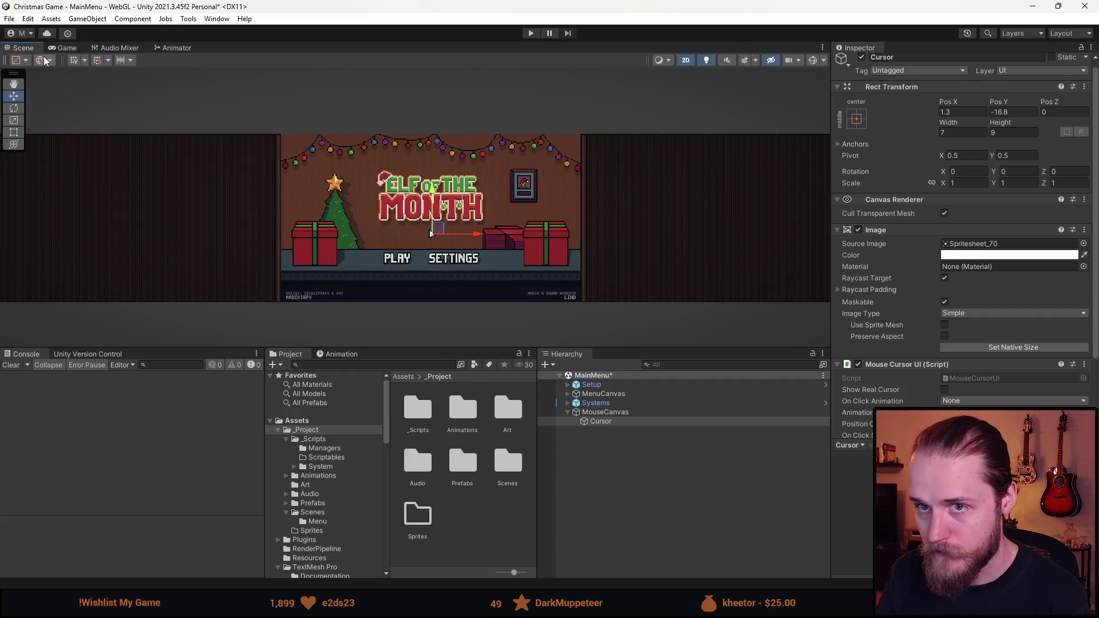
{"action": "left_click_drag", "start_coordinate": [65, 48], "coordinate": [737, 253]}
{"action": "left_click_drag", "start_coordinate": [551, 189], "coordinate": [374, 189]}
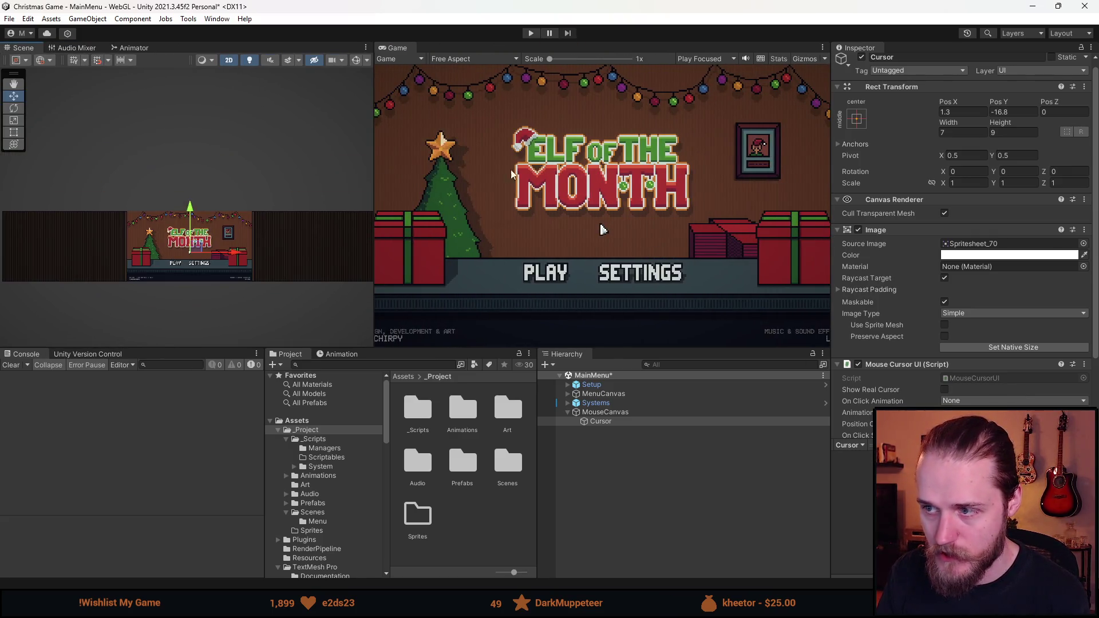
- Run the menu again to watch the 7×9 cursor, then stop and select MouseCanvas
{"action": "left_click", "coordinate": [530, 33]}
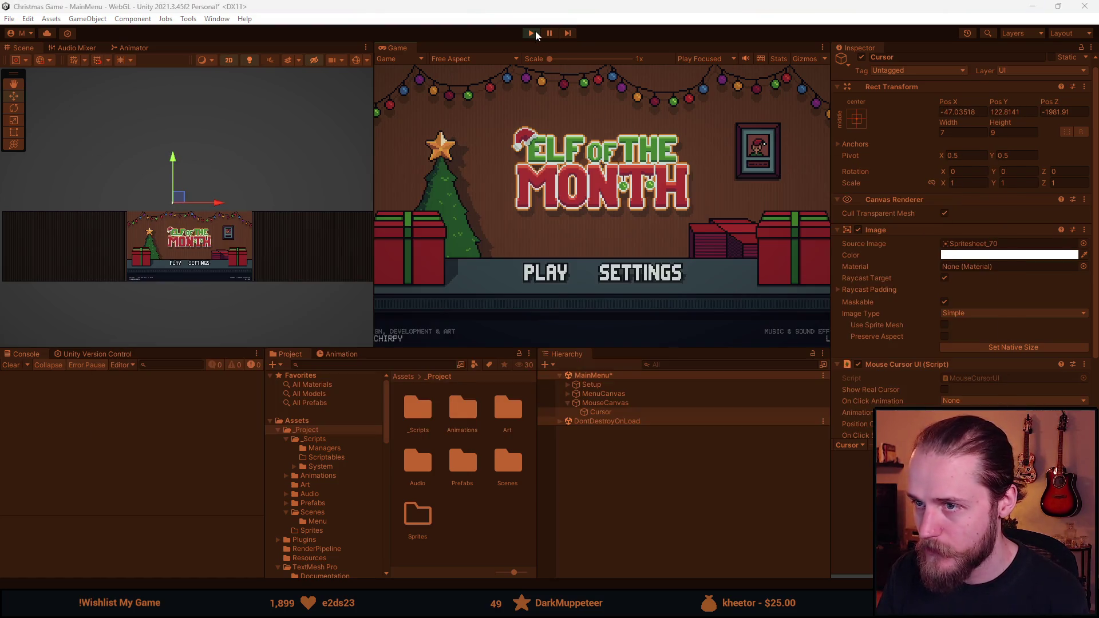
{"action": "left_click", "coordinate": [531, 32]}
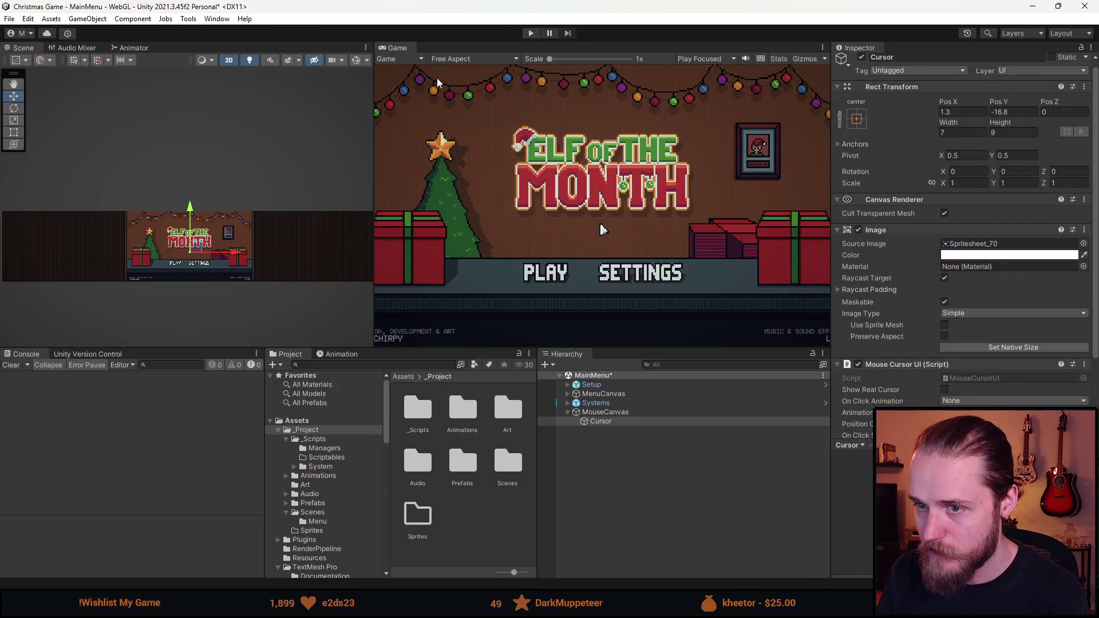
{"action": "left_click", "coordinate": [624, 413]}
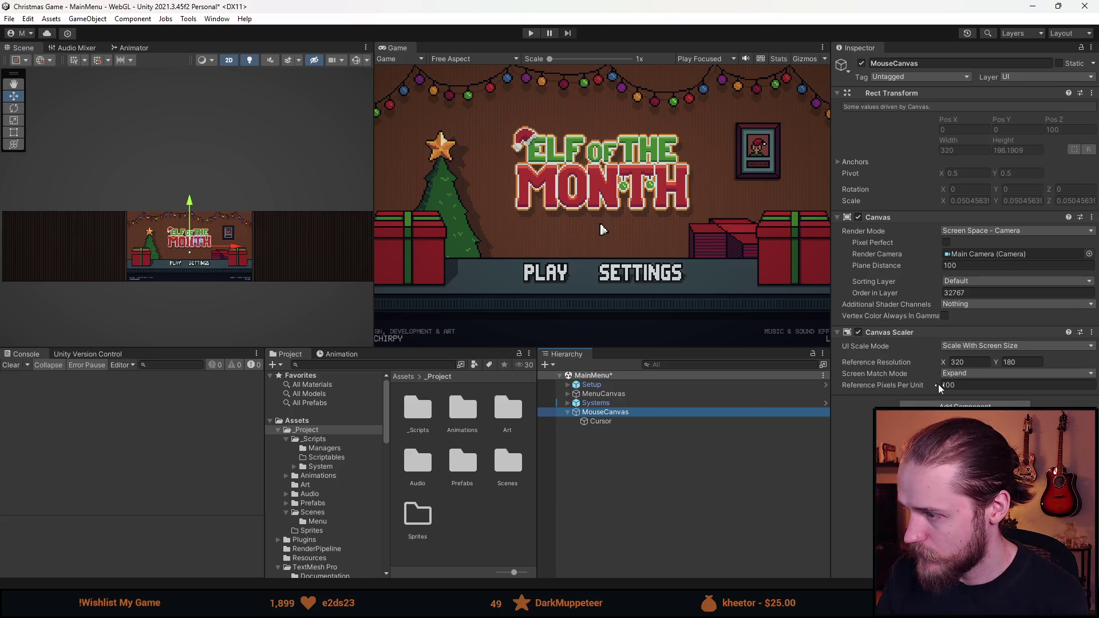
- Compare the MenuCanvas and MouseCanvas canvas settings, also checking the Cursor object
{"action": "left_click", "coordinate": [750, 394]}
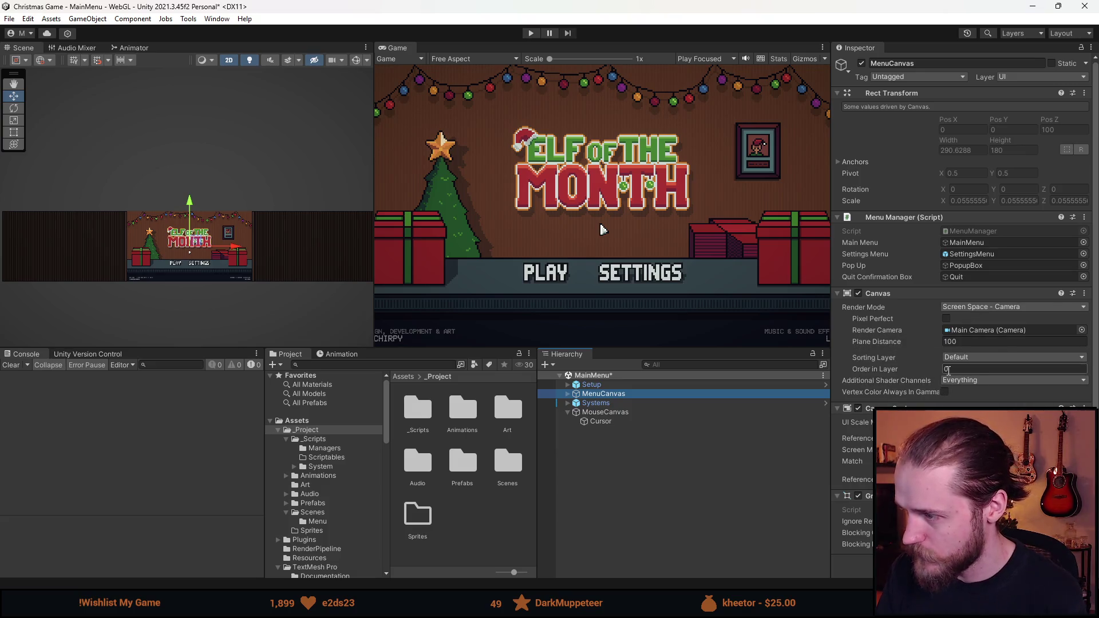
{"action": "key", "text": "Down"}
{"action": "key", "text": "Down"}
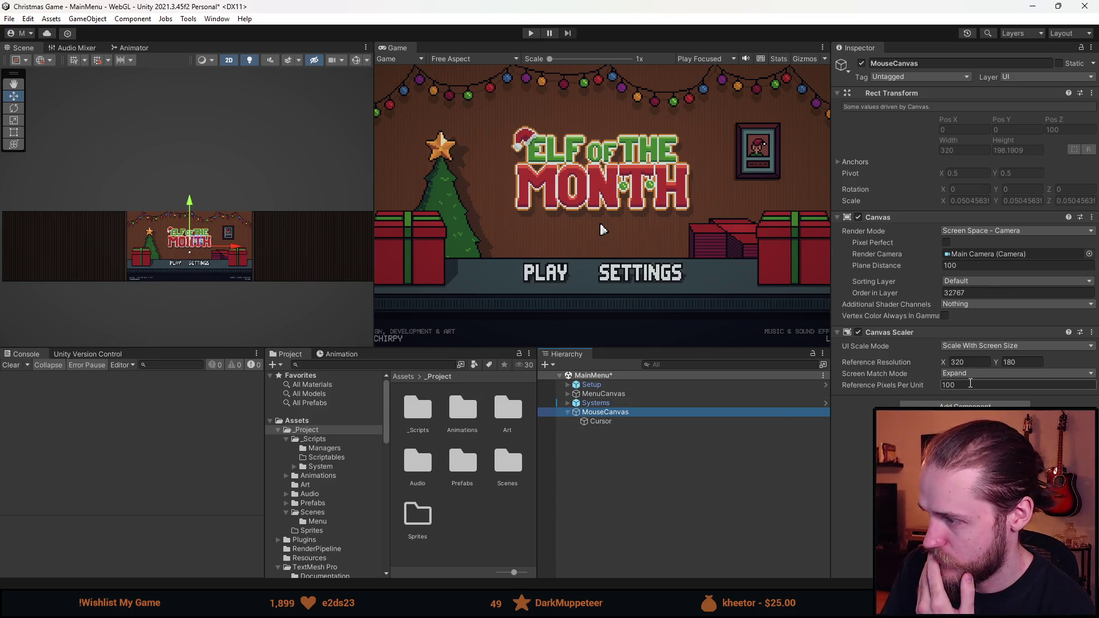
{"action": "left_click", "coordinate": [601, 422]}
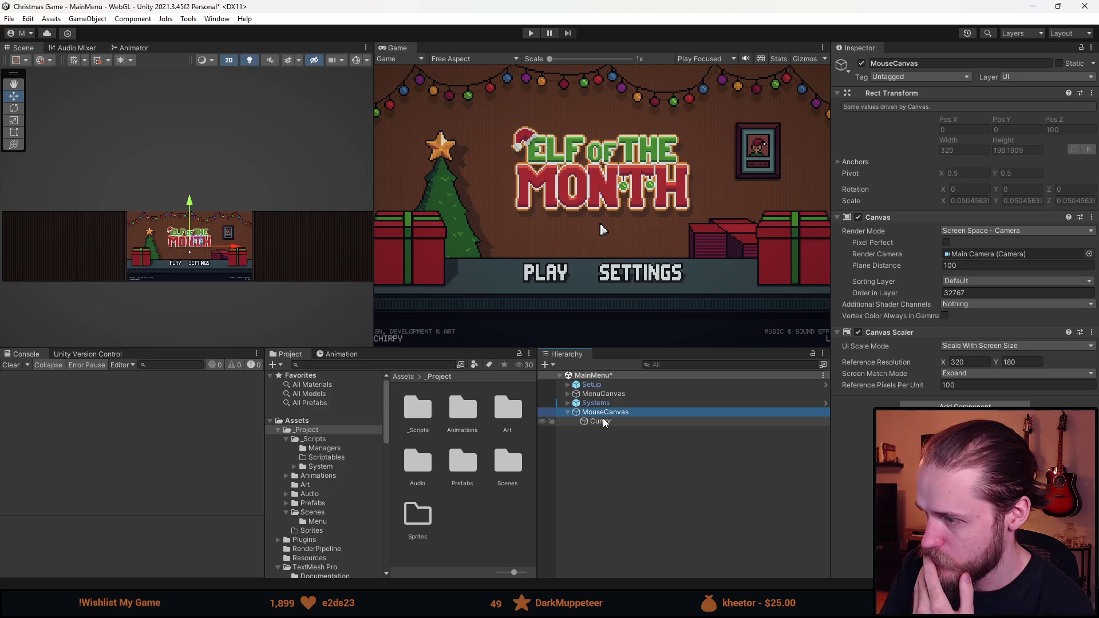
{"action": "scroll", "coordinate": [932, 334], "scroll_direction": "down", "scroll_amount": 2}
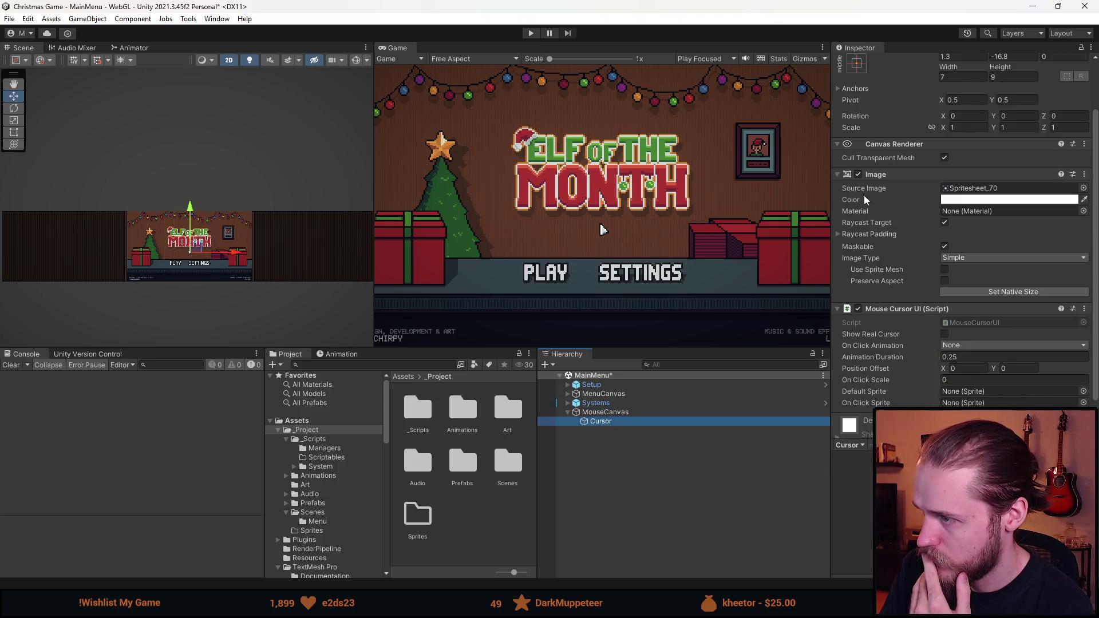
{"action": "scroll", "coordinate": [896, 238], "scroll_direction": "up", "scroll_amount": 2}
{"action": "scroll", "coordinate": [897, 238], "scroll_direction": "down", "scroll_amount": 3}
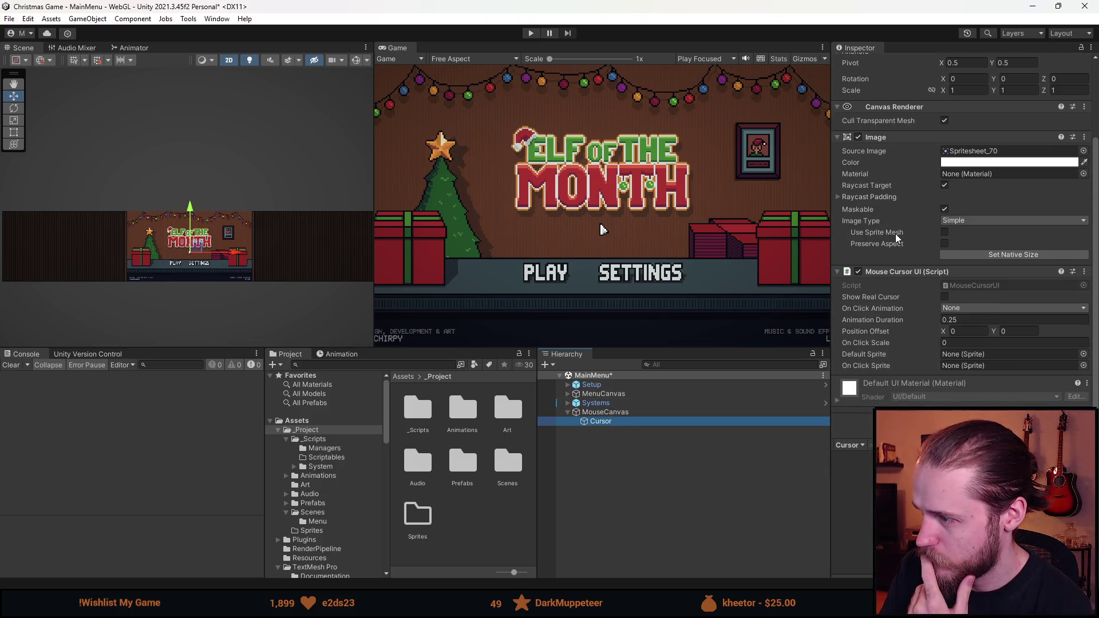
{"action": "scroll", "coordinate": [897, 238], "scroll_direction": "up", "scroll_amount": 2}
{"action": "left_click", "coordinate": [623, 399]}
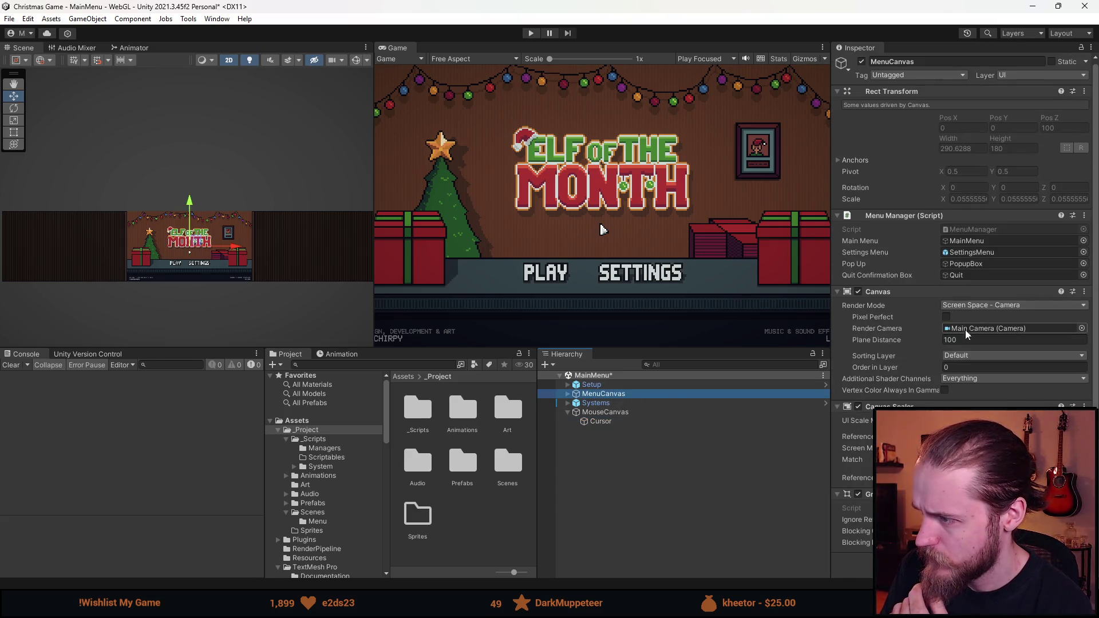
{"action": "left_click", "coordinate": [618, 413]}
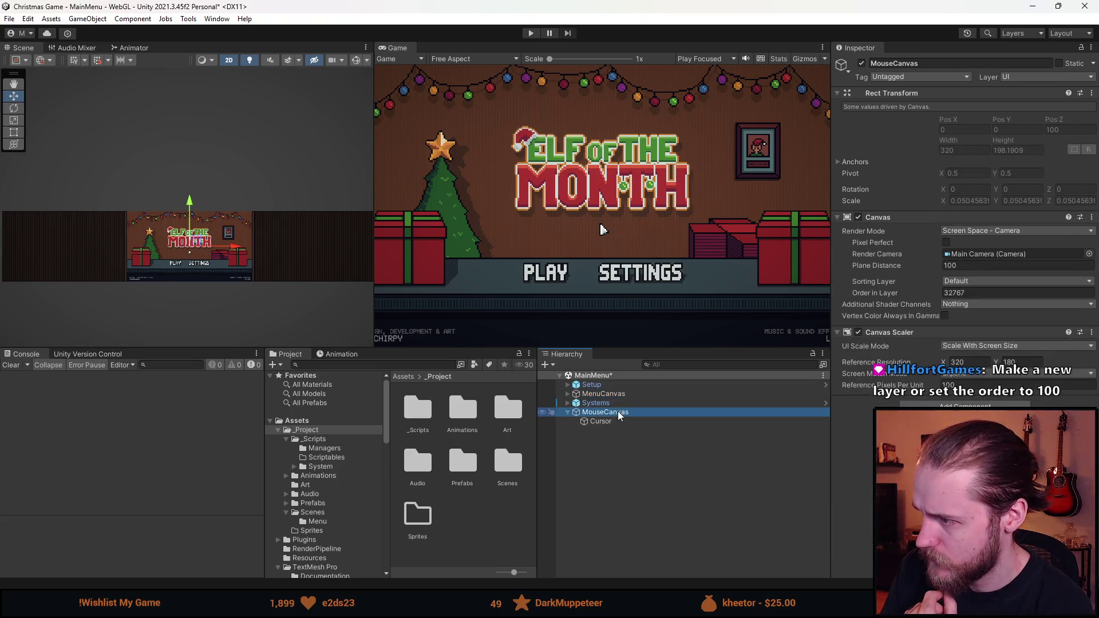
{"action": "left_click", "coordinate": [623, 399]}
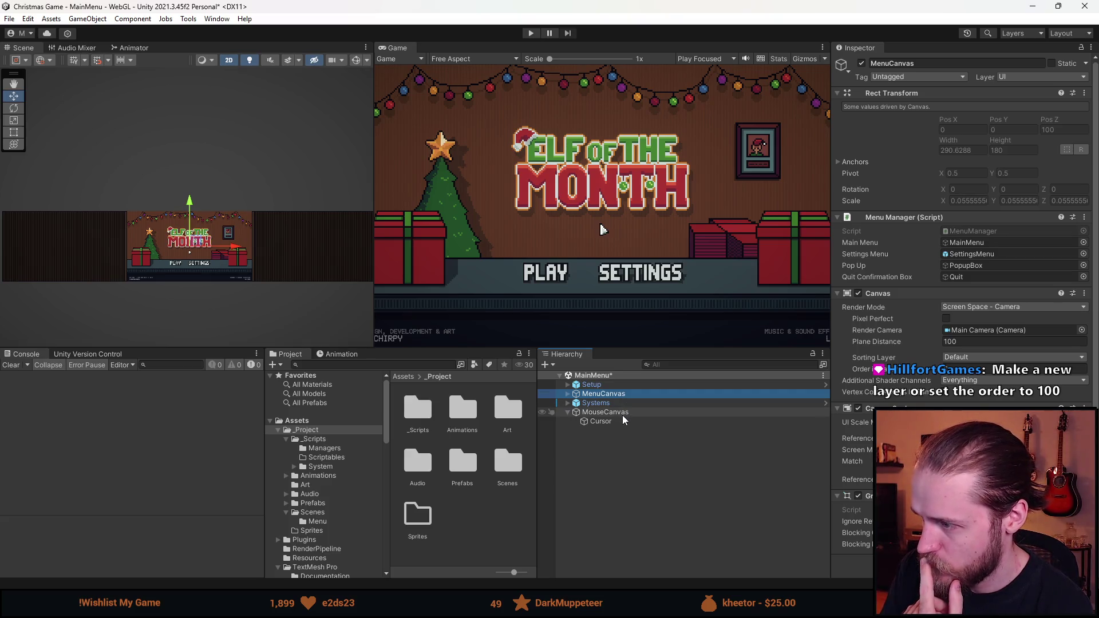
{"action": "left_click", "coordinate": [622, 412]}
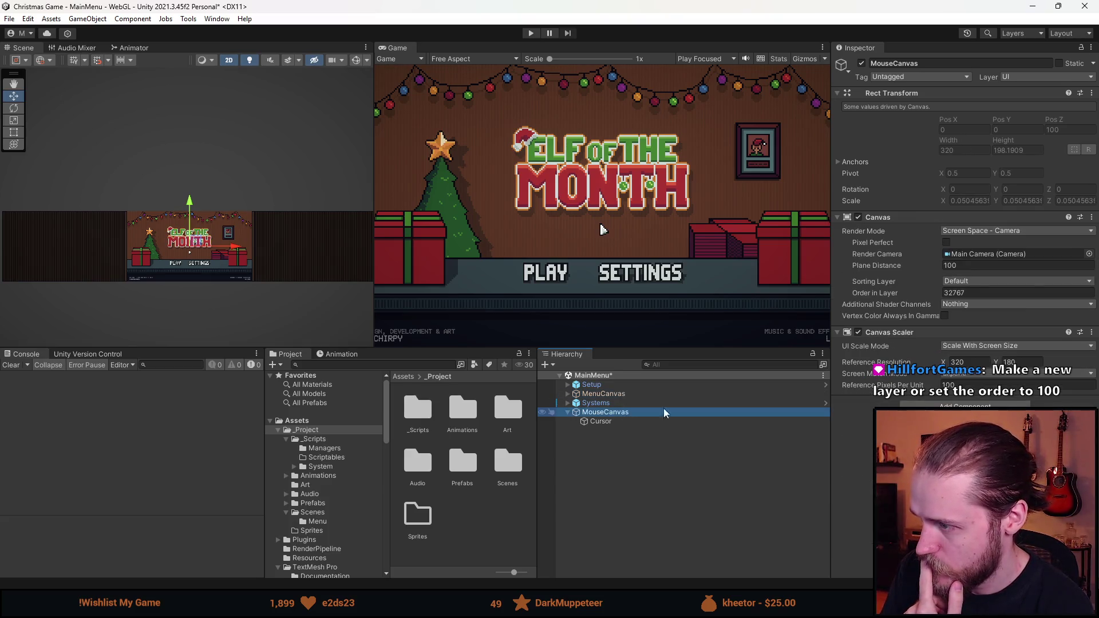
- Set MouseCanvas Additional Shader Channels to Everything and test the menu in Play mode
{"action": "left_click", "coordinate": [973, 304]}
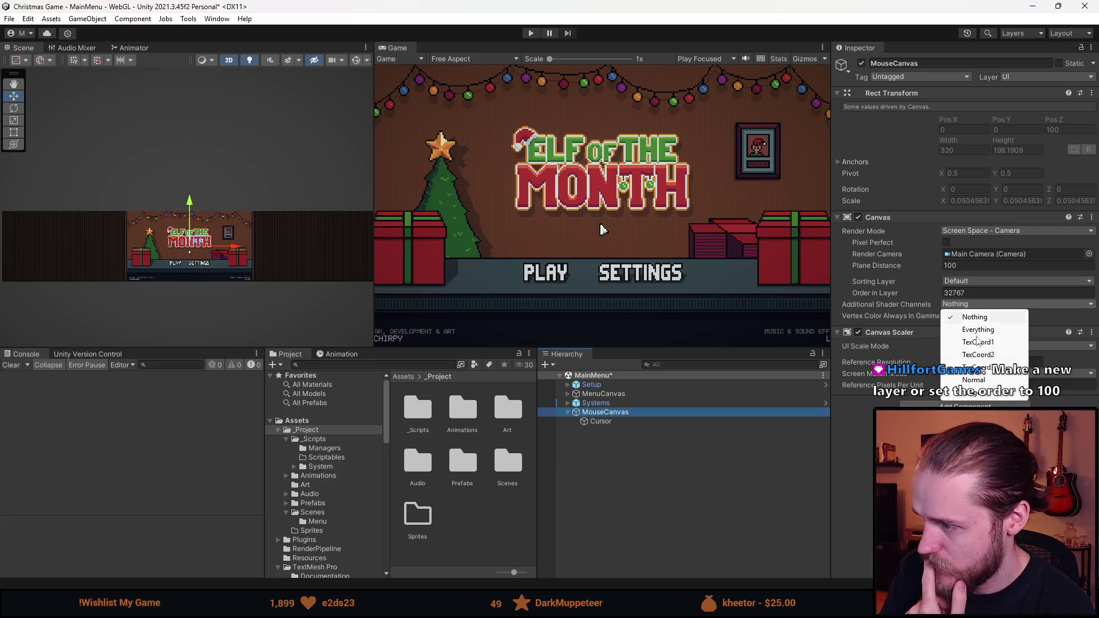
{"action": "left_click", "coordinate": [984, 330]}
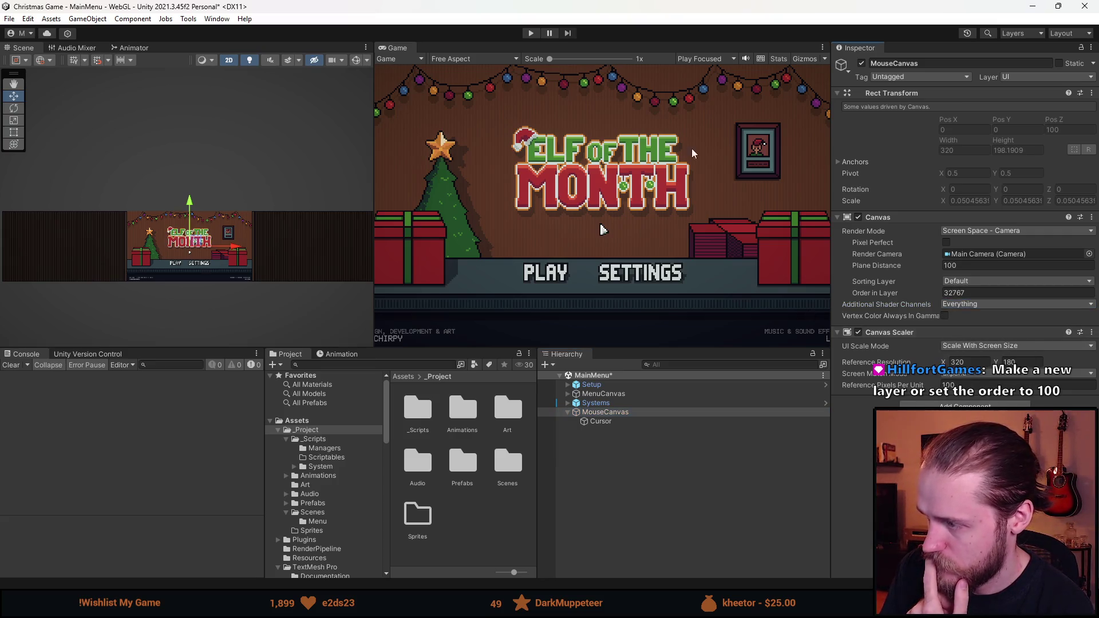
{"action": "left_click", "coordinate": [530, 33]}
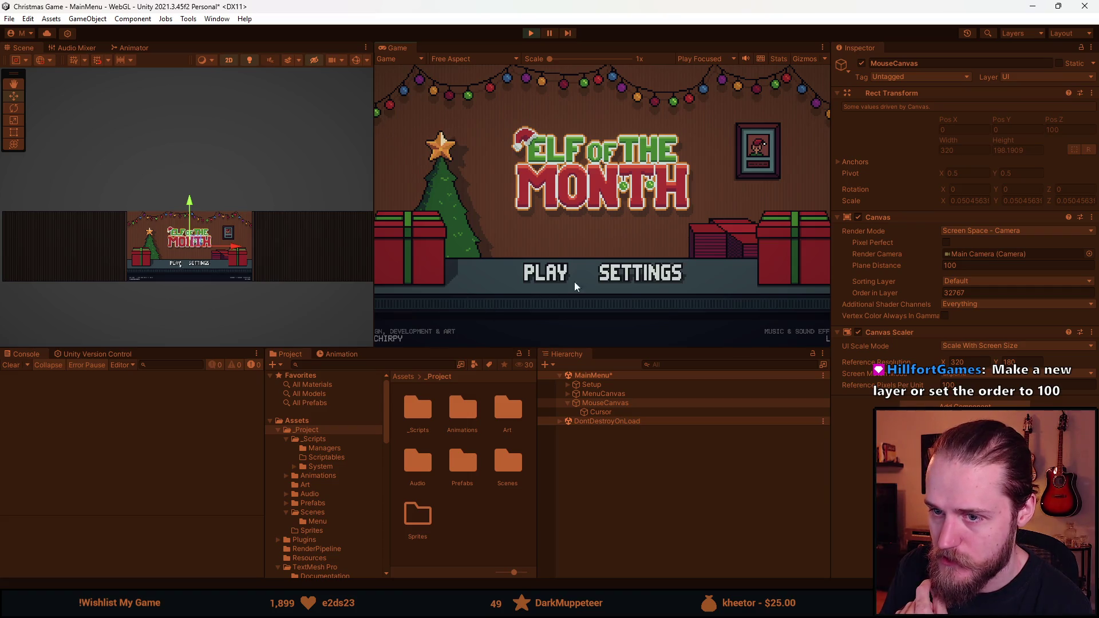
{"action": "left_click", "coordinate": [531, 33]}
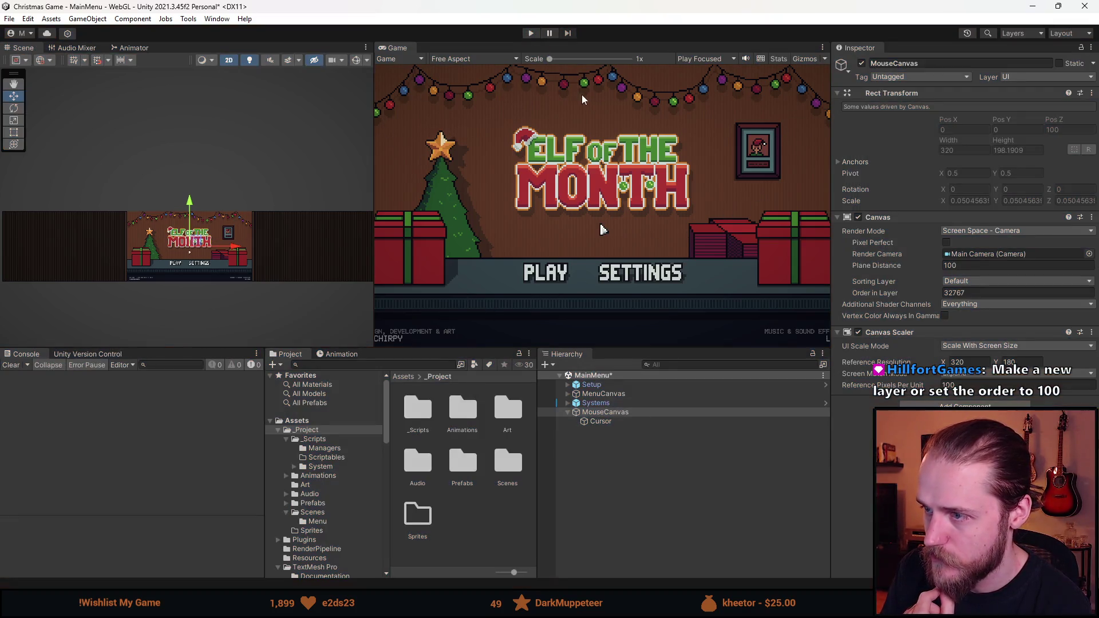
- Review the Cursor object's Spritesheet_70 image and Mouse Cursor UI script, then enlarge the game preview
{"action": "left_click", "coordinate": [616, 422]}
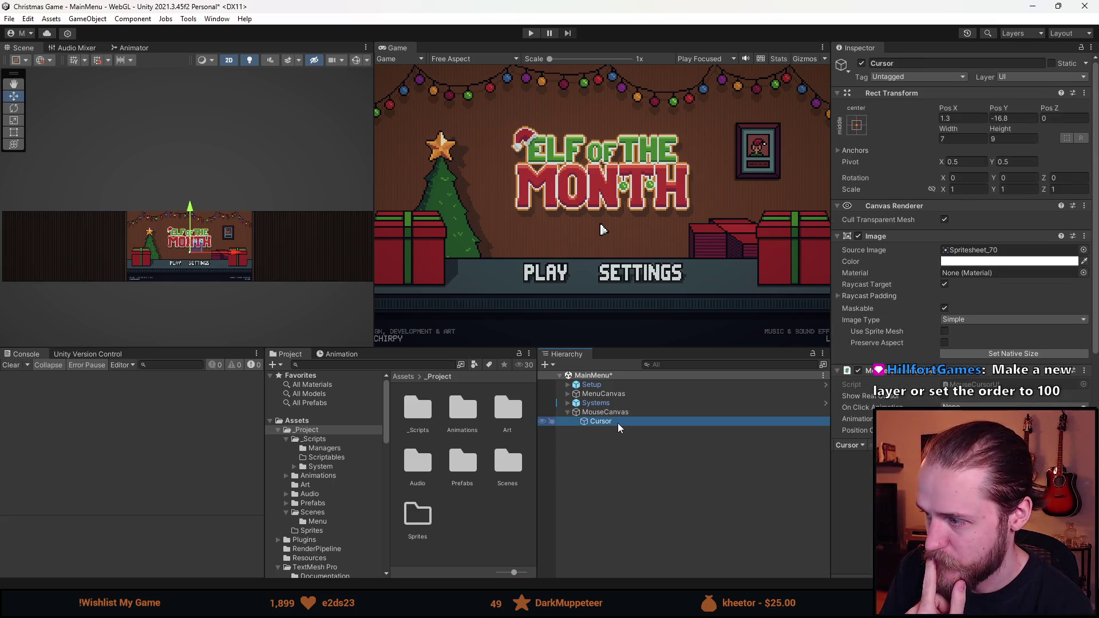
{"action": "scroll", "coordinate": [927, 332], "scroll_direction": "down", "scroll_amount": 3}
{"action": "scroll", "coordinate": [927, 332], "scroll_direction": "down", "scroll_amount": 2}
{"action": "scroll", "coordinate": [927, 332], "scroll_direction": "down", "scroll_amount": 2}
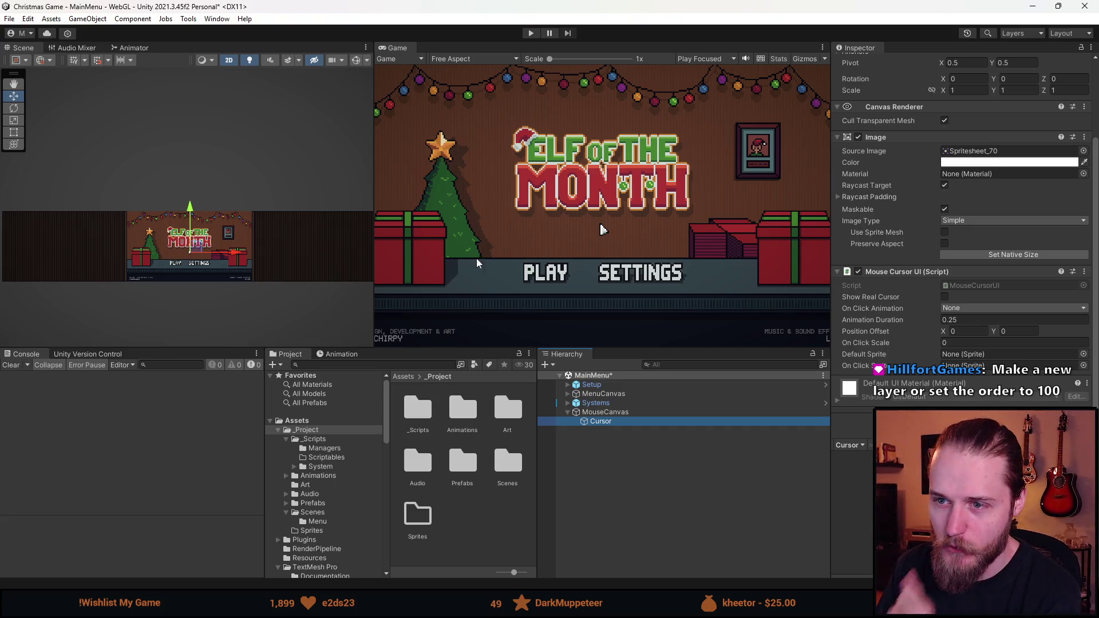
{"action": "mouse_move", "coordinate": [447, 348]}
{"action": "left_mouse_down"}
{"action": "mouse_move", "coordinate": [458, 283]}
{"action": "mouse_move", "coordinate": [458, 329]}
{"action": "left_mouse_up"}
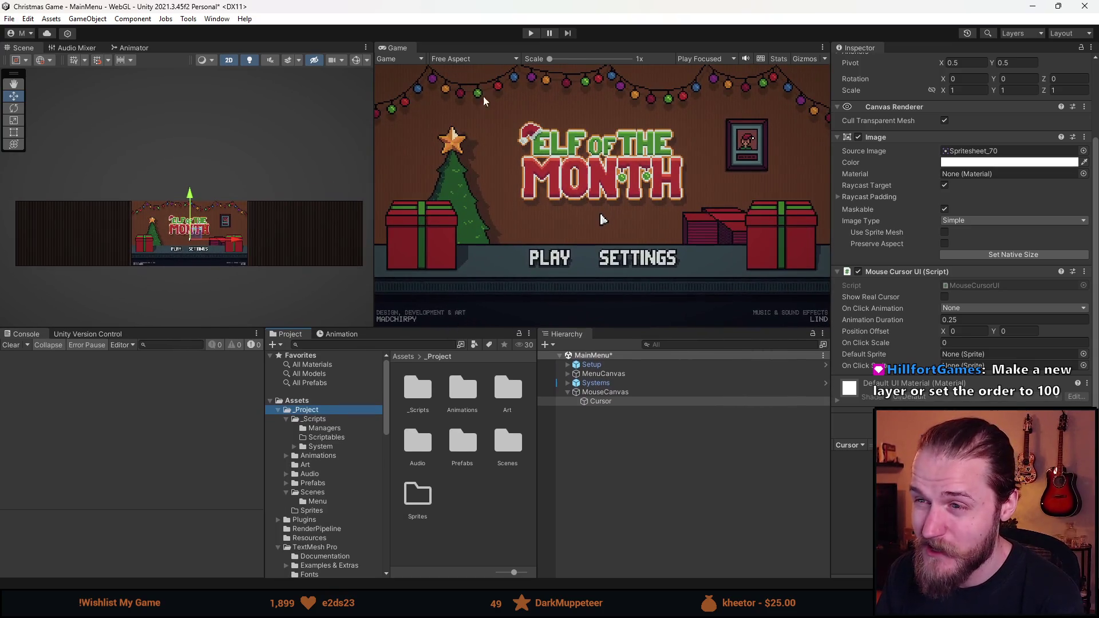
- Set the Game view to 16:9 Aspect, then switch to Spritesheet.png in Aseprite
{"action": "left_click", "coordinate": [457, 58]}
{"action": "left_click", "coordinate": [471, 109]}
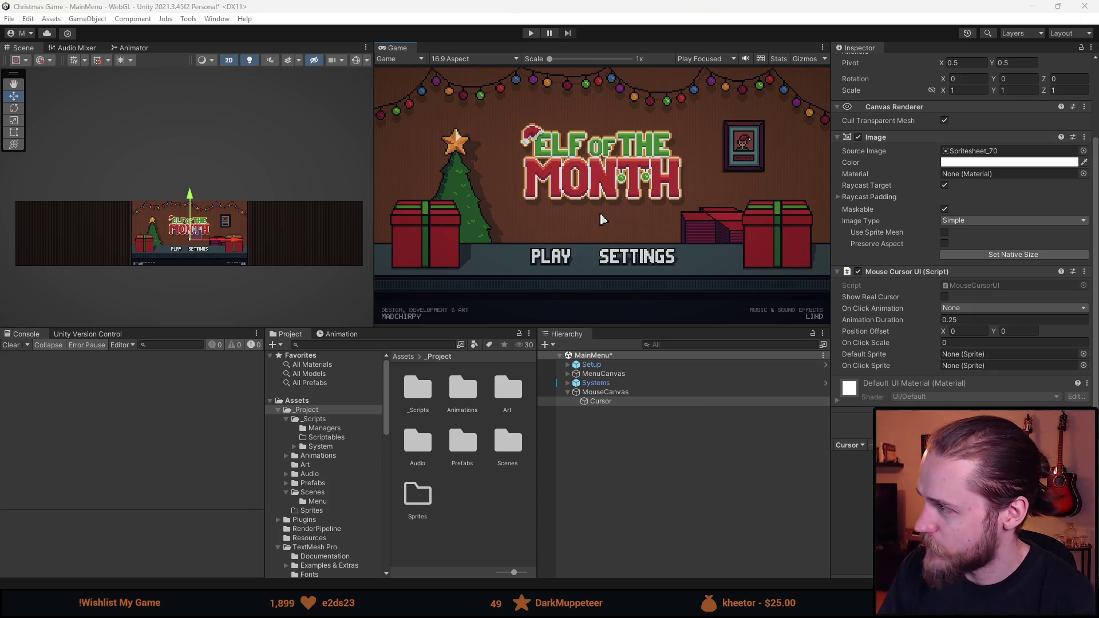
{"action": "key", "text": "alt+Tab"}
{"action": "scroll", "coordinate": [456, 233], "scroll_direction": "up", "scroll_amount": 3}
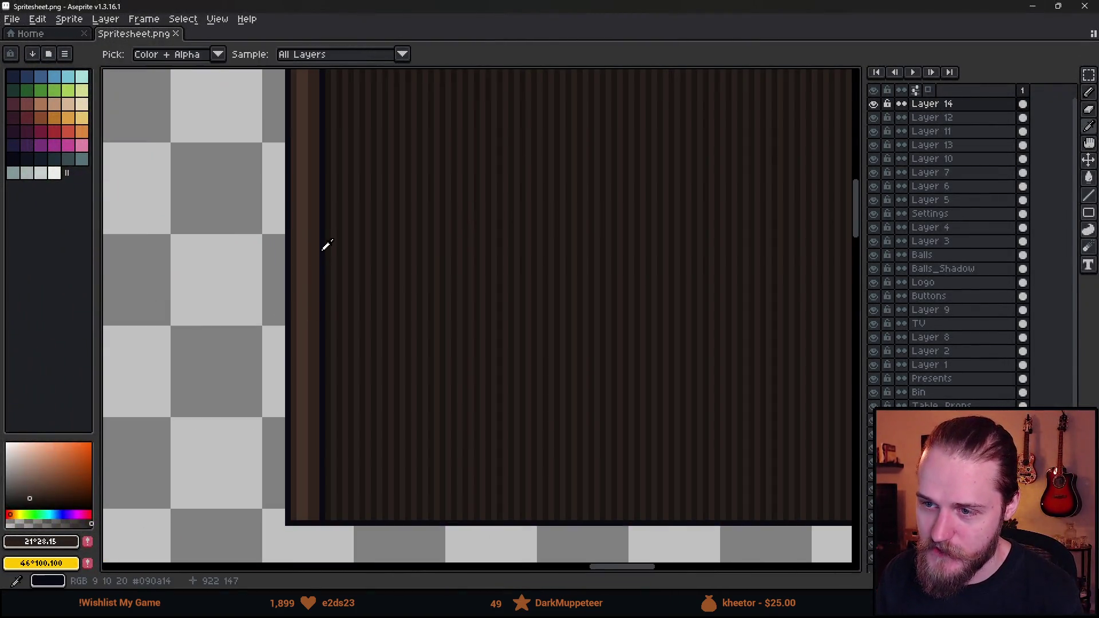
- Paint the duck's black head and body with the pencil in the dark colour
{"action": "left_click", "coordinate": [321, 247], "text": "alt"}
{"action": "scroll", "coordinate": [319, 250], "scroll_direction": "down", "scroll_amount": 2}
{"action": "key", "text": "b"}
{"action": "scroll", "coordinate": [354, 235], "scroll_direction": "down", "scroll_amount": 2}
{"action": "scroll", "coordinate": [420, 326], "scroll_direction": "up", "scroll_amount": 3}
{"action": "scroll", "coordinate": [400, 269], "scroll_direction": "up", "scroll_amount": 7, "text": "alt"}
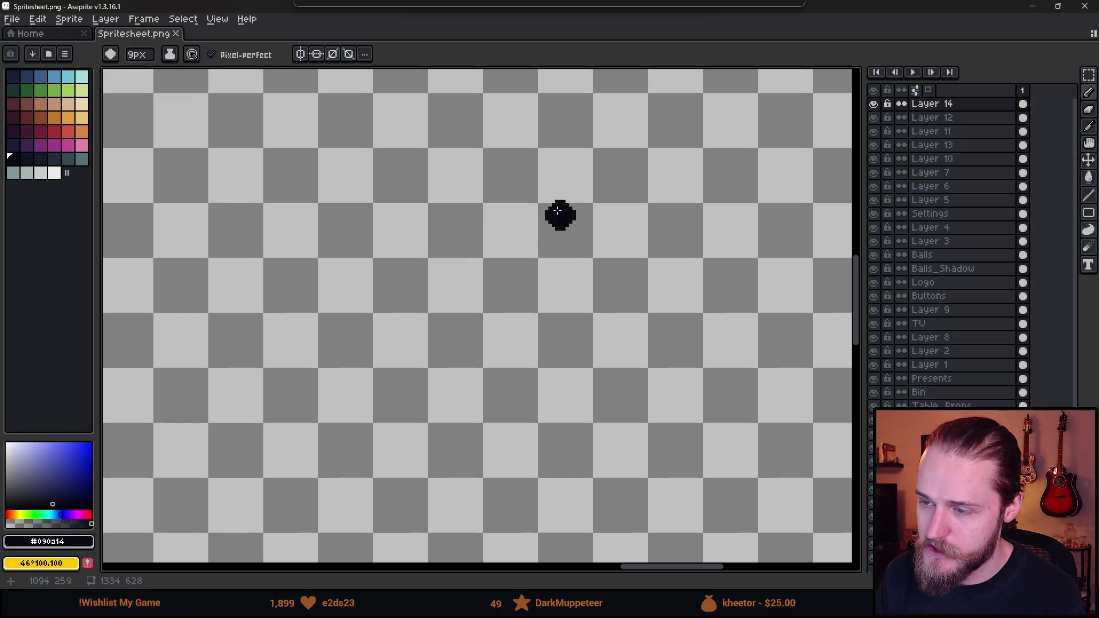
{"action": "mouse_move", "coordinate": [536, 204]}
{"action": "left_mouse_down"}
{"action": "mouse_move", "coordinate": [557, 216]}
{"action": "mouse_move", "coordinate": [541, 245]}
{"action": "mouse_move", "coordinate": [531, 215]}
{"action": "mouse_move", "coordinate": [542, 243]}
{"action": "mouse_move", "coordinate": [562, 227]}
{"action": "left_mouse_up"}
{"action": "key", "text": "minus"}
{"action": "key", "text": "minus"}
{"action": "key", "text": "minus"}
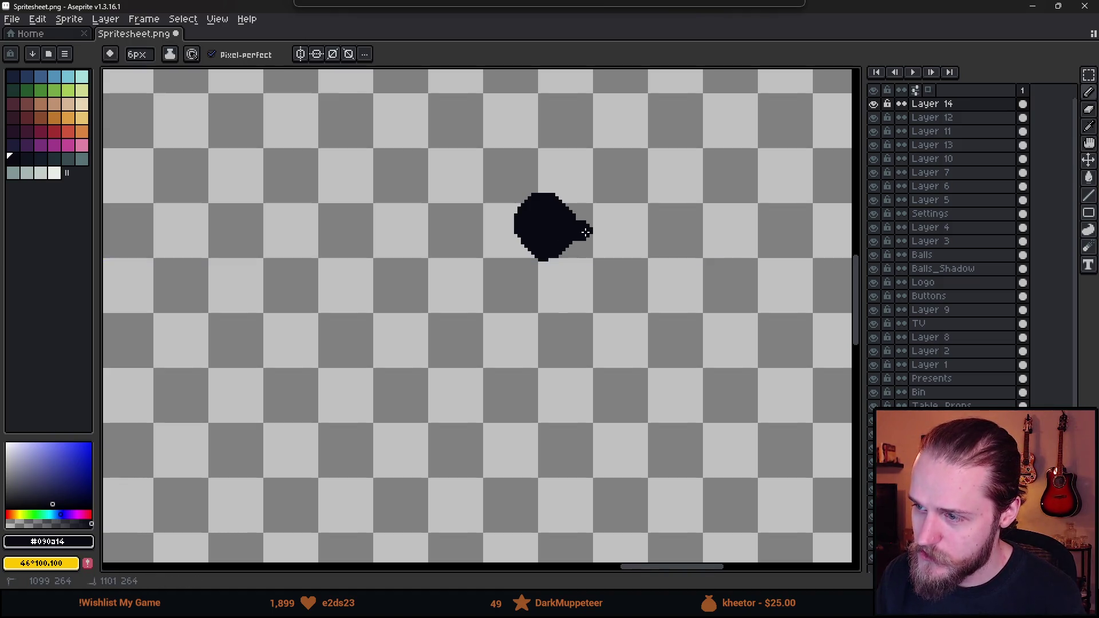
{"action": "key", "text": "alt"}
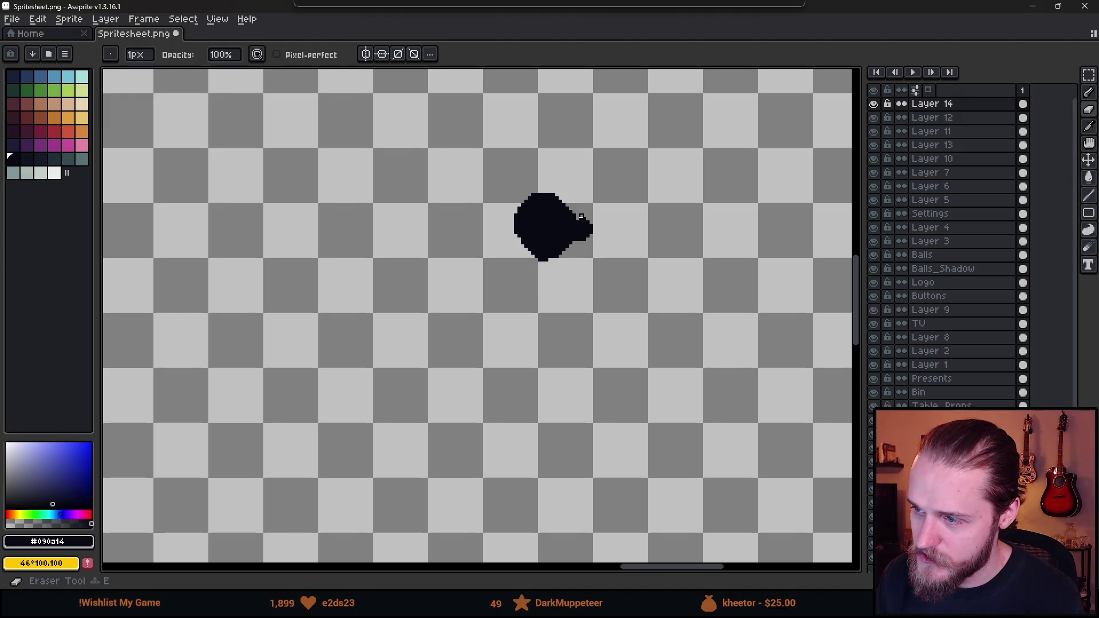
{"action": "mouse_move", "coordinate": [550, 246]}
{"action": "left_mouse_down"}
{"action": "mouse_move", "coordinate": [504, 303]}
{"action": "mouse_move", "coordinate": [543, 281]}
{"action": "mouse_move", "coordinate": [521, 295]}
{"action": "mouse_move", "coordinate": [477, 289]}
{"action": "mouse_move", "coordinate": [564, 260]}
{"action": "mouse_move", "coordinate": [478, 263]}
{"action": "mouse_move", "coordinate": [463, 280]}
{"action": "mouse_move", "coordinate": [509, 339]}
{"action": "mouse_move", "coordinate": [481, 331]}
{"action": "mouse_move", "coordinate": [518, 318]}
{"action": "left_mouse_up"}
{"action": "key", "text": "plus"}
{"action": "key", "text": "plus"}
- Add black feet and an orange wing, undoing the stray orange beak stroke and dots
{"action": "left_click", "coordinate": [55, 117]}
{"action": "mouse_move", "coordinate": [504, 266]}
{"action": "left_mouse_down"}
{"action": "mouse_move", "coordinate": [489, 291]}
{"action": "mouse_move", "coordinate": [548, 274]}
{"action": "left_mouse_up"}
{"action": "left_click", "coordinate": [575, 219]}
{"action": "key", "text": "ctrl+z"}
{"action": "left_click", "coordinate": [407, 254]}
{"action": "key", "text": "ctrl+z"}
{"action": "left_click", "coordinate": [628, 278]}
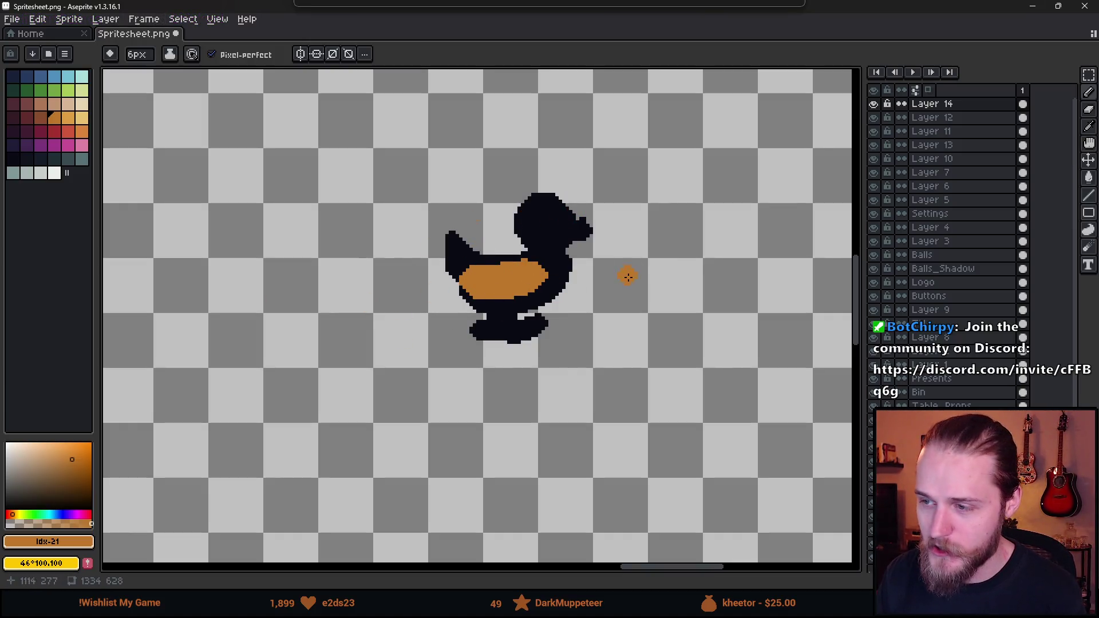
{"action": "scroll", "coordinate": [589, 269], "scroll_direction": "up", "scroll_amount": 1}
{"action": "key", "text": "ctrl+z"}
- Pick the duck's black and thin the top of the beak with the eraser
{"action": "left_click_drag", "start_coordinate": [478, 268], "coordinate": [319, 243]}
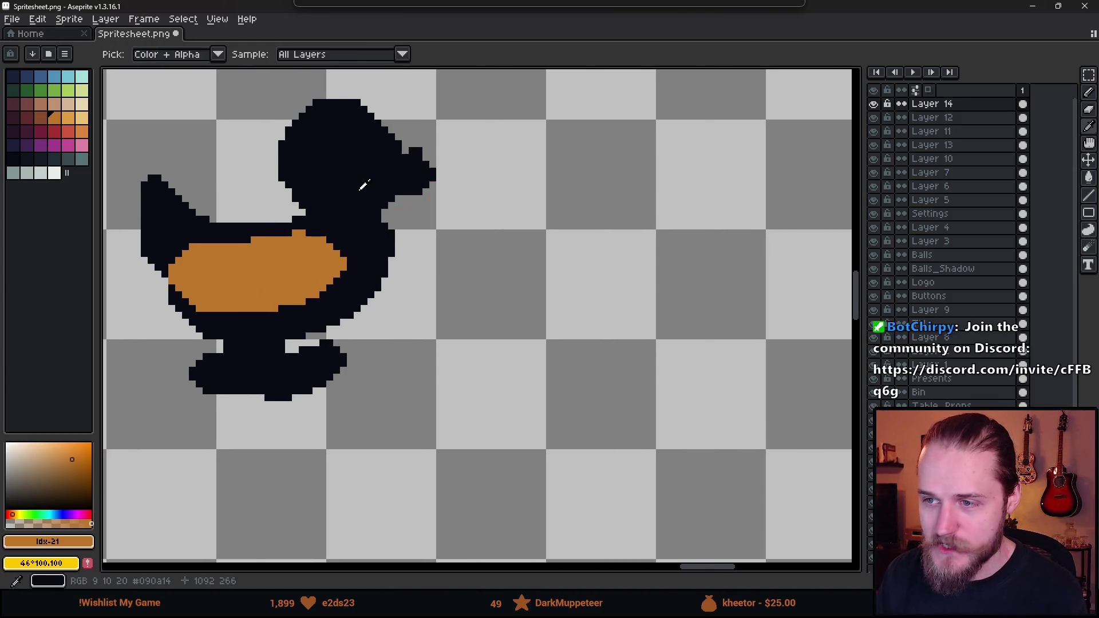
{"action": "left_click", "coordinate": [367, 184], "text": "alt"}
{"action": "scroll", "coordinate": [483, 226], "scroll_direction": "down", "scroll_amount": 1}
{"action": "mouse_move", "coordinate": [574, 240]}
{"action": "left_mouse_down"}
{"action": "mouse_move", "coordinate": [418, 257]}
{"action": "mouse_move", "coordinate": [468, 250]}
{"action": "left_mouse_up"}
{"action": "key", "text": "e"}
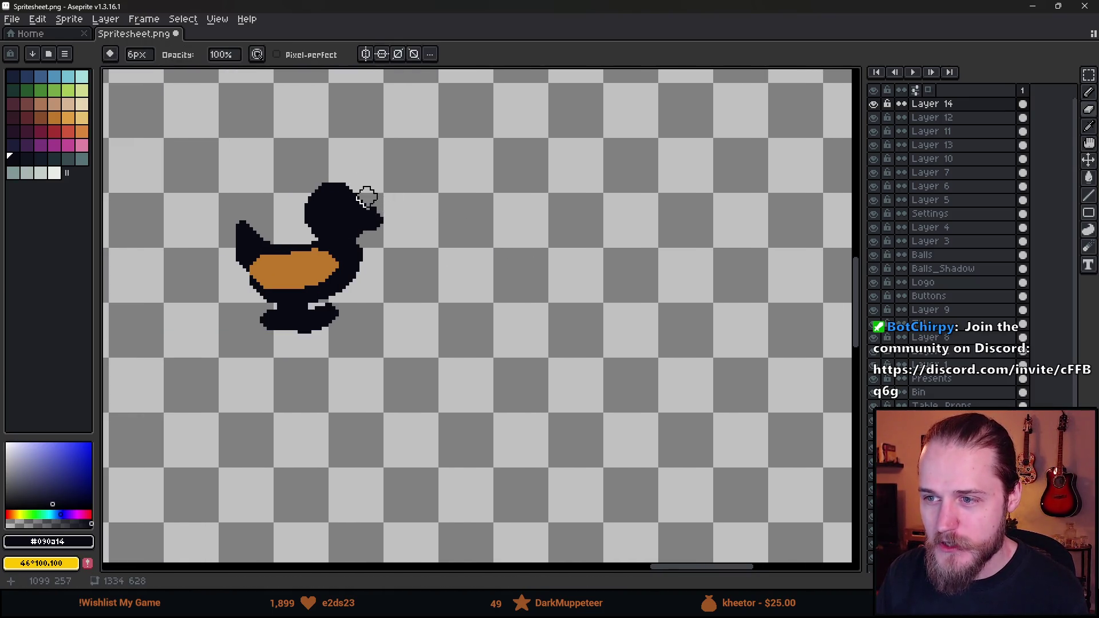
{"action": "mouse_move", "coordinate": [391, 200]}
{"action": "left_mouse_down"}
{"action": "mouse_move", "coordinate": [363, 233]}
{"action": "mouse_move", "coordinate": [427, 226]}
{"action": "left_mouse_up"}
{"action": "key", "text": "b"}
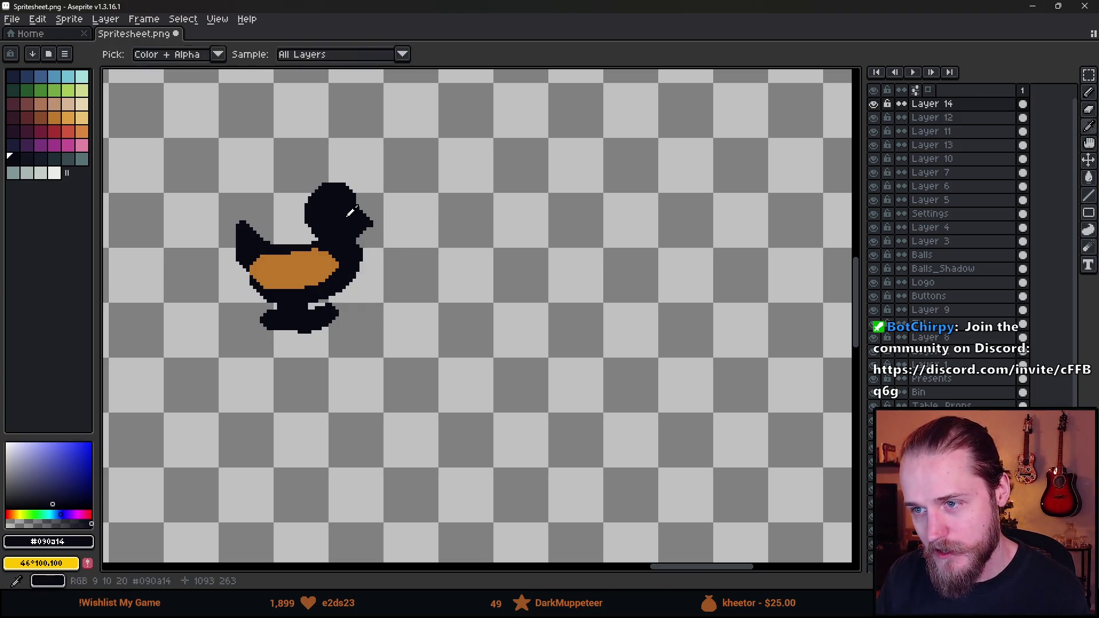
{"action": "left_click_drag", "start_coordinate": [644, 169], "coordinate": [435, 485]}
{"action": "key", "text": "ctrl+z"}
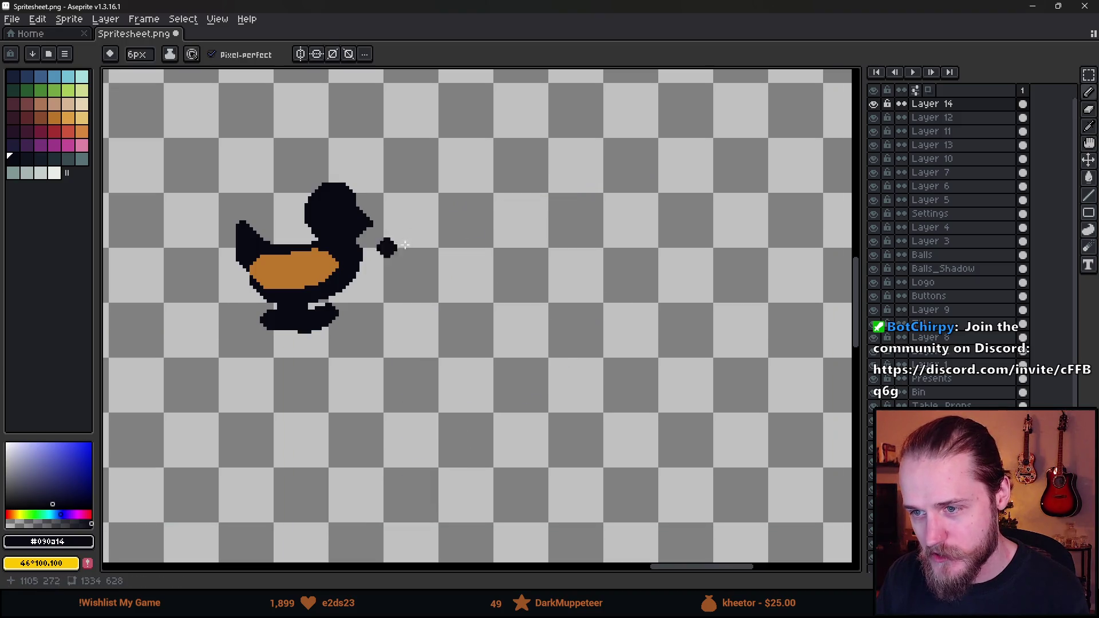
- Paint the belly's lower-left black with a smaller brush and tidy the foot's top edge
{"action": "scroll", "coordinate": [431, 286], "scroll_direction": "up", "scroll_amount": 1}
{"action": "key", "text": "minus"}
{"action": "key", "text": "minus"}
{"action": "mouse_move", "coordinate": [181, 329]}
{"action": "left_mouse_down"}
{"action": "mouse_move", "coordinate": [146, 295]}
{"action": "mouse_move", "coordinate": [221, 323]}
{"action": "mouse_move", "coordinate": [160, 293]}
{"action": "left_mouse_up"}
{"action": "scroll", "coordinate": [189, 309], "scroll_direction": "down", "scroll_amount": 1}
{"action": "scroll", "coordinate": [235, 343], "scroll_direction": "up", "scroll_amount": 1}
{"action": "key", "text": "e"}
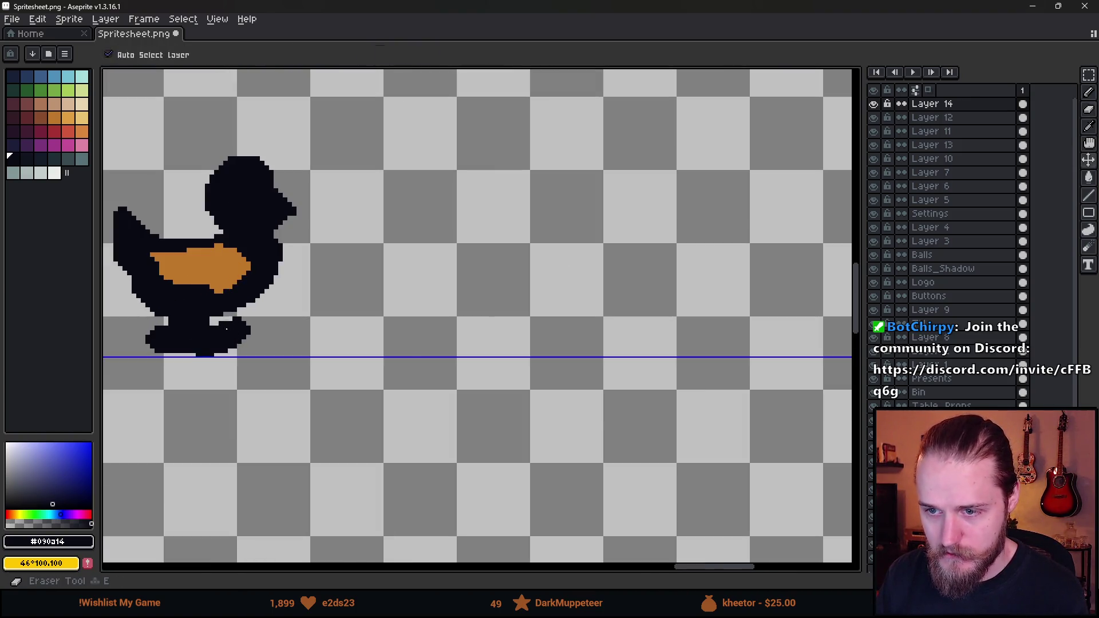
{"action": "mouse_move", "coordinate": [236, 319]}
{"action": "left_mouse_down"}
{"action": "mouse_move", "coordinate": [216, 324]}
{"action": "mouse_move", "coordinate": [235, 319]}
{"action": "left_mouse_up"}
{"action": "scroll", "coordinate": [243, 319], "scroll_direction": "up", "scroll_amount": 1}
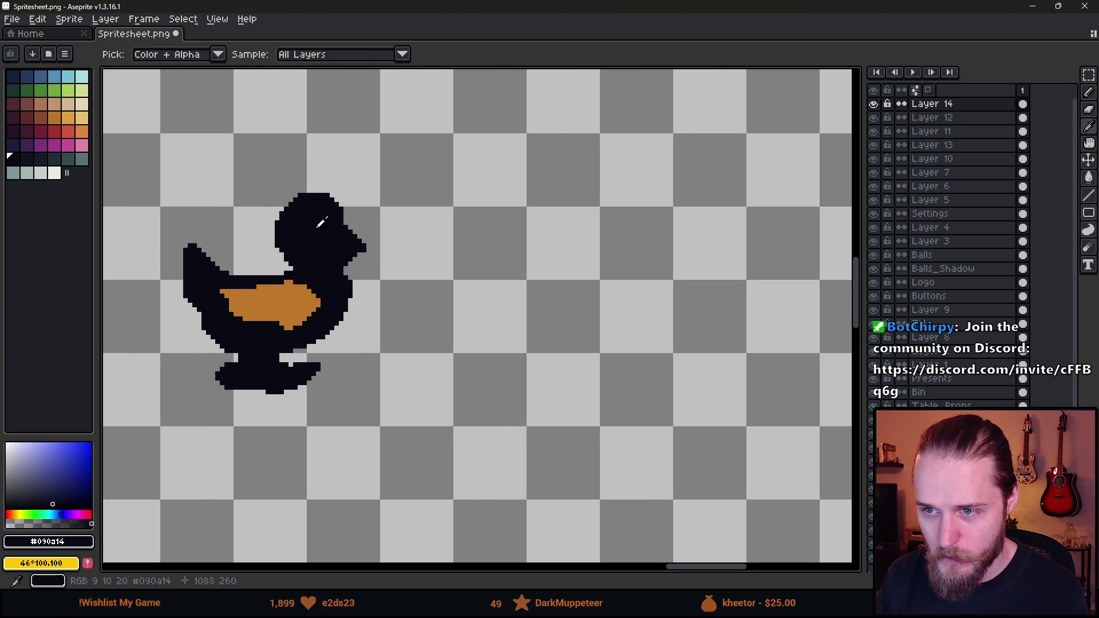
{"action": "scroll", "coordinate": [429, 272], "scroll_direction": "right", "scroll_amount": 2}
{"action": "key", "text": "b"}
{"action": "scroll", "coordinate": [146, 270], "scroll_direction": "left", "scroll_amount": 1}
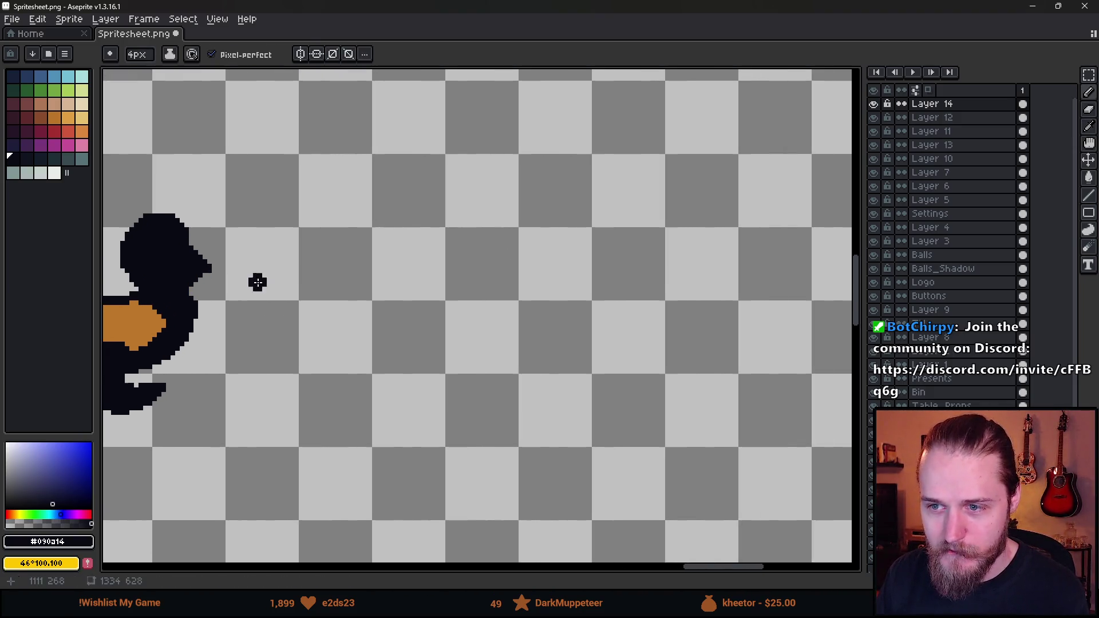
- Paint a round black dab and hollow it into a ring outline with a bottom gap
{"action": "left_click", "coordinate": [486, 275]}
{"action": "key", "text": "plus"}
{"action": "key", "text": "plus"}
{"action": "key", "text": "plus"}
{"action": "scroll", "coordinate": [478, 253], "scroll_direction": "up", "scroll_amount": 1}
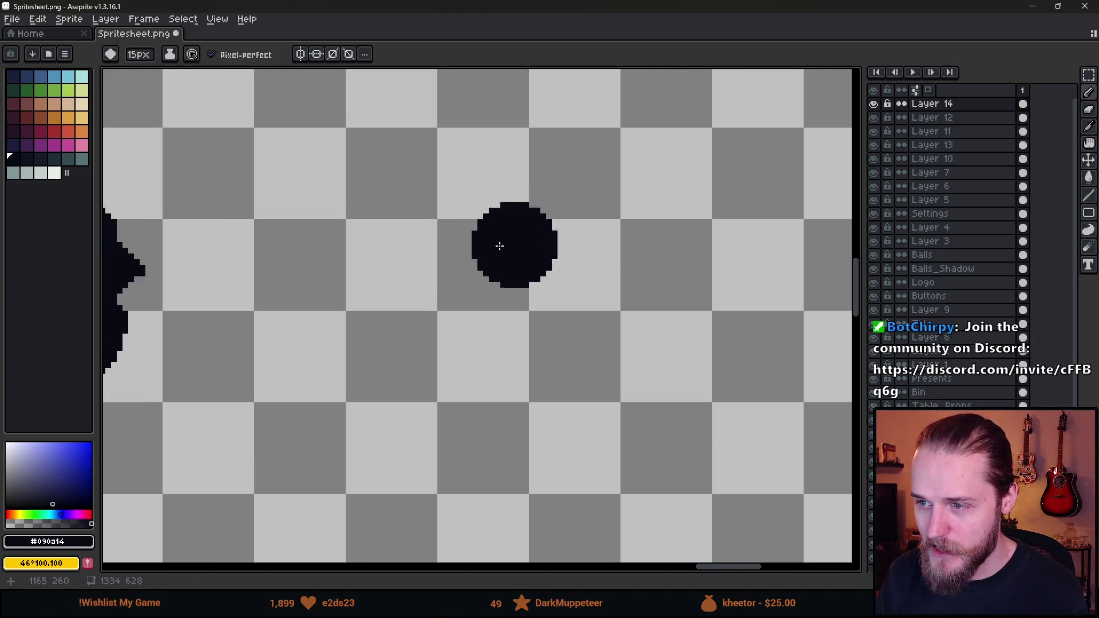
{"action": "left_click", "coordinate": [495, 261]}
{"action": "key", "text": "v"}
{"action": "key", "text": "e"}
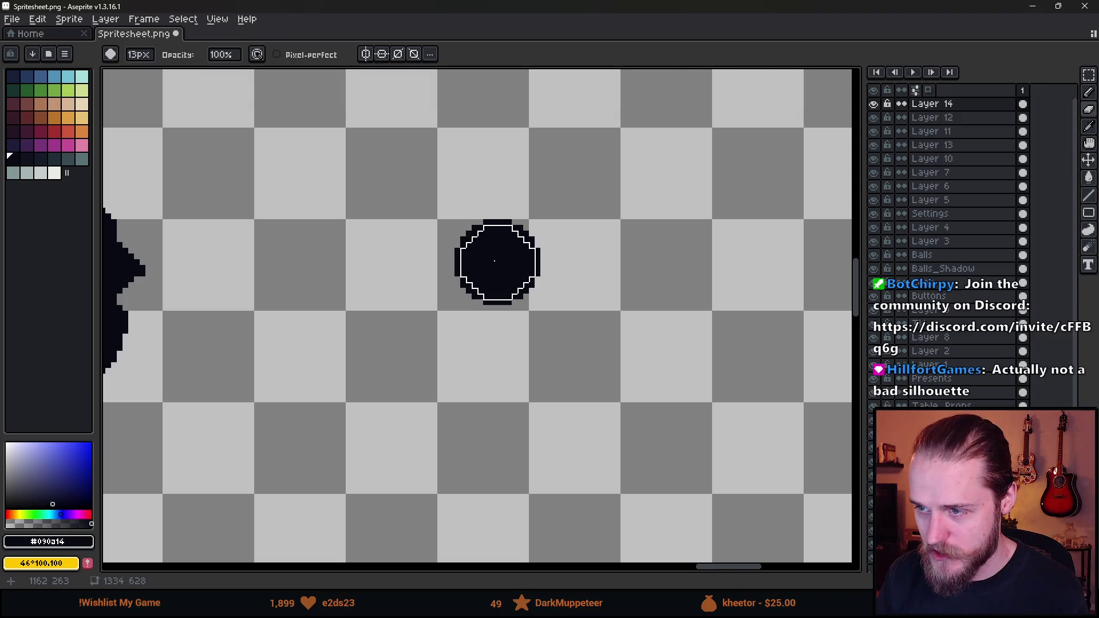
{"action": "left_click", "coordinate": [495, 261]}
{"action": "left_click", "coordinate": [492, 329]}
- Try a line and blob below the ring, then undo them and return to a 1px pencil
{"action": "key", "text": "b"}
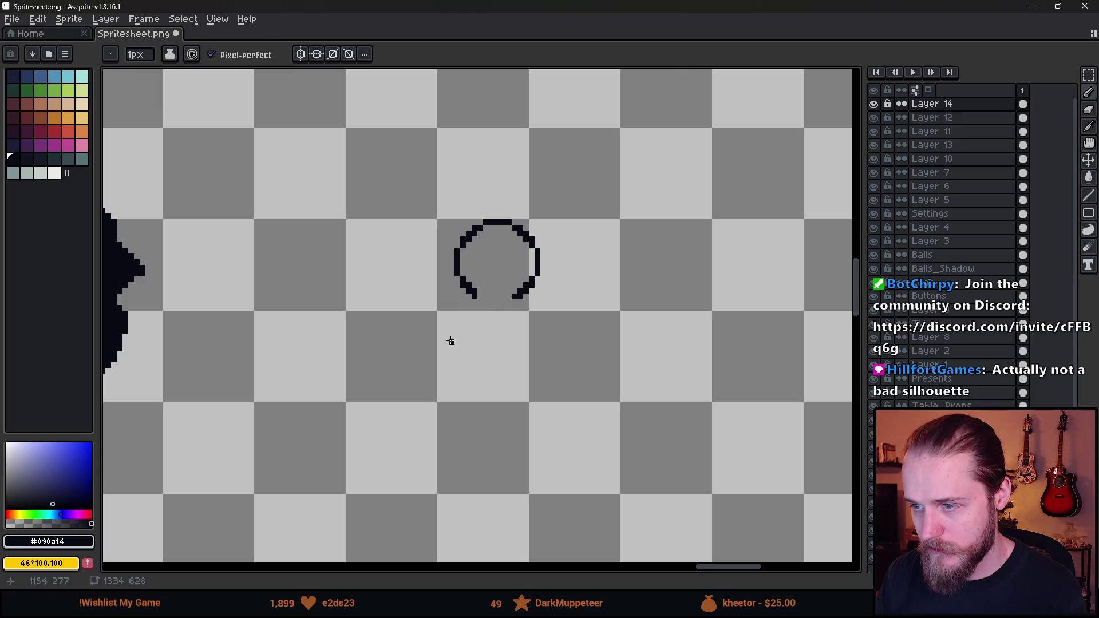
{"action": "left_click_drag", "start_coordinate": [518, 300], "coordinate": [507, 322]}
{"action": "key", "text": "plus"}
{"action": "key", "text": "plus"}
{"action": "key", "text": "plus"}
{"action": "left_click", "coordinate": [512, 319]}
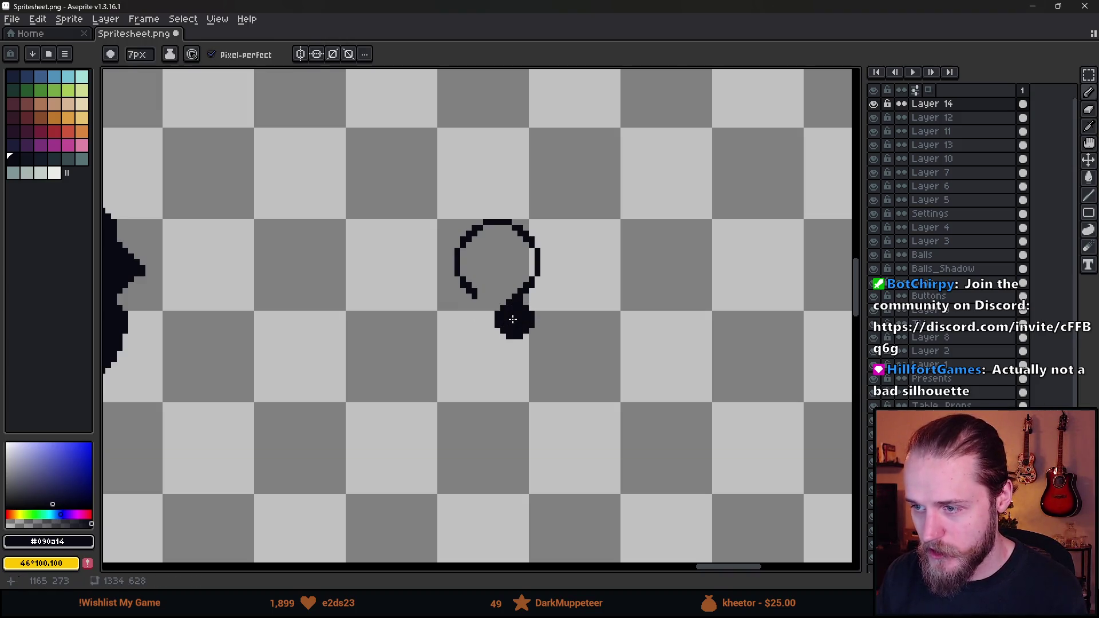
{"action": "key", "text": "ctrl+z"}
{"action": "key", "text": "ctrl+z"}
{"action": "key", "text": "minus"}
{"action": "key", "text": "minus"}
{"action": "key", "text": "minus"}
{"action": "scroll", "coordinate": [486, 309], "scroll_direction": "down", "scroll_amount": 5}
{"action": "scroll", "coordinate": [483, 317], "scroll_direction": "up", "scroll_amount": 8}
- Draw the duck's outline down and along the bottom from the ring's lower end
{"action": "left_click_drag", "start_coordinate": [539, 305], "coordinate": [585, 268]}
{"action": "mouse_move", "coordinate": [576, 198]}
{"action": "left_mouse_down"}
{"action": "mouse_move", "coordinate": [577, 243]}
{"action": "mouse_move", "coordinate": [563, 265]}
{"action": "left_mouse_up"}
{"action": "left_click", "coordinate": [550, 290]}
{"action": "left_click", "coordinate": [549, 277]}
{"action": "left_click_drag", "start_coordinate": [536, 318], "coordinate": [338, 362]}
{"action": "scroll", "coordinate": [245, 301], "scroll_direction": "down", "scroll_amount": 4}
{"action": "scroll", "coordinate": [245, 302], "scroll_direction": "up", "scroll_amount": 2}
- Continue the outline up-left and along the back, adding a short two-pixel stroke
{"action": "left_click_drag", "start_coordinate": [269, 329], "coordinate": [221, 280]}
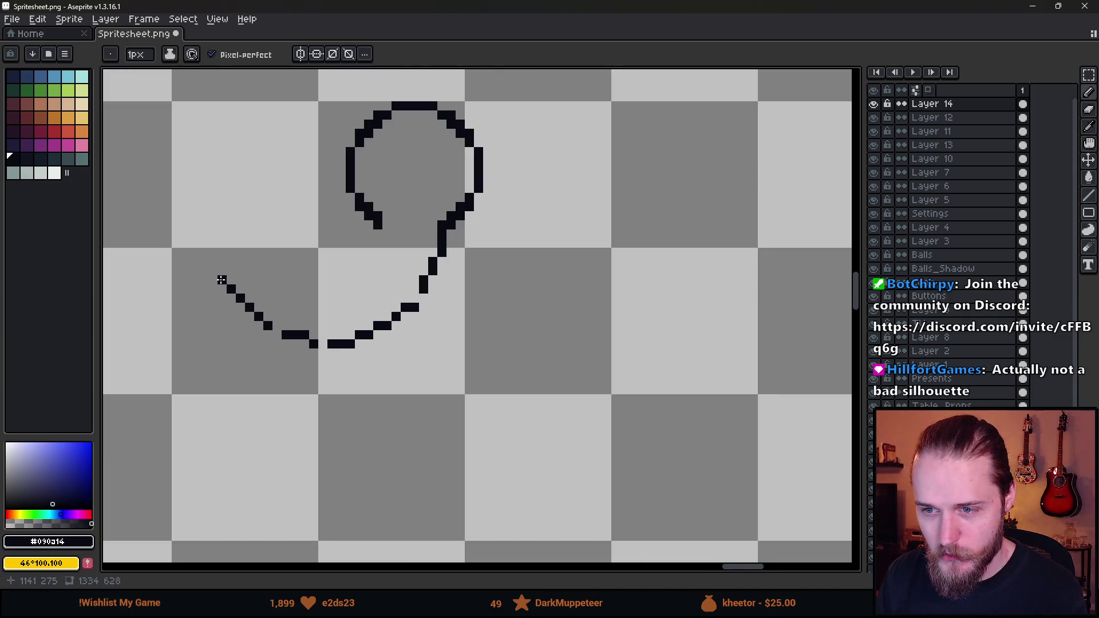
{"action": "mouse_move", "coordinate": [375, 223]}
{"action": "left_mouse_down"}
{"action": "mouse_move", "coordinate": [331, 206]}
{"action": "mouse_move", "coordinate": [230, 217]}
{"action": "mouse_move", "coordinate": [194, 179]}
{"action": "mouse_move", "coordinate": [222, 279]}
{"action": "left_mouse_up"}
{"action": "left_click_drag", "start_coordinate": [314, 351], "coordinate": [321, 383]}
{"action": "scroll", "coordinate": [320, 383], "scroll_direction": "up", "scroll_amount": 3}
{"action": "key", "text": "ctrl+z"}
{"action": "mouse_move", "coordinate": [309, 341]}
{"action": "left_mouse_down"}
{"action": "mouse_move", "coordinate": [246, 358]}
{"action": "mouse_move", "coordinate": [267, 376]}
{"action": "mouse_move", "coordinate": [383, 373]}
{"action": "mouse_move", "coordinate": [414, 360]}
{"action": "mouse_move", "coordinate": [396, 342]}
{"action": "mouse_move", "coordinate": [343, 342]}
{"action": "mouse_move", "coordinate": [343, 323]}
{"action": "left_mouse_up"}
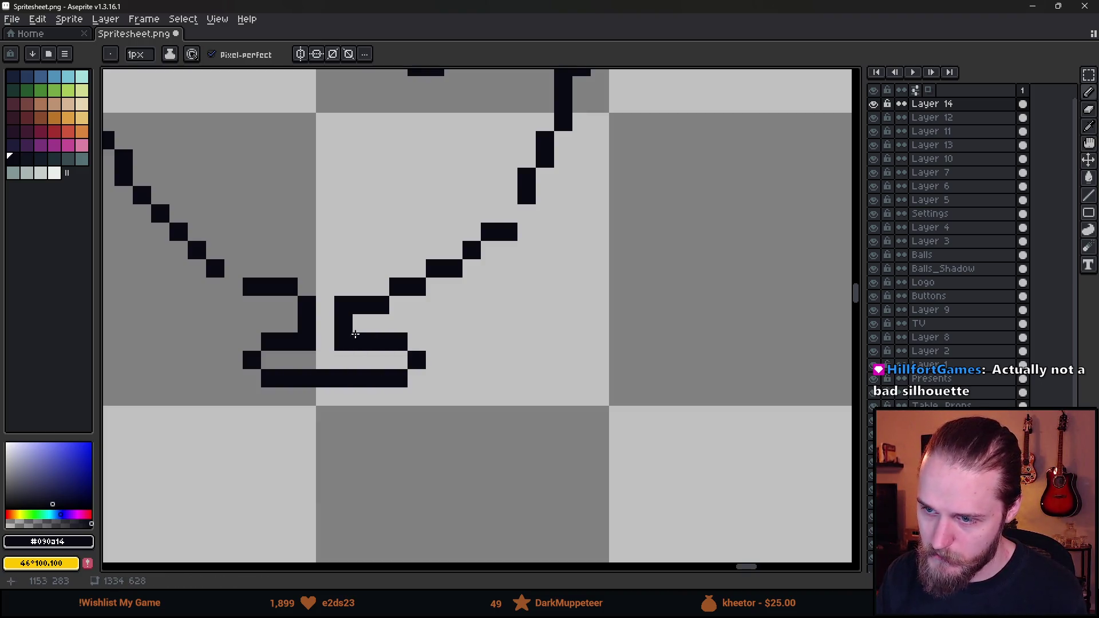
- Place an eye pixel and draw the beak with its tip beside the head
{"action": "scroll", "coordinate": [344, 323], "scroll_direction": "down", "scroll_amount": 9}
{"action": "left_click", "coordinate": [468, 248]}
{"action": "scroll", "coordinate": [469, 247], "scroll_direction": "up", "scroll_amount": 8}
{"action": "mouse_move", "coordinate": [525, 237]}
{"action": "left_mouse_down"}
{"action": "mouse_move", "coordinate": [547, 240]}
{"action": "mouse_move", "coordinate": [550, 268]}
{"action": "mouse_move", "coordinate": [574, 262]}
{"action": "left_mouse_up"}
{"action": "left_click", "coordinate": [558, 255]}
{"action": "scroll", "coordinate": [575, 262], "scroll_direction": "up", "scroll_amount": 1}
- Erase stray pixels by the beak tip, mouth corner and head's lower curve
{"action": "key", "text": "e"}
{"action": "left_click", "coordinate": [566, 242]}
{"action": "scroll", "coordinate": [514, 312], "scroll_direction": "down", "scroll_amount": 1}
{"action": "left_click_drag", "start_coordinate": [527, 312], "coordinate": [500, 340]}
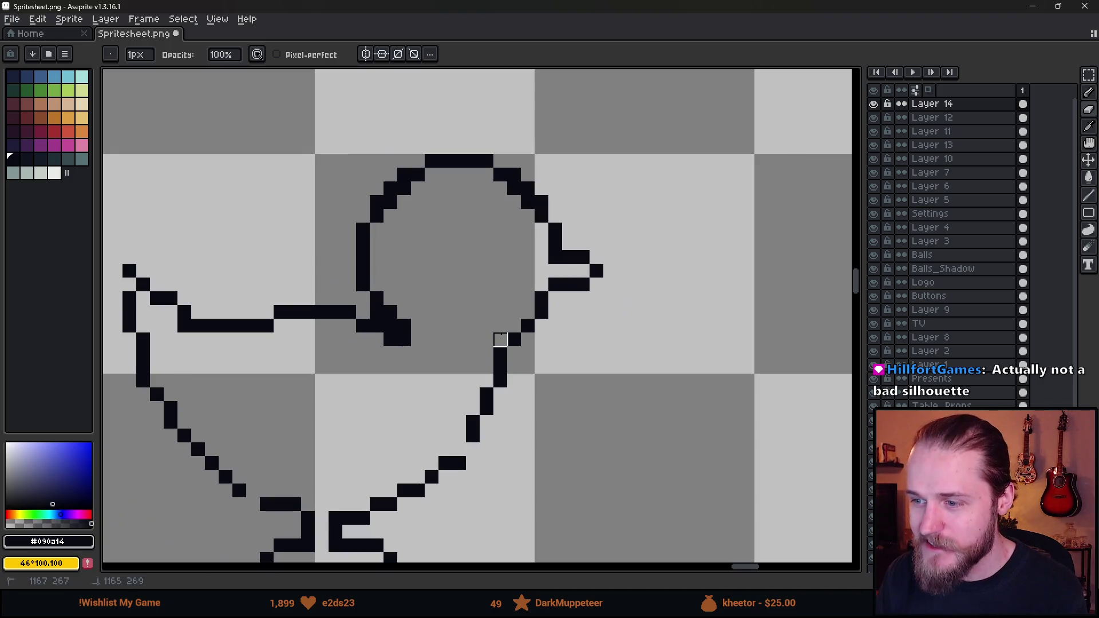
{"action": "left_click_drag", "start_coordinate": [404, 326], "coordinate": [404, 339]}
{"action": "left_click", "coordinate": [391, 339]}
{"action": "left_click", "coordinate": [391, 312]}
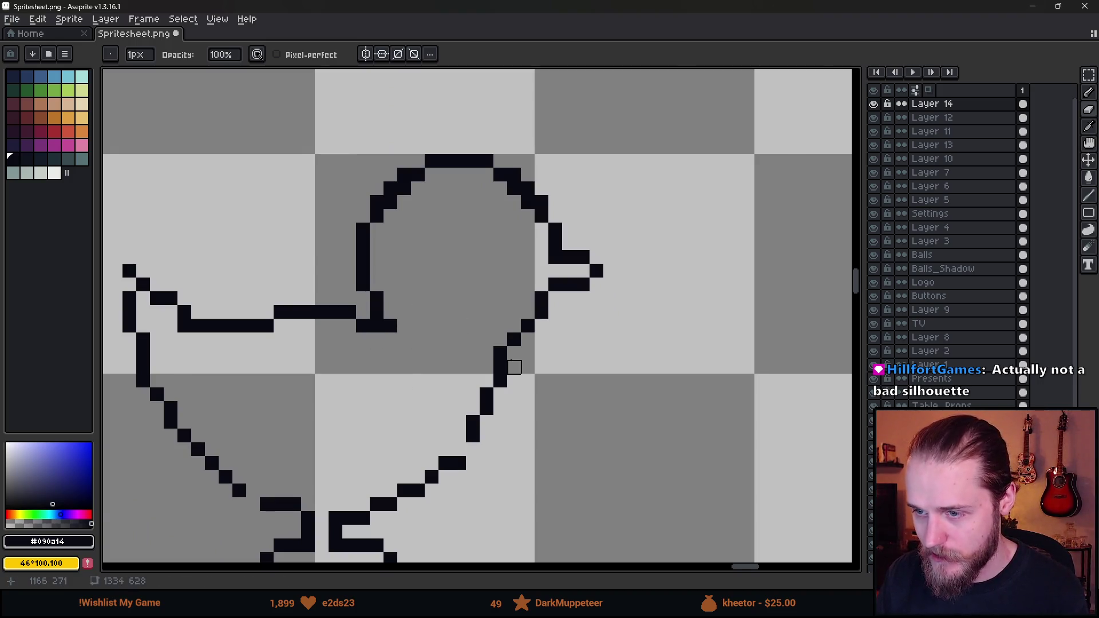
{"action": "scroll", "coordinate": [500, 367], "scroll_direction": "down", "scroll_amount": 1}
{"action": "scroll", "coordinate": [535, 346], "scroll_direction": "up", "scroll_amount": 1}
{"action": "mouse_move", "coordinate": [216, 363]}
{"action": "left_mouse_down"}
{"action": "mouse_move", "coordinate": [350, 348]}
{"action": "mouse_move", "coordinate": [444, 319]}
{"action": "mouse_move", "coordinate": [427, 347]}
{"action": "mouse_move", "coordinate": [345, 350]}
{"action": "left_mouse_up"}
- Trim the upper beak line's end, join the head outline and erase the beak corner pixel
{"action": "key", "text": "b"}
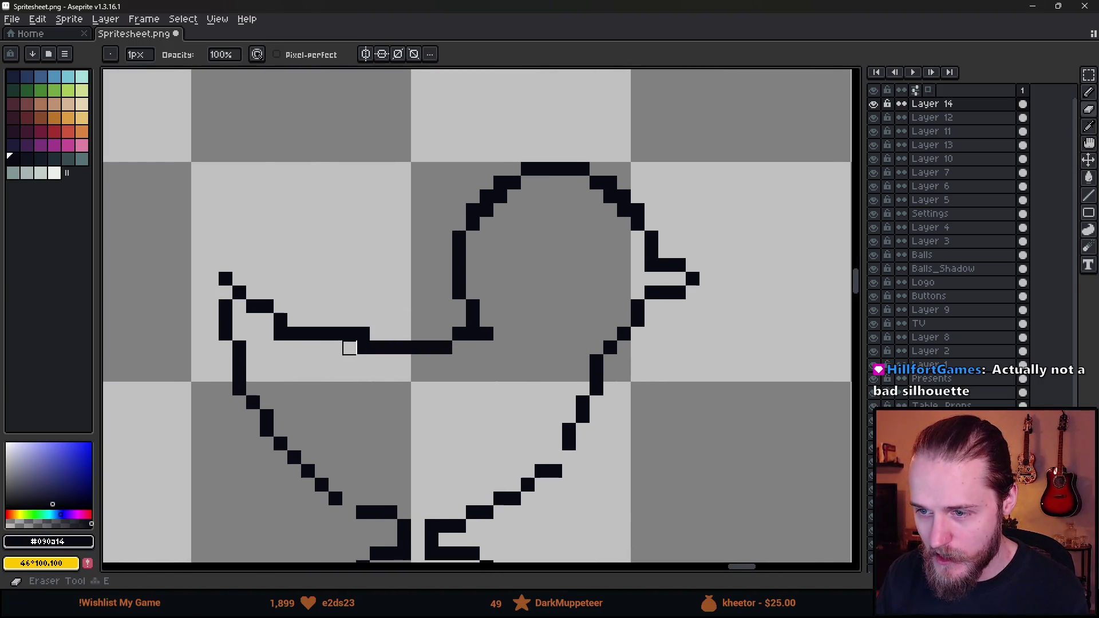
{"action": "right_click", "coordinate": [351, 333]}
{"action": "left_click", "coordinate": [225, 292]}
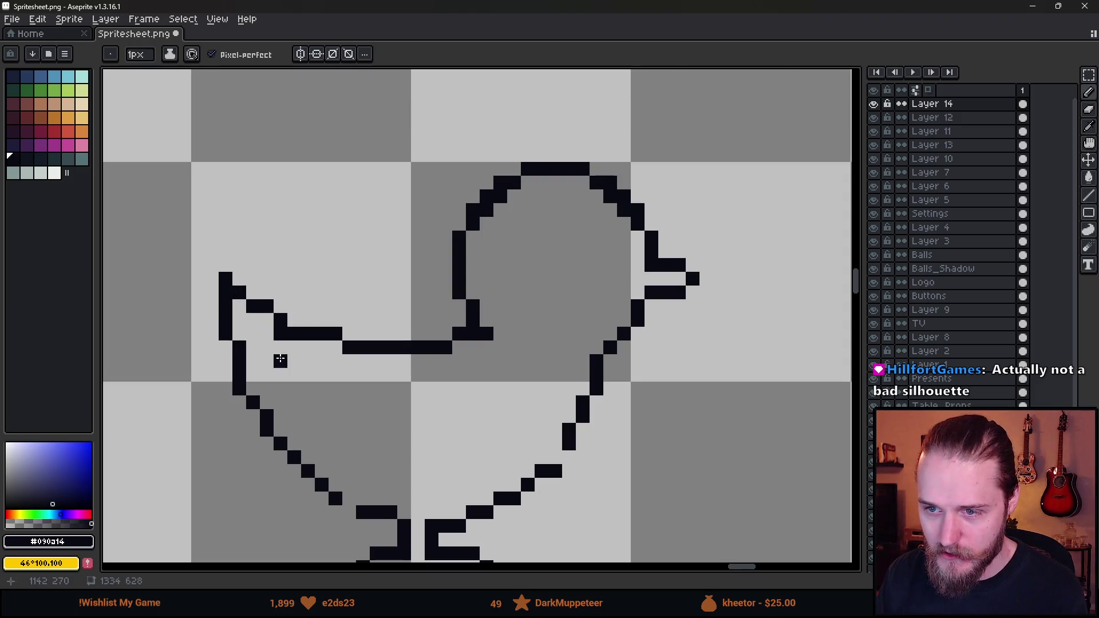
{"action": "scroll", "coordinate": [277, 358], "scroll_direction": "down", "scroll_amount": 4}
{"action": "scroll", "coordinate": [267, 337], "scroll_direction": "up", "scroll_amount": 5}
{"action": "key", "text": "e"}
{"action": "left_click", "coordinate": [203, 323]}
- Fix the tail corner and a stray tail-outline pixel, undoing a stray pixel inside the body
{"action": "key", "text": "b"}
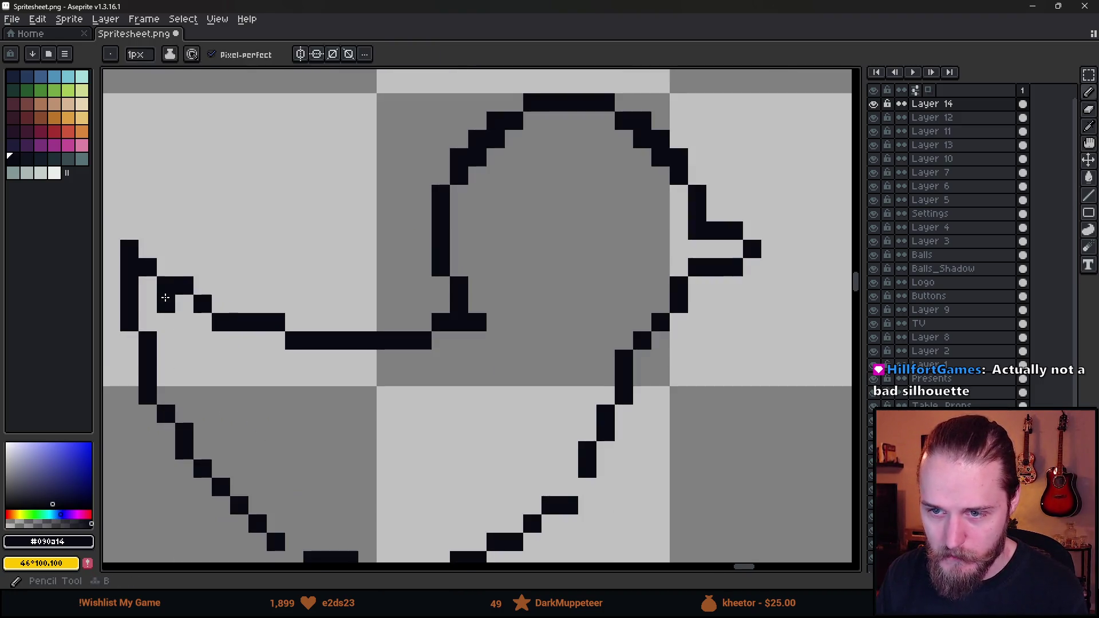
{"action": "key", "text": "e"}
{"action": "left_click", "coordinate": [147, 266]}
{"action": "key", "text": "b"}
{"action": "left_click", "coordinate": [147, 249]}
{"action": "left_click", "coordinate": [206, 339]}
{"action": "key", "text": "ctrl+z"}
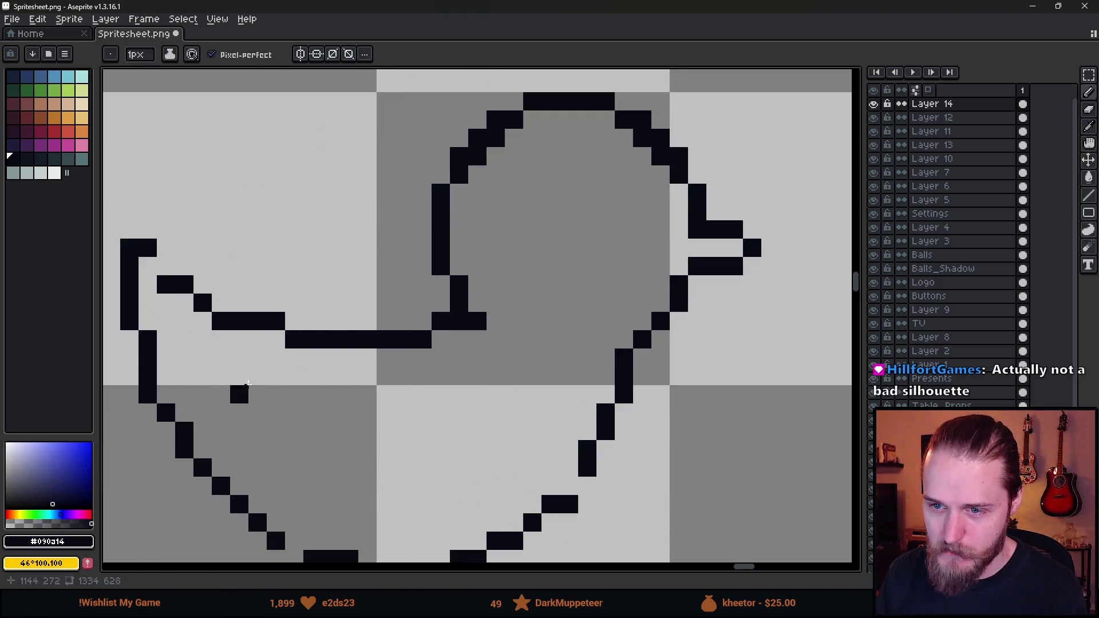
- Draw a small 3-pixel vertical eye on the duck's head
{"action": "key", "text": "e"}
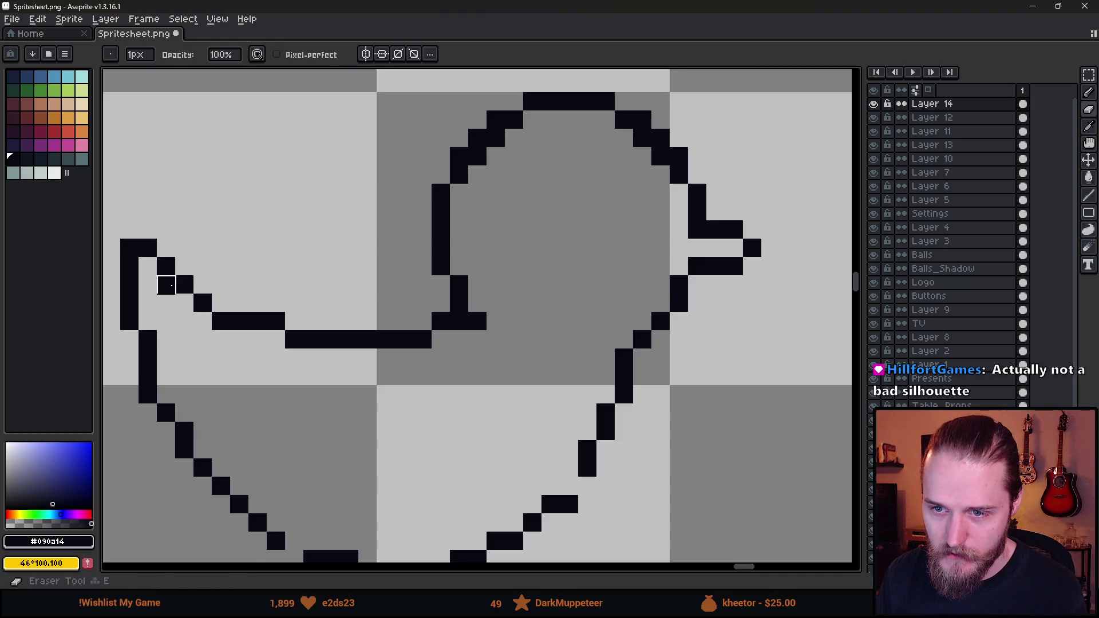
{"action": "scroll", "coordinate": [389, 360], "scroll_direction": "down", "scroll_amount": 4}
{"action": "scroll", "coordinate": [442, 360], "scroll_direction": "up", "scroll_amount": 1}
{"action": "scroll", "coordinate": [457, 294], "scroll_direction": "up", "scroll_amount": 1}
{"action": "key", "text": "b"}
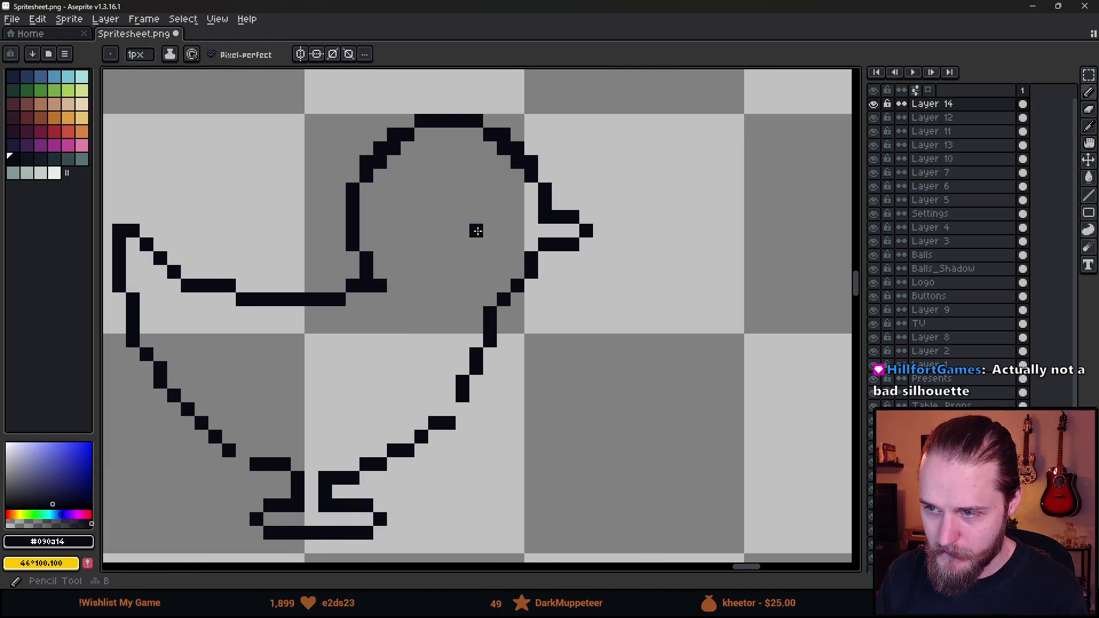
{"action": "left_click_drag", "start_coordinate": [475, 203], "coordinate": [476, 230]}
{"action": "scroll", "coordinate": [481, 225], "scroll_direction": "down", "scroll_amount": 6}
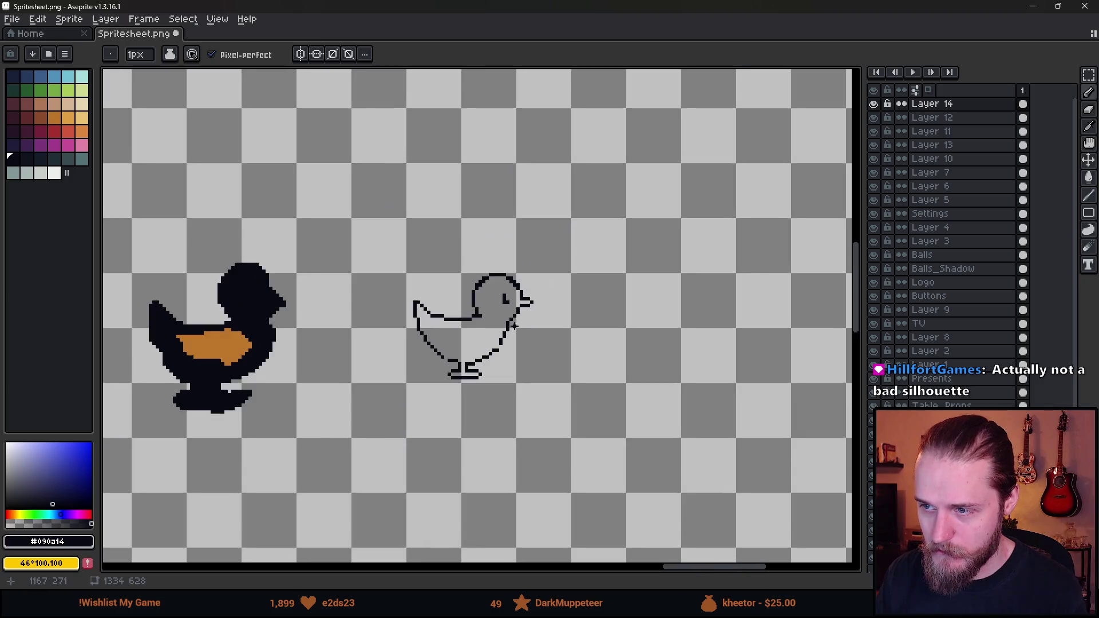
- Enlarge the brush to 7px and test two thick dark strokes over the duck, undoing both
{"action": "scroll", "coordinate": [329, 297], "scroll_direction": "up", "scroll_amount": 2}
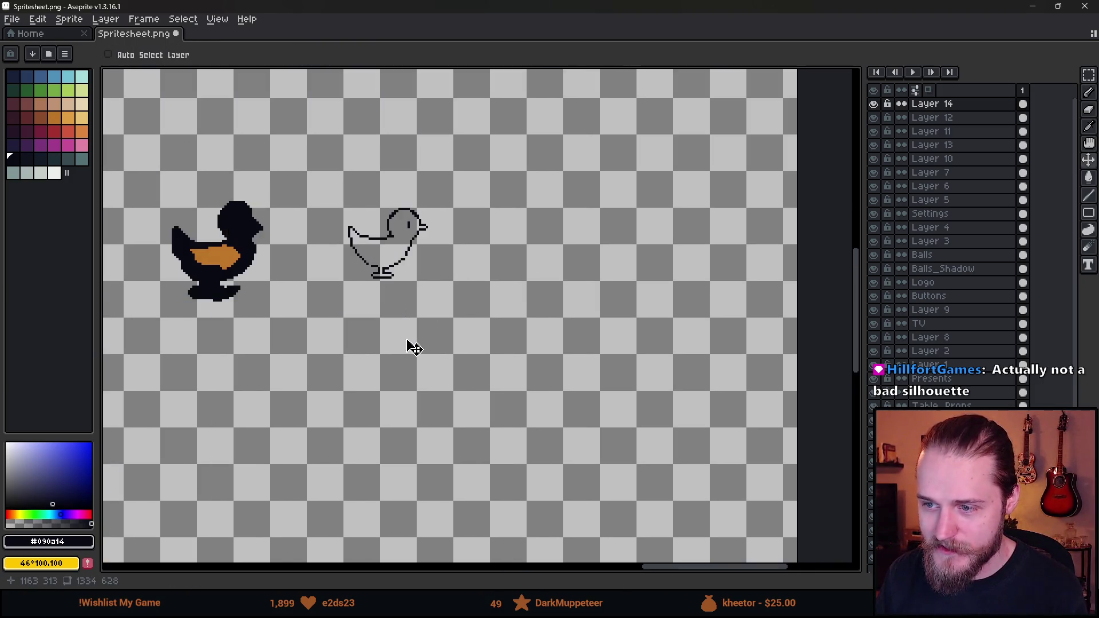
{"action": "key", "text": "plus"}
{"action": "key", "text": "plus"}
{"action": "key", "text": "plus"}
{"action": "scroll", "coordinate": [245, 258], "scroll_direction": "up", "scroll_amount": 1}
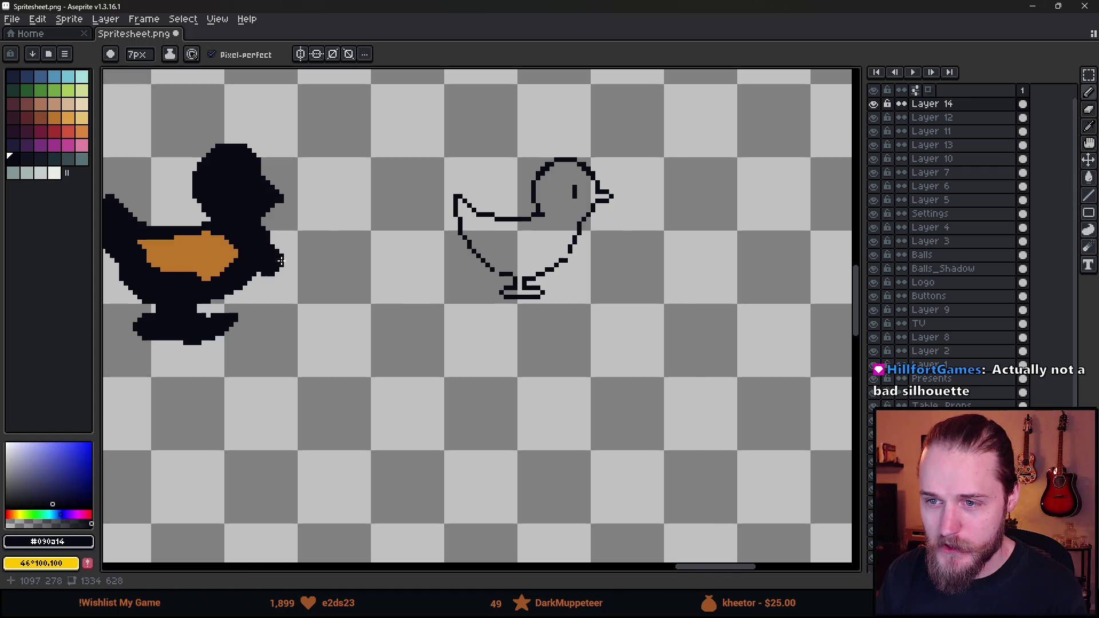
{"action": "mouse_move", "coordinate": [656, 138]}
{"action": "left_mouse_down"}
{"action": "mouse_move", "coordinate": [623, 344]}
{"action": "mouse_move", "coordinate": [617, 236]}
{"action": "mouse_move", "coordinate": [462, 256]}
{"action": "left_mouse_up"}
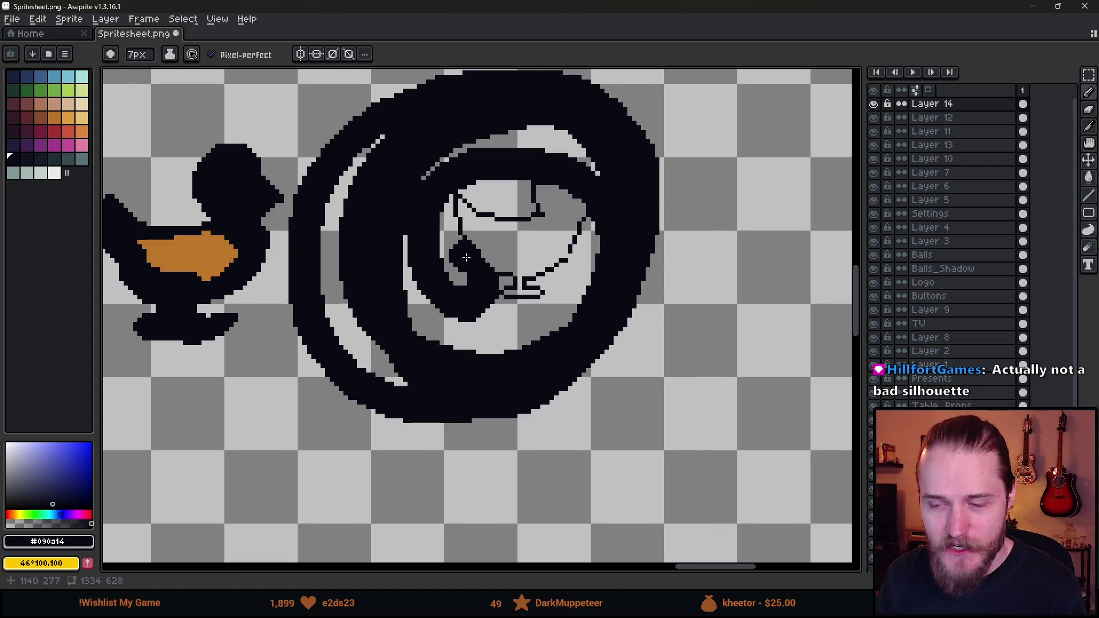
{"action": "key", "text": "ctrl+z"}
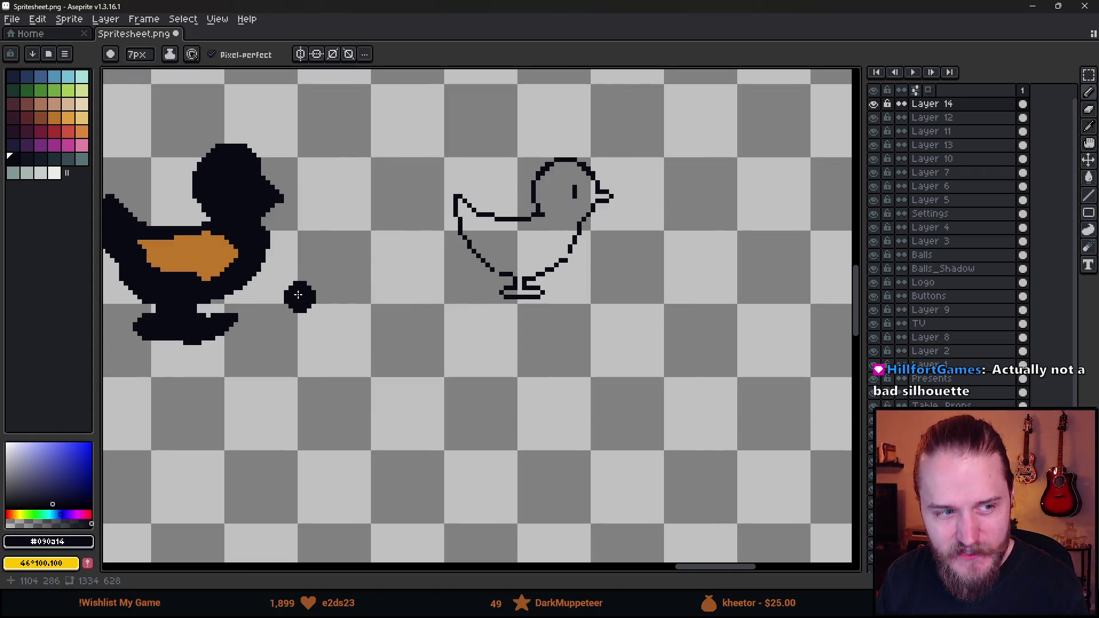
{"action": "scroll", "coordinate": [298, 294], "scroll_direction": "down", "scroll_amount": 3}
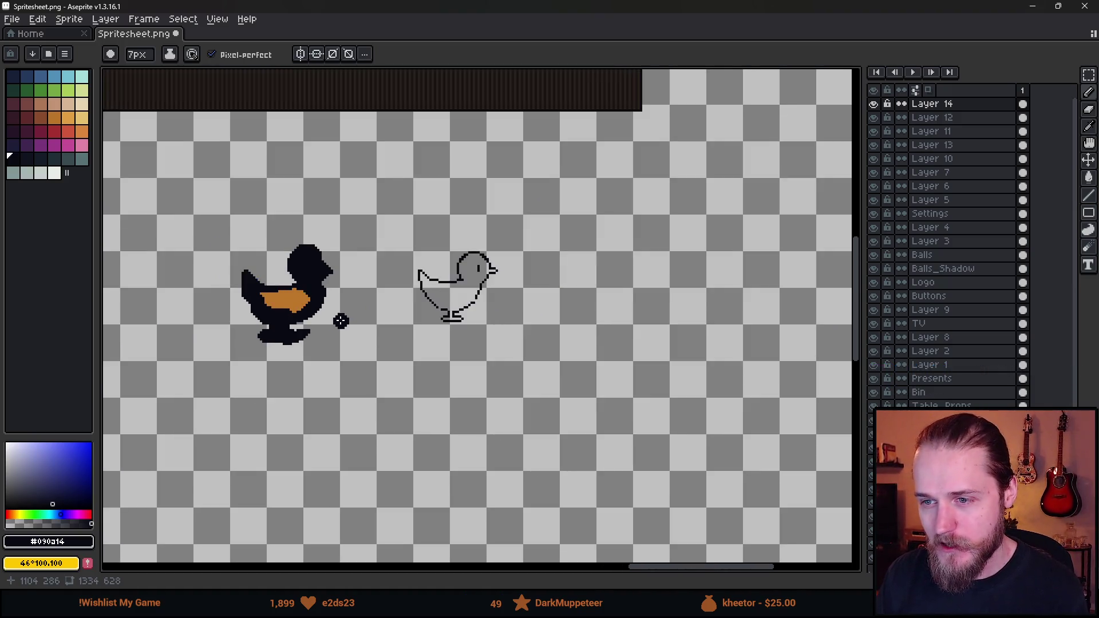
{"action": "scroll", "coordinate": [341, 319], "scroll_direction": "up", "scroll_amount": 5}
{"action": "scroll", "coordinate": [315, 271], "scroll_direction": "down", "scroll_amount": 1}
{"action": "mouse_move", "coordinate": [123, 74]}
{"action": "left_mouse_down"}
{"action": "mouse_move", "coordinate": [650, 167]}
{"action": "mouse_move", "coordinate": [289, 461]}
{"action": "left_mouse_up"}
{"action": "key", "text": "ctrl+z"}
- Cycle through the move, 7px brush and eraser tools
{"action": "key", "text": "v"}
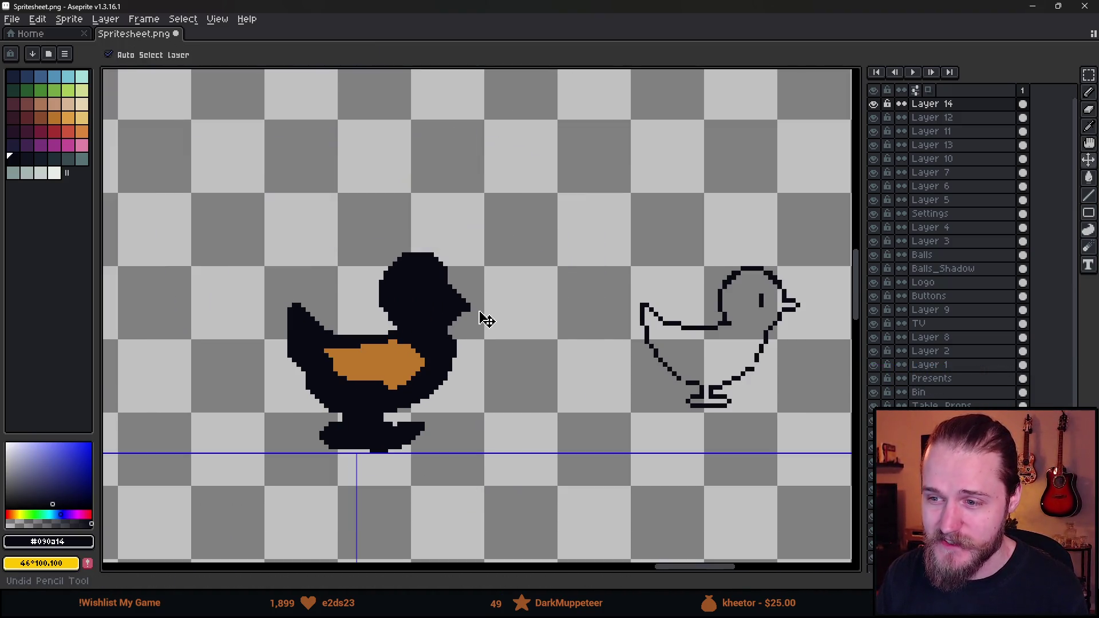
{"action": "key", "text": "b"}
{"action": "scroll", "coordinate": [480, 315], "scroll_direction": "down", "scroll_amount": 3}
{"action": "scroll", "coordinate": [478, 311], "scroll_direction": "up", "scroll_amount": 2}
{"action": "scroll", "coordinate": [478, 311], "scroll_direction": "down", "scroll_amount": 2}
{"action": "key", "text": "e"}
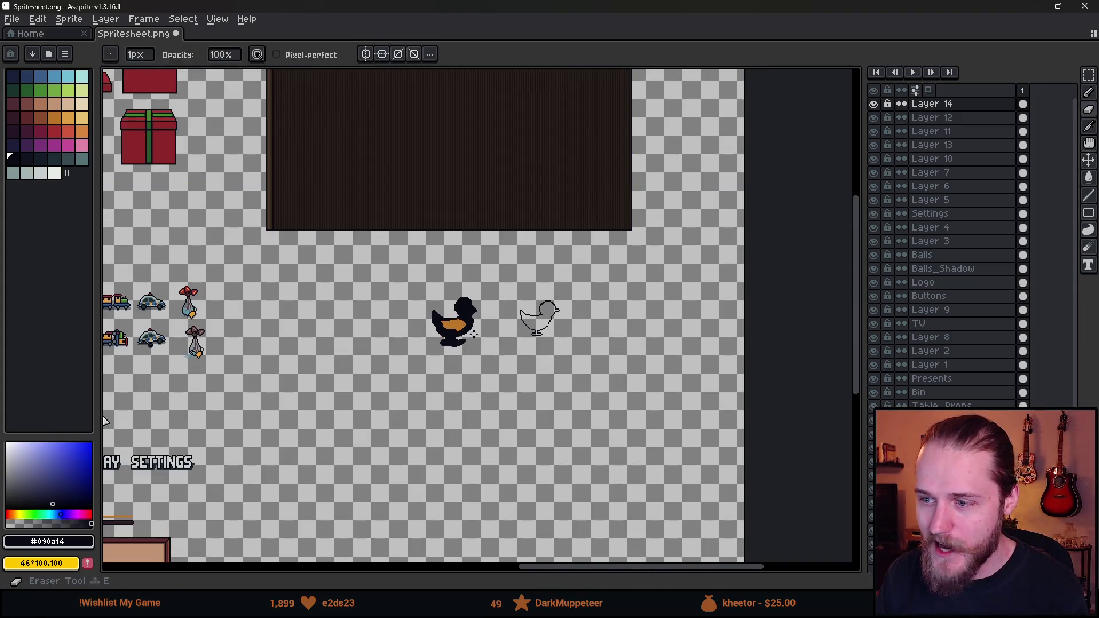
{"action": "scroll", "coordinate": [461, 336], "scroll_direction": "up", "scroll_amount": 15}
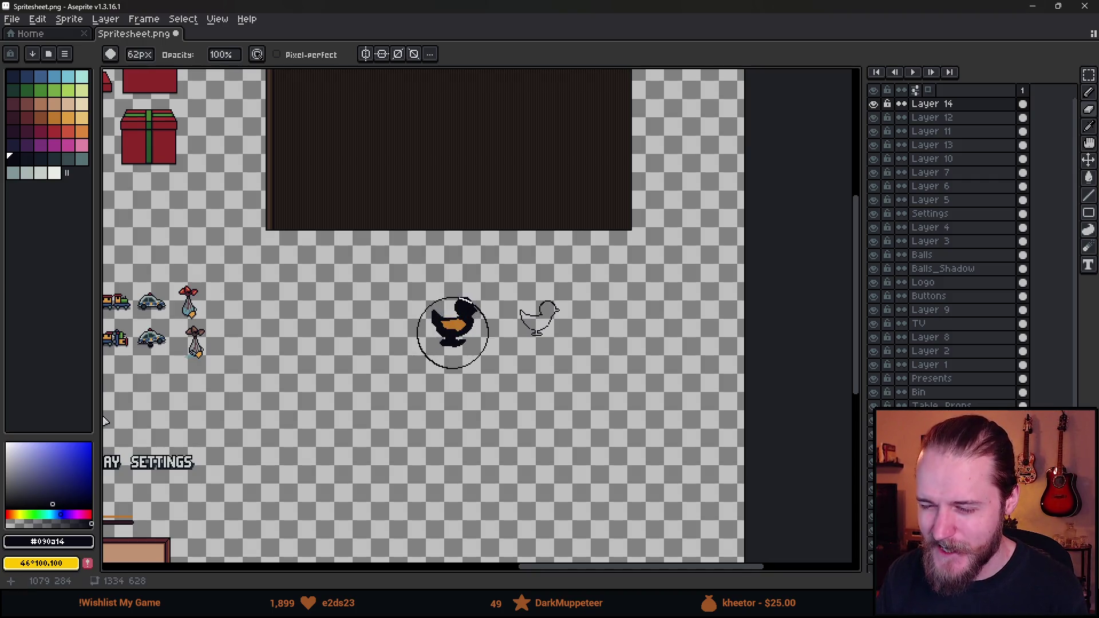
{"action": "scroll", "coordinate": [532, 321], "scroll_direction": "down", "scroll_amount": 3}
- Pan the spritesheet to bring the left-side room backgrounds into view
{"action": "left_click_drag", "start_coordinate": [252, 314], "coordinate": [346, 284]}
{"action": "mouse_move", "coordinate": [257, 259]}
{"action": "left_mouse_down"}
{"action": "mouse_move", "coordinate": [423, 259]}
{"action": "mouse_move", "coordinate": [316, 268]}
{"action": "mouse_move", "coordinate": [218, 300]}
{"action": "left_mouse_up"}
{"action": "scroll", "coordinate": [473, 243], "scroll_direction": "up", "scroll_amount": 2}
{"action": "scroll", "coordinate": [473, 242], "scroll_direction": "up", "scroll_amount": 2}
{"action": "scroll", "coordinate": [473, 243], "scroll_direction": "down", "scroll_amount": 2}
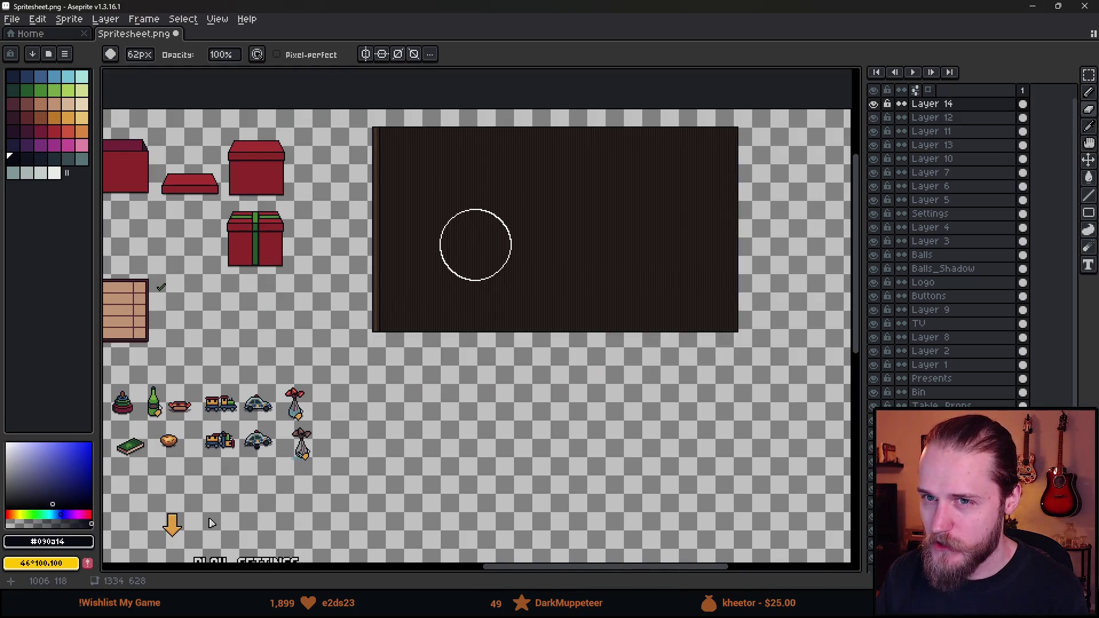
{"action": "scroll", "coordinate": [474, 243], "scroll_direction": "up", "scroll_amount": 2}
{"action": "scroll", "coordinate": [475, 244], "scroll_direction": "down", "scroll_amount": 2}
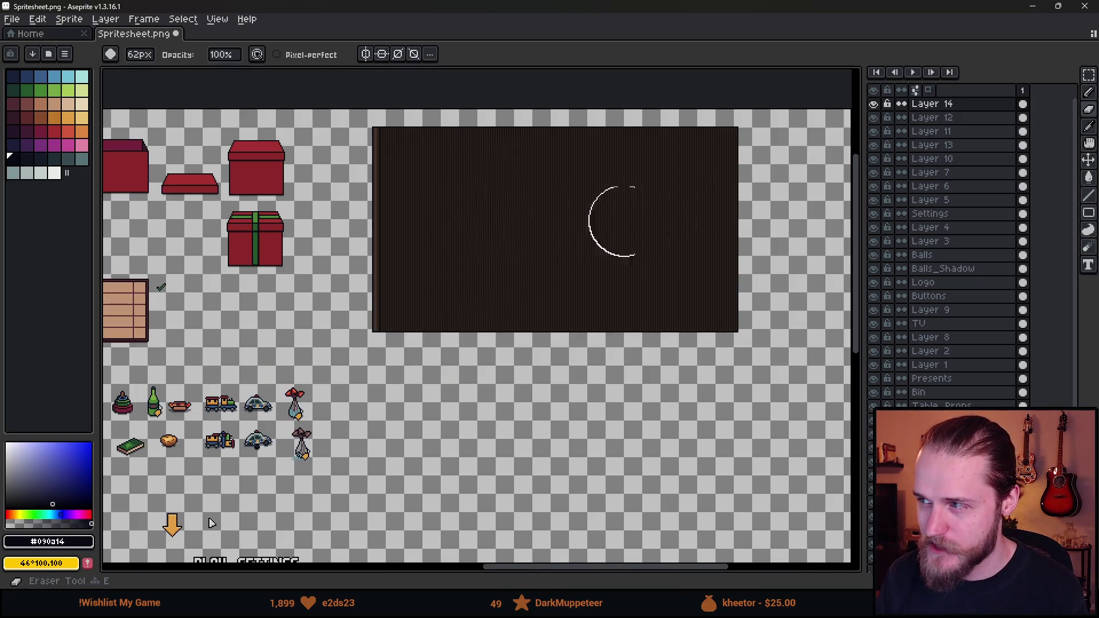
- Toggle Layer 14's visibility to check it and shrink the eraser to 21px
{"action": "left_click", "coordinate": [872, 103]}
{"action": "left_click", "coordinate": [872, 104]}
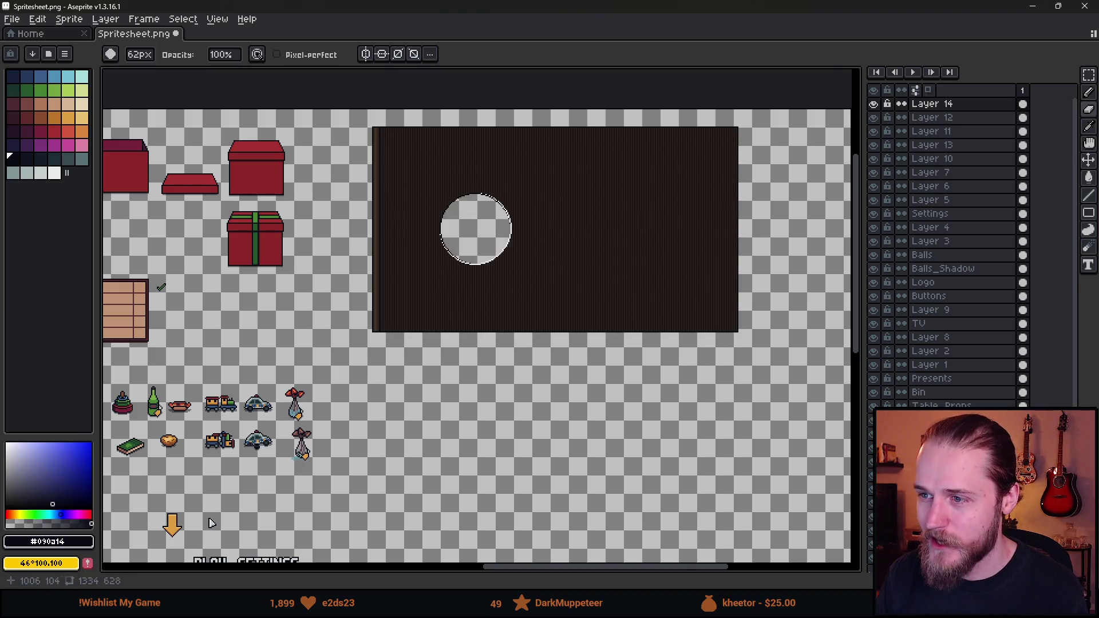
{"action": "key", "text": "minus"}
{"action": "key", "text": "minus"}
{"action": "key", "text": "minus"}
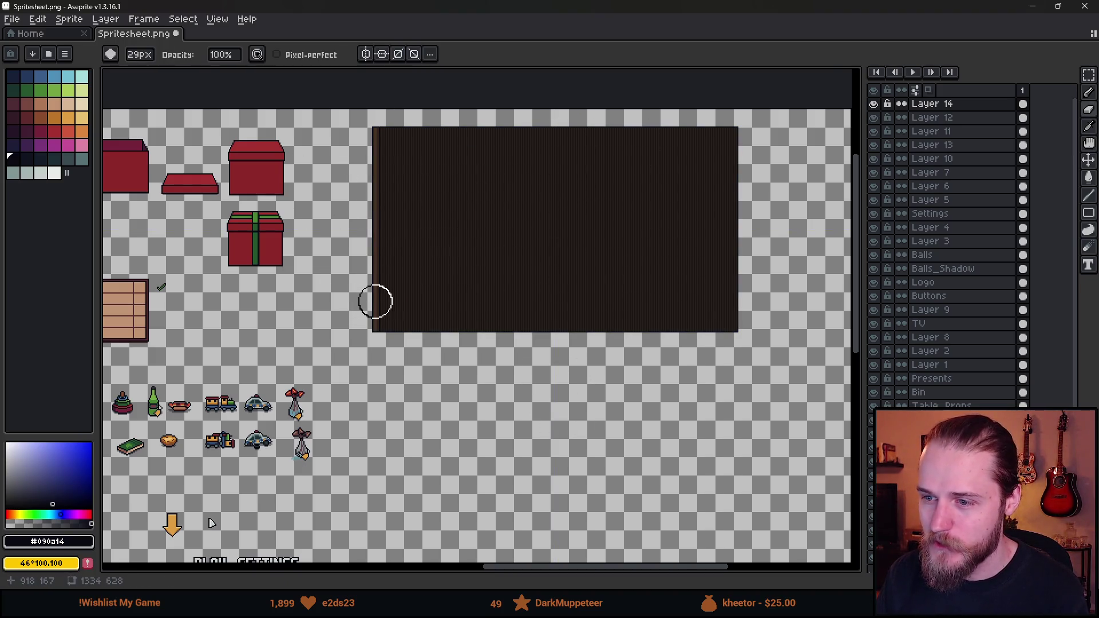
{"action": "key", "text": "b"}
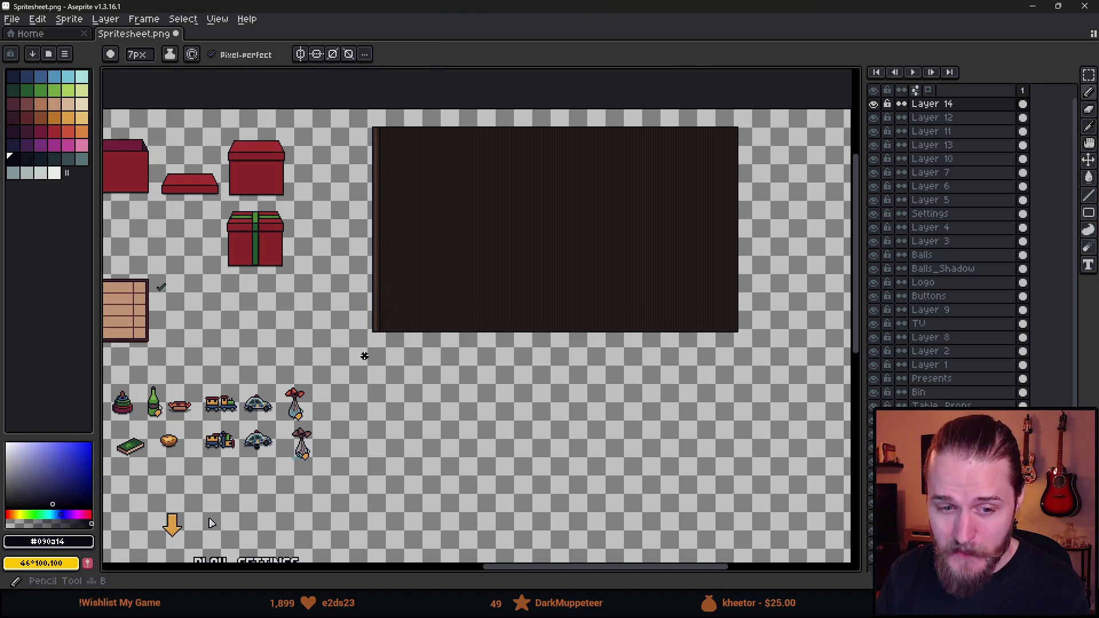
{"action": "scroll", "coordinate": [382, 360], "scroll_direction": "up", "scroll_amount": 1}
{"action": "scroll", "coordinate": [382, 359], "scroll_direction": "down", "scroll_amount": 1}
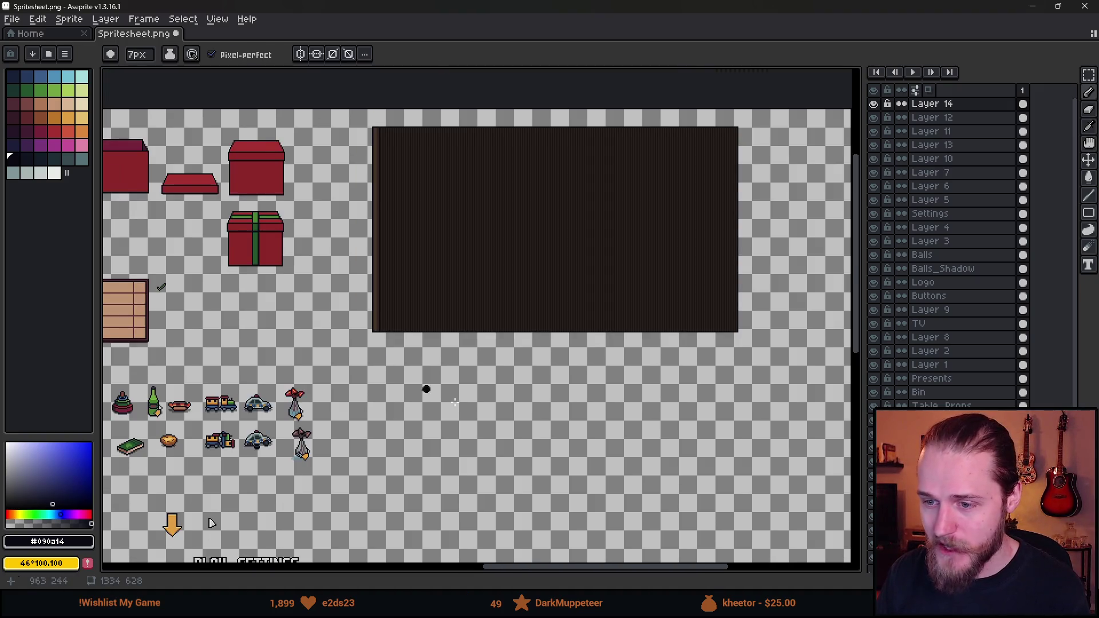
{"action": "left_click_drag", "start_coordinate": [490, 297], "coordinate": [393, 238]}
{"action": "mouse_move", "coordinate": [282, 223]}
{"action": "left_mouse_down"}
{"action": "mouse_move", "coordinate": [456, 228]}
{"action": "mouse_move", "coordinate": [515, 299]}
{"action": "left_mouse_up"}
- Save Spritesheet.png and minimise Aseprite to return to Unity
{"action": "key", "text": "ctrl+s"}
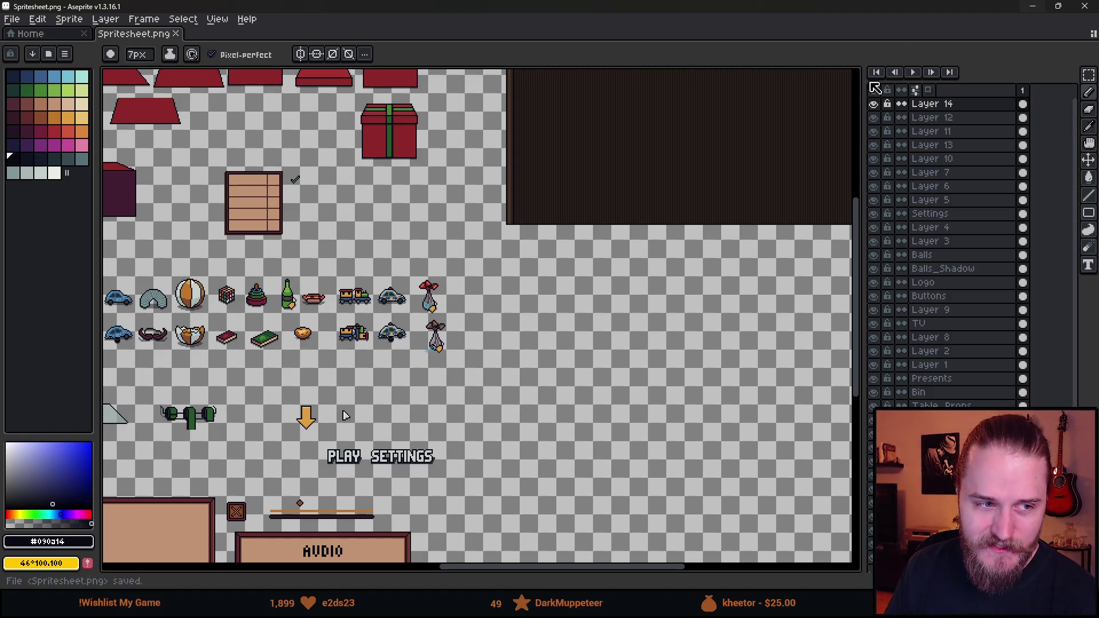
{"action": "scroll", "coordinate": [574, 314], "scroll_direction": "down", "scroll_amount": 1}
{"action": "scroll", "coordinate": [240, 281], "scroll_direction": "up", "scroll_amount": 1}
{"action": "scroll", "coordinate": [235, 282], "scroll_direction": "left", "scroll_amount": 2}
{"action": "key", "text": "ctrl+s"}
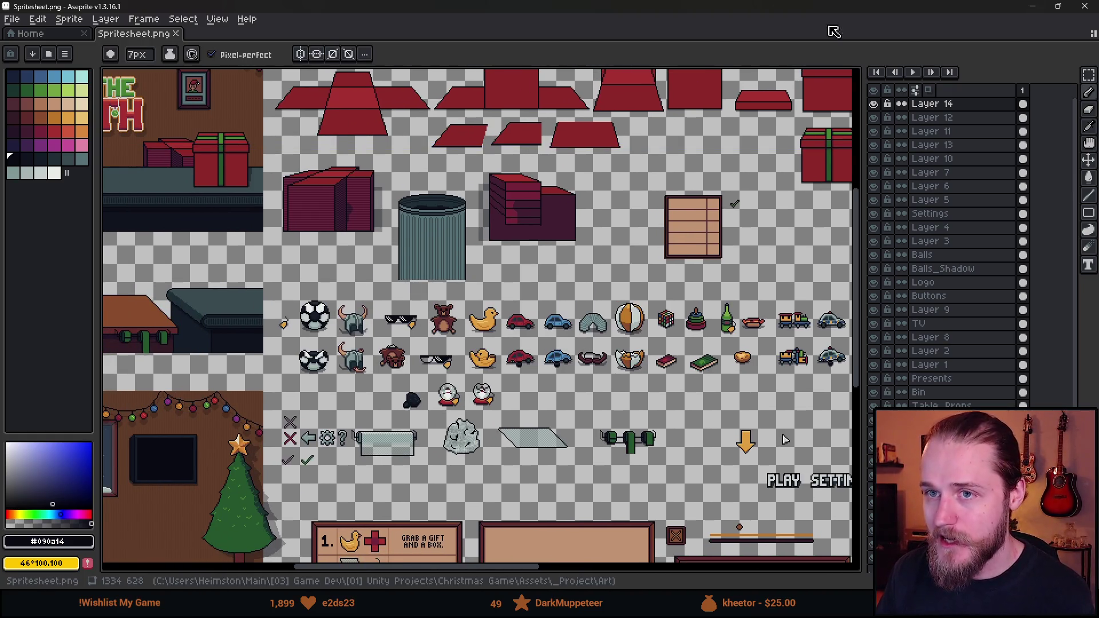
{"action": "left_click", "coordinate": [1024, 5]}
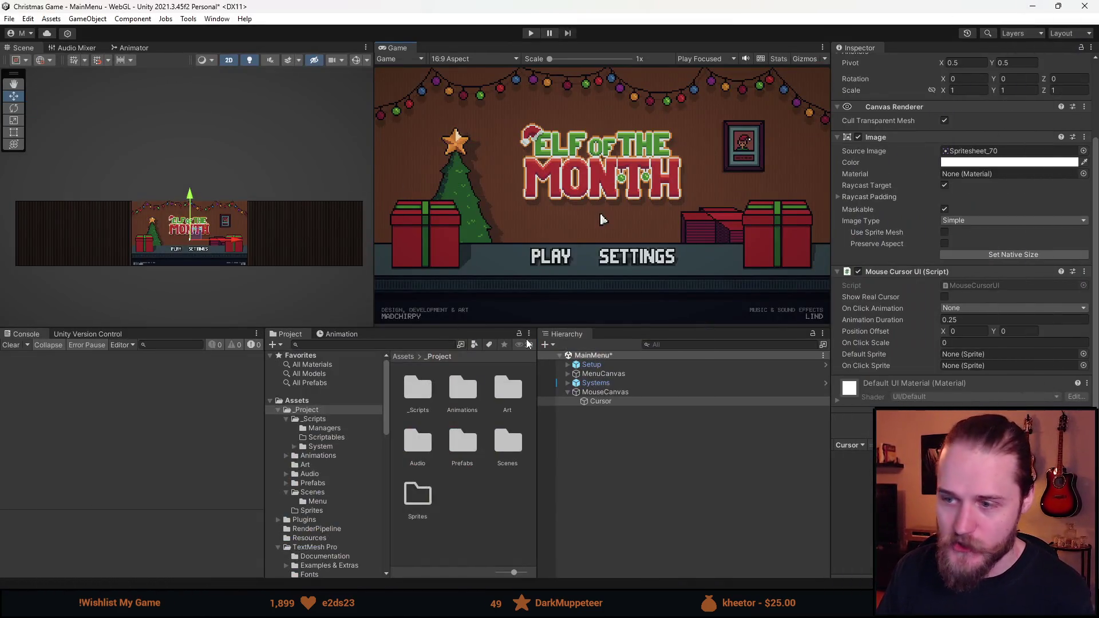
{"action": "mouse_move", "coordinate": [500, 328]}
{"action": "left_mouse_down"}
{"action": "mouse_move", "coordinate": [498, 316]}
{"action": "mouse_move", "coordinate": [492, 407]}
{"action": "mouse_move", "coordinate": [488, 290]}
{"action": "mouse_move", "coordinate": [485, 307]}
{"action": "left_mouse_up"}
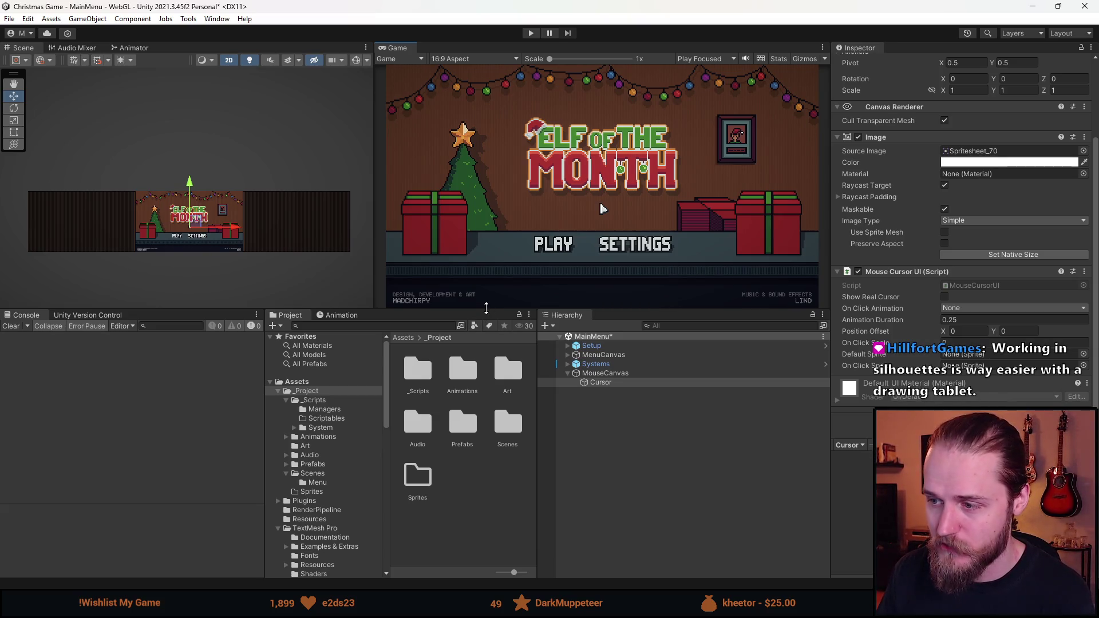
{"action": "left_click_drag", "start_coordinate": [485, 309], "coordinate": [486, 292]}
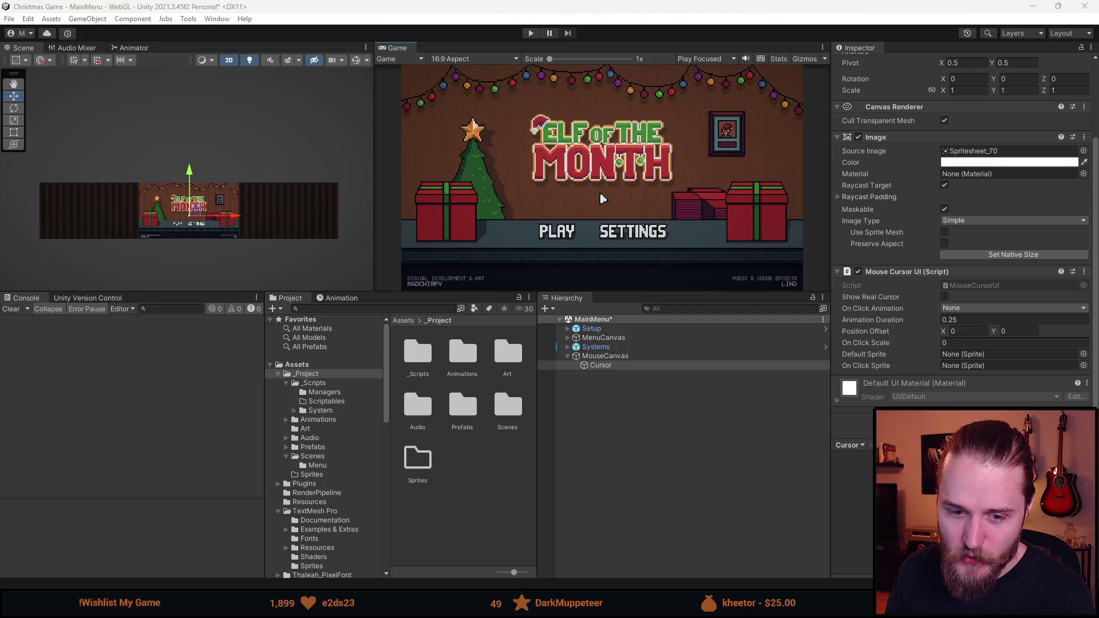
{"action": "mouse_move", "coordinate": [468, 293]}
{"action": "left_mouse_down"}
{"action": "mouse_move", "coordinate": [455, 418]}
{"action": "mouse_move", "coordinate": [455, 387]}
{"action": "left_mouse_up"}
- Zoom the Scene view onto the menu, enlarge the Hierarchy panel and select MouseCanvas
{"action": "scroll", "coordinate": [191, 310], "scroll_direction": "up", "scroll_amount": 3}
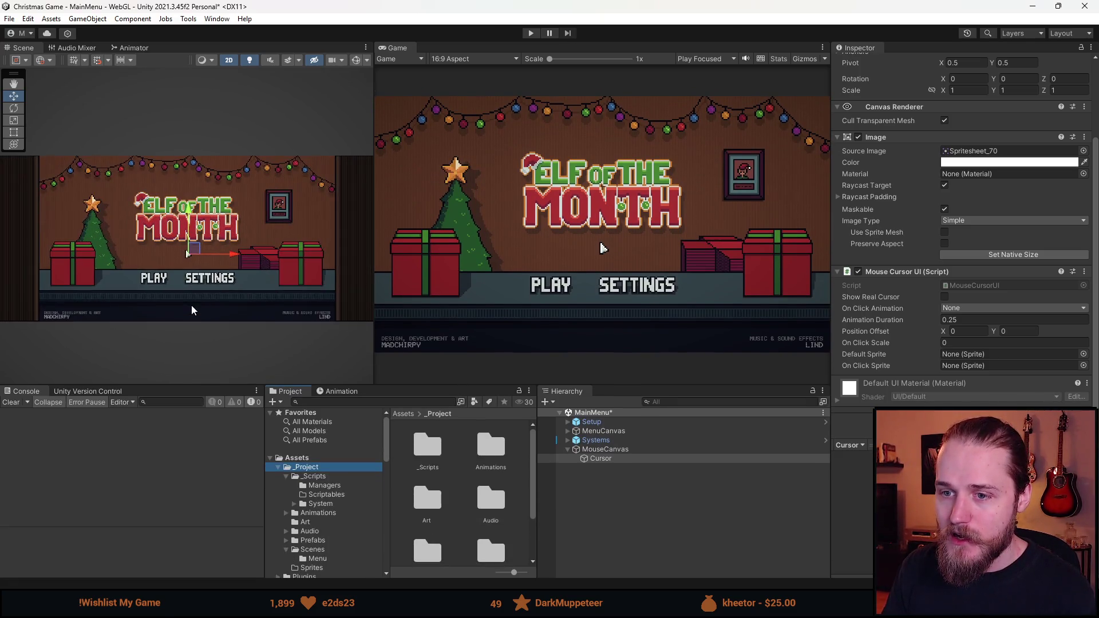
{"action": "scroll", "coordinate": [192, 310], "scroll_direction": "up", "scroll_amount": 1}
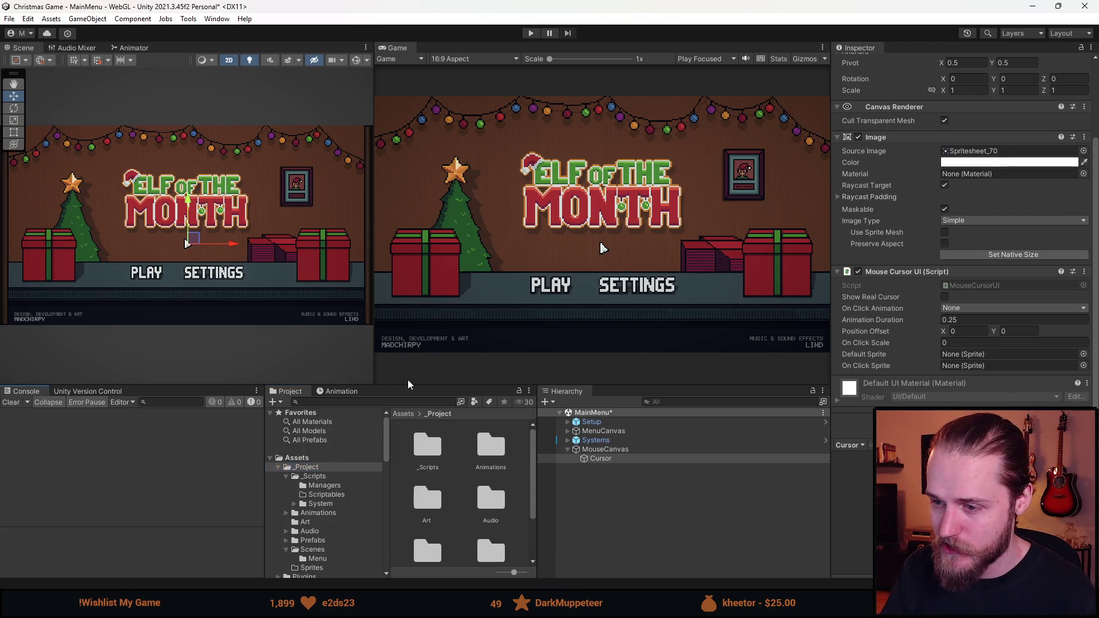
{"action": "left_click_drag", "start_coordinate": [409, 383], "coordinate": [399, 361]}
{"action": "left_click", "coordinate": [620, 431]}
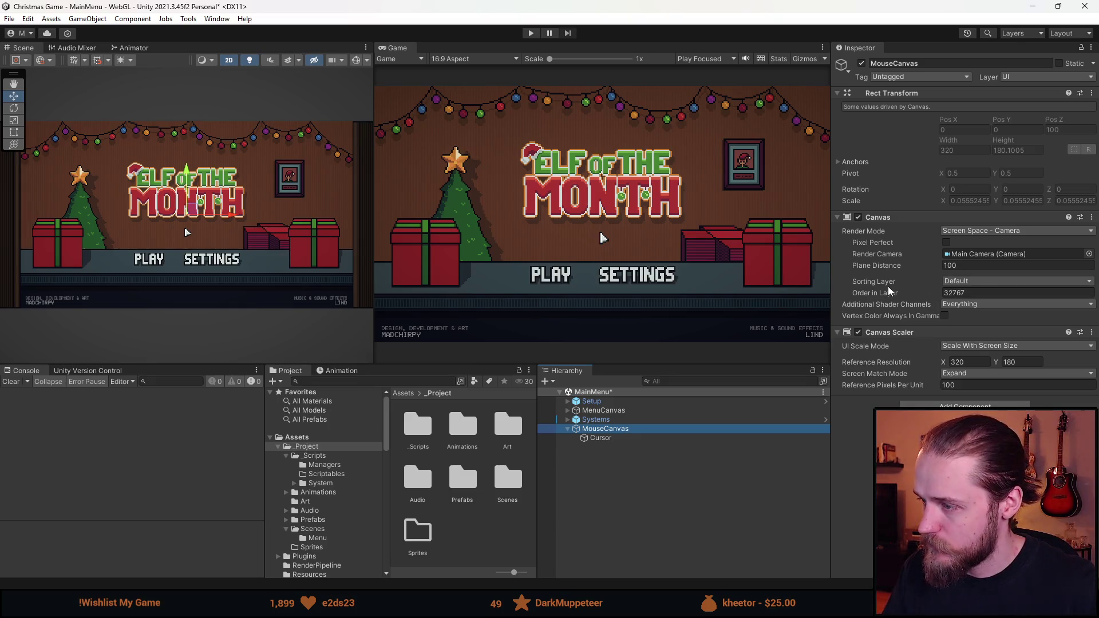
- Add a new sorting layer named 'Cursor' from the MouseCanvas sorting layer menu
{"action": "left_click", "coordinate": [950, 282]}
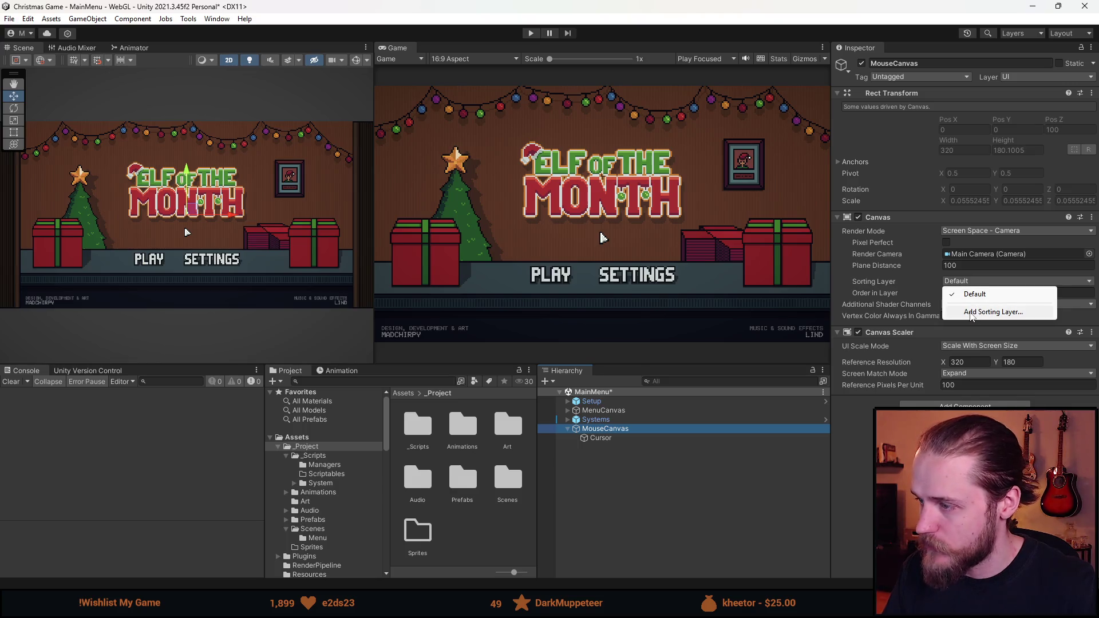
{"action": "left_click", "coordinate": [973, 312]}
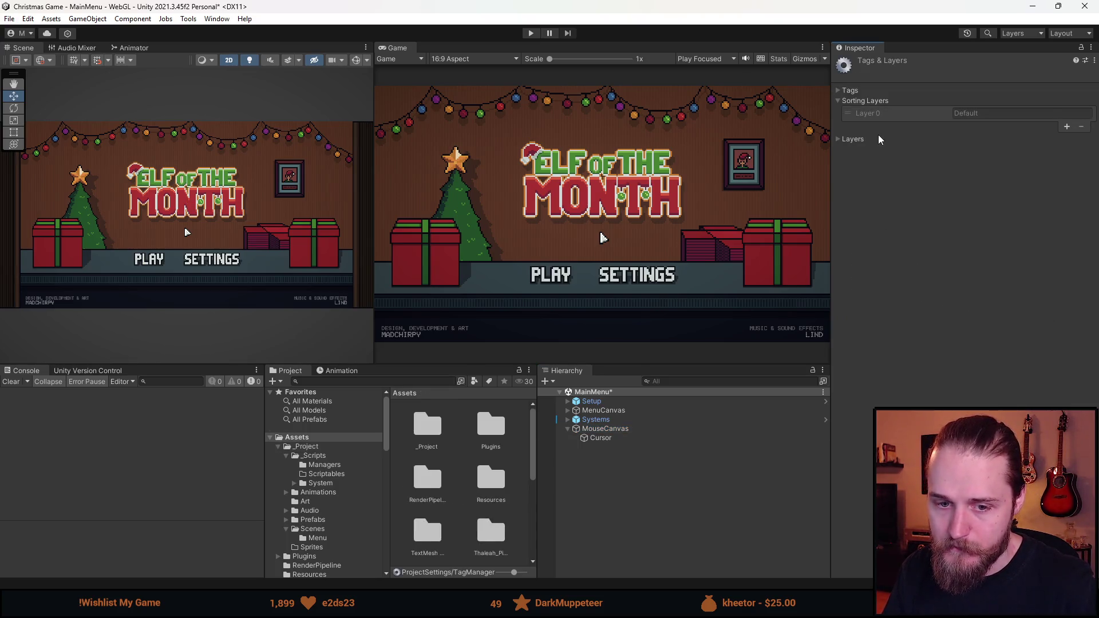
{"action": "left_click", "coordinate": [1066, 126]}
{"action": "left_click", "coordinate": [995, 126]}
{"action": "type", "text": "Cursor"}
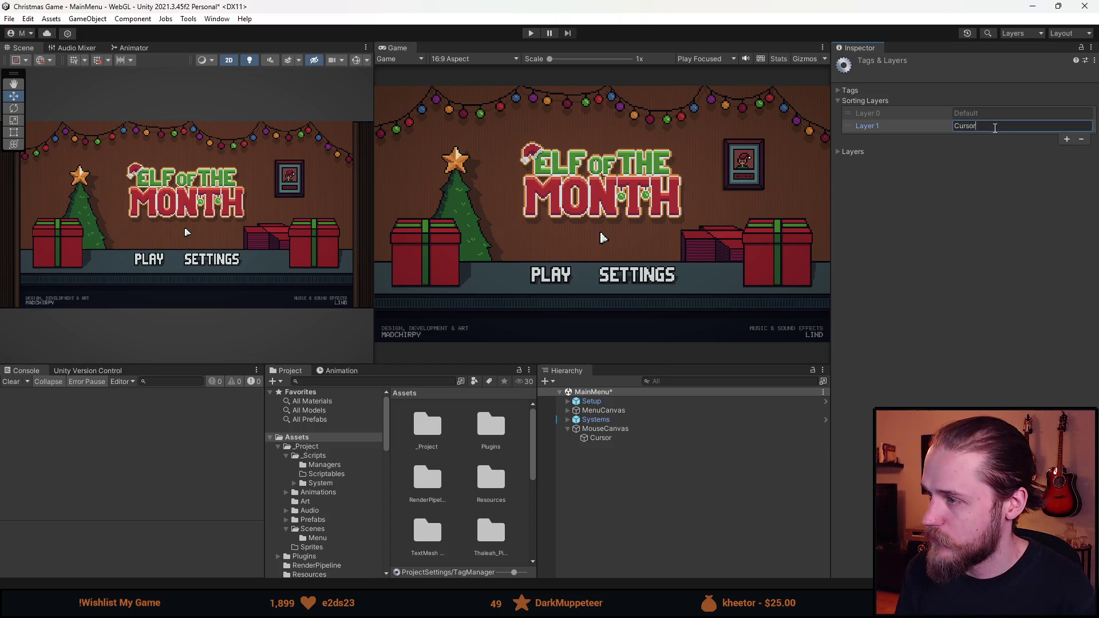
{"action": "left_click", "coordinate": [1008, 337]}
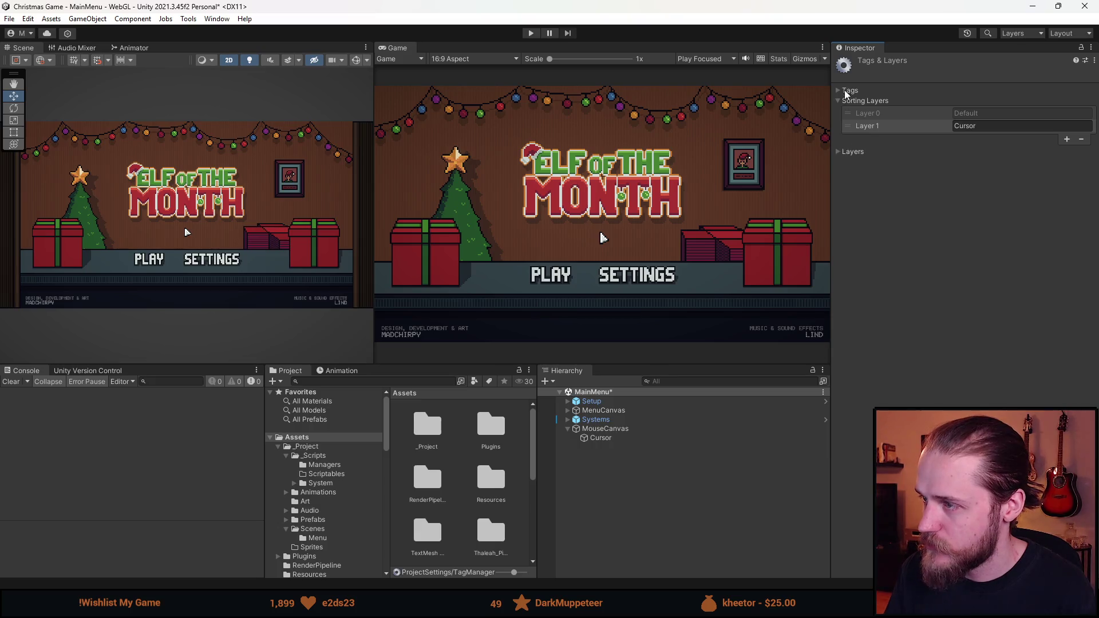
- Put MouseCanvas on the Cursor sorting layer and save the main menu scene
{"action": "left_click", "coordinate": [615, 429]}
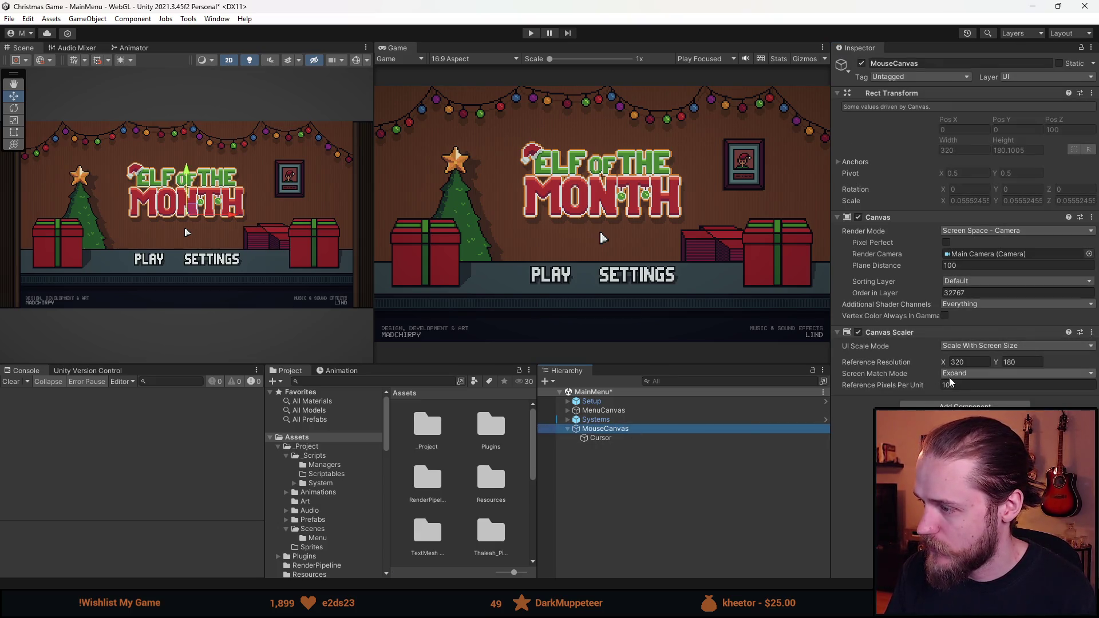
{"action": "left_click", "coordinate": [972, 280]}
{"action": "left_click", "coordinate": [978, 305]}
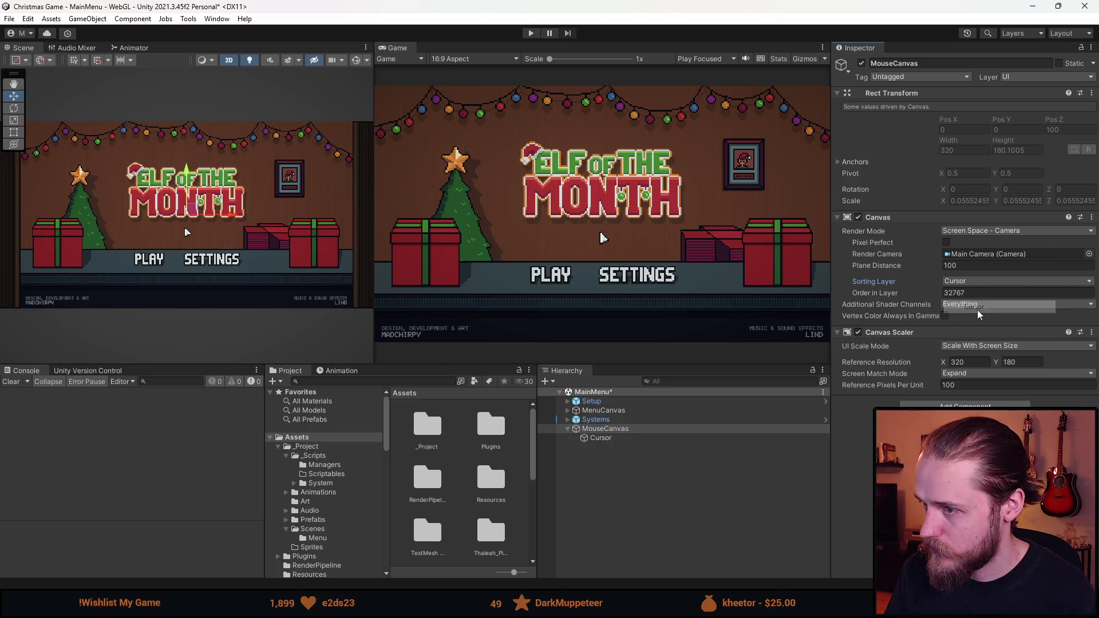
{"action": "left_click", "coordinate": [685, 502]}
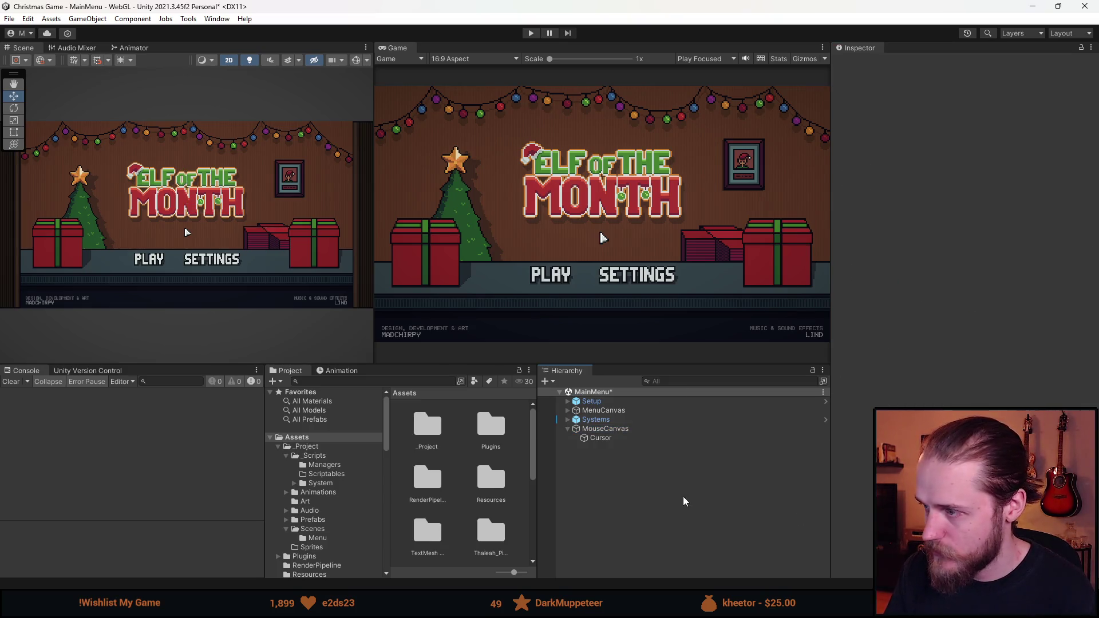
{"action": "key", "text": "ctrl+s"}
- Play-test the cursor, stop the game and select the shroud_of_gloom Cursor object
{"action": "left_click", "coordinate": [531, 33]}
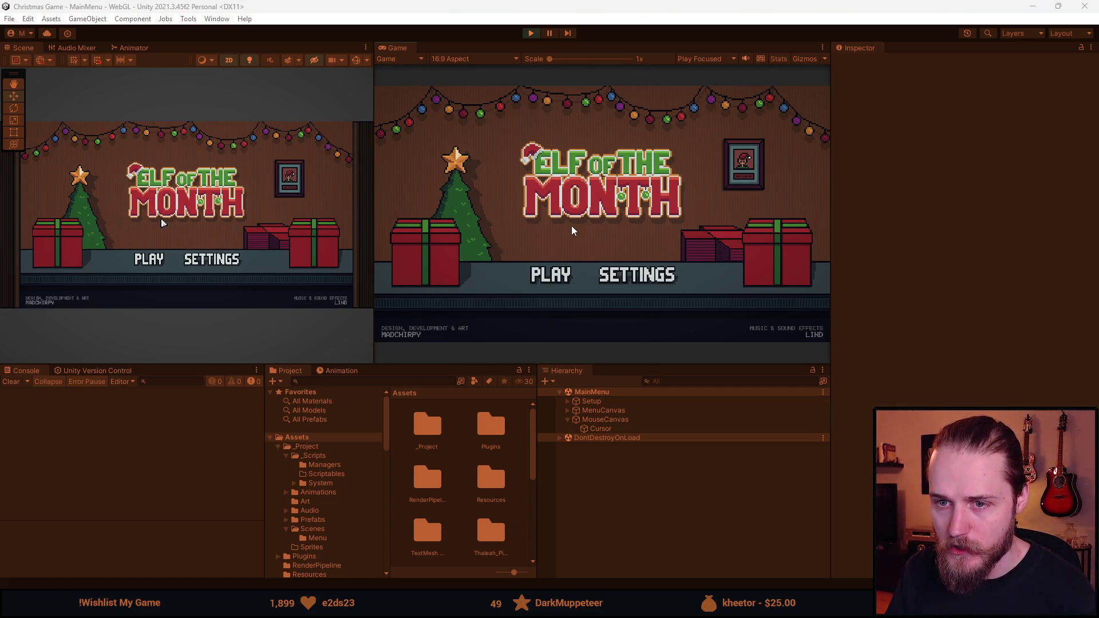
{"action": "left_click", "coordinate": [530, 32]}
{"action": "left_click", "coordinate": [616, 437]}
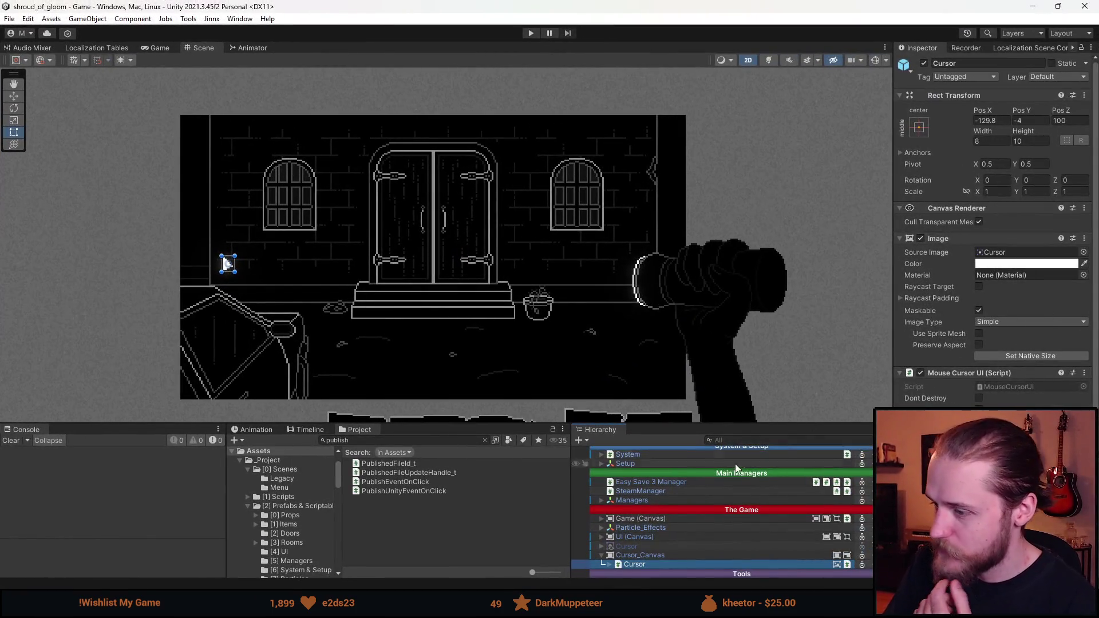
- Inspect the old project's Cursor_Canvas and Cursor object settings in the Inspector
{"action": "left_click", "coordinate": [682, 555]}
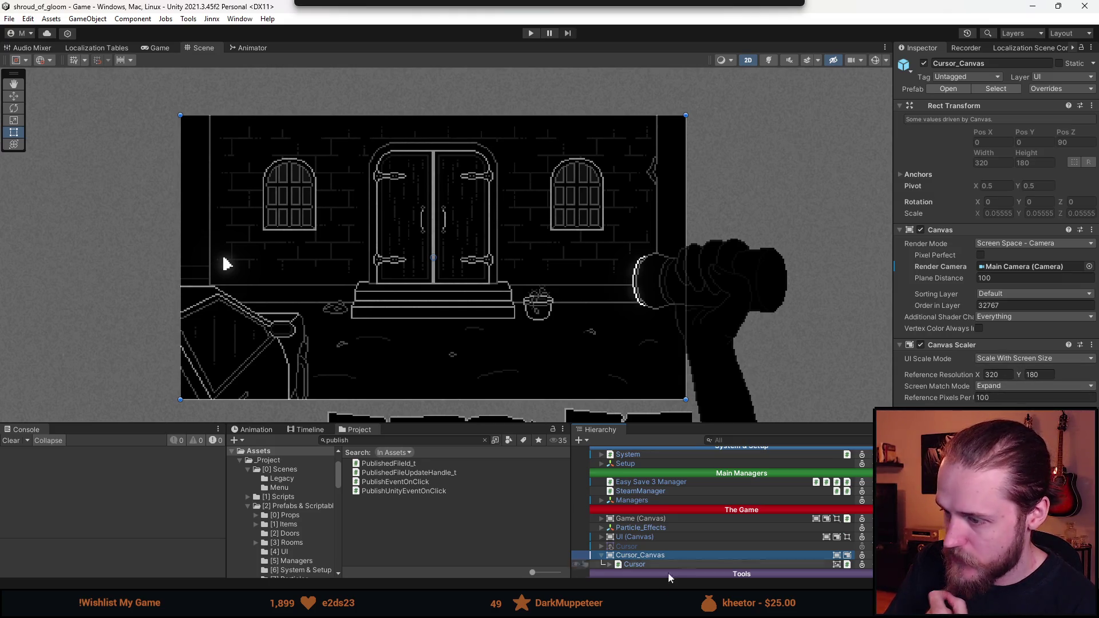
{"action": "left_click", "coordinate": [648, 564]}
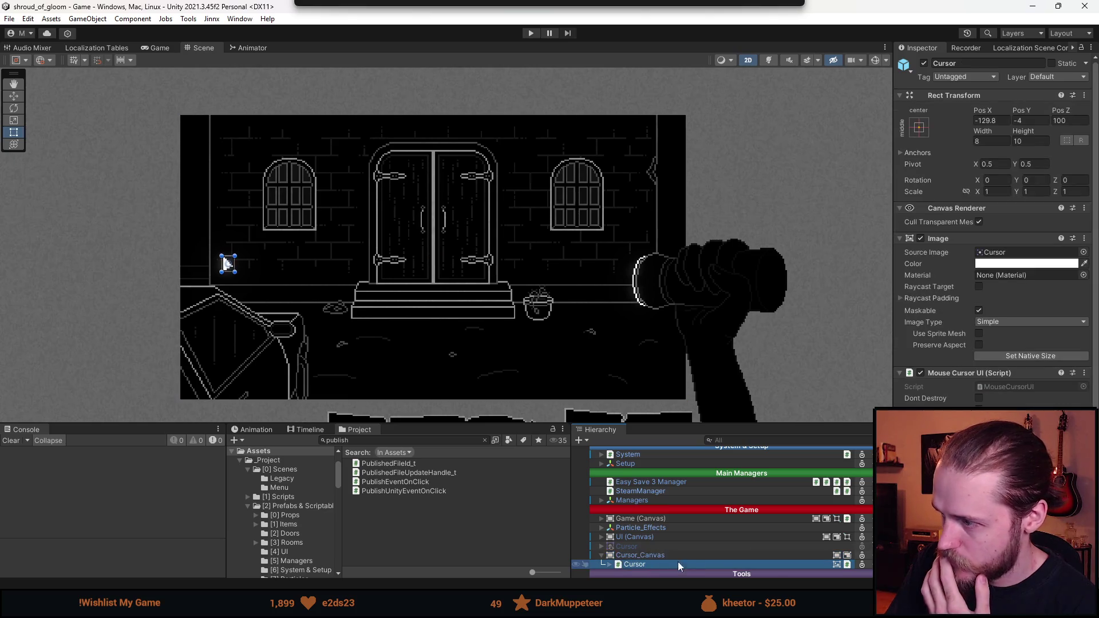
{"action": "scroll", "coordinate": [937, 372], "scroll_direction": "down", "scroll_amount": 5}
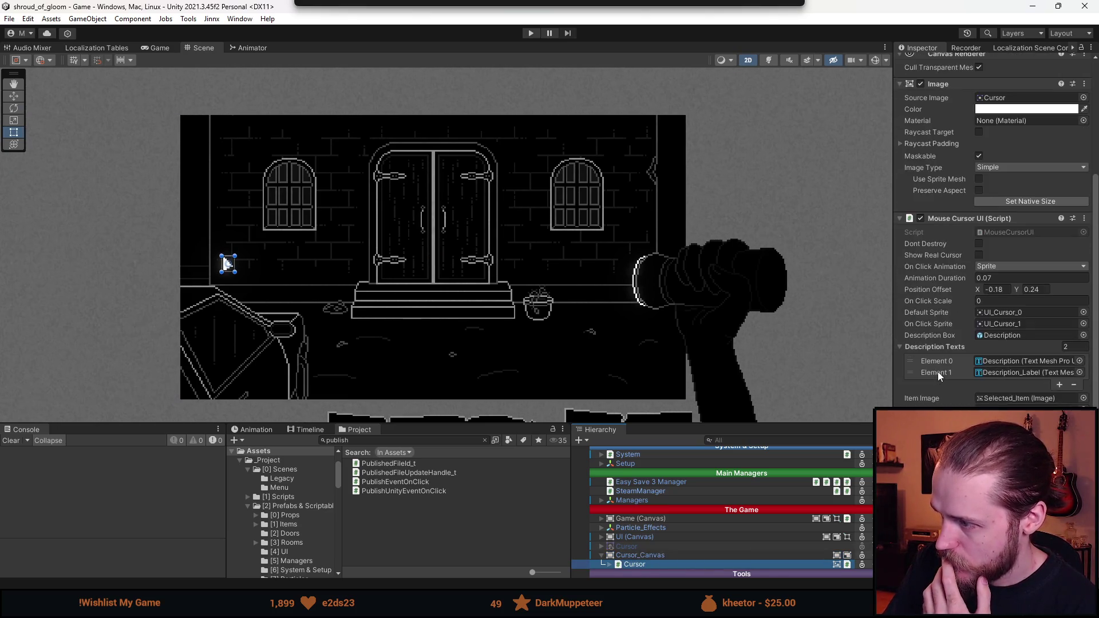
{"action": "scroll", "coordinate": [937, 373], "scroll_direction": "up", "scroll_amount": 5}
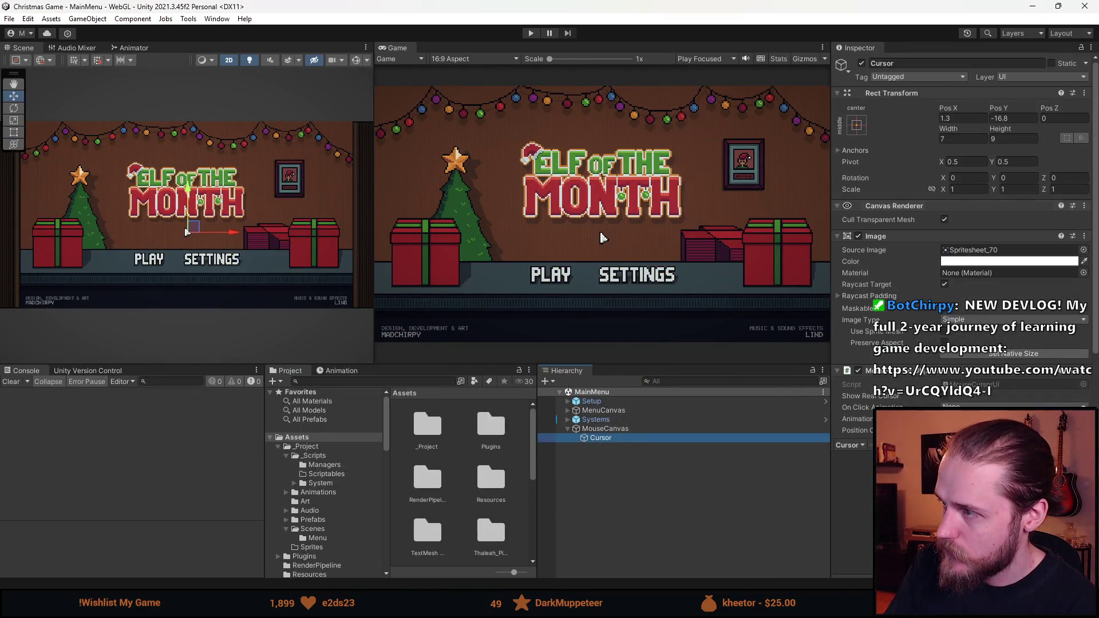
- Set the Cursor's Pos Z to 100 and run a quick play test
{"action": "left_click", "coordinate": [1064, 118]}
{"action": "type", "text": "100"}
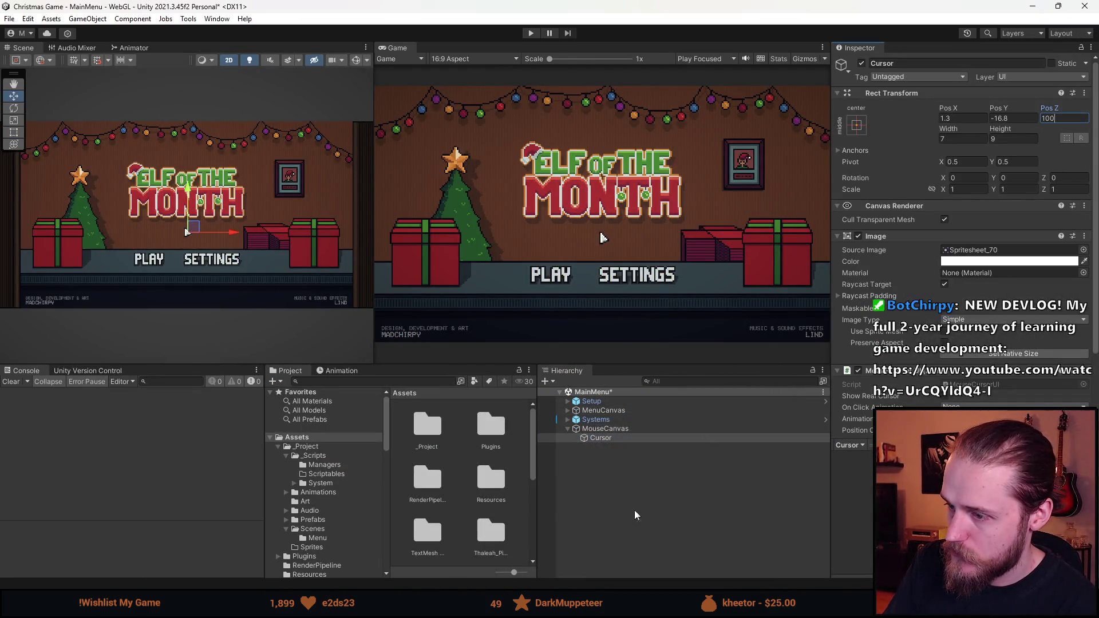
{"action": "left_click", "coordinate": [628, 507]}
{"action": "key", "text": "ctrl+p"}
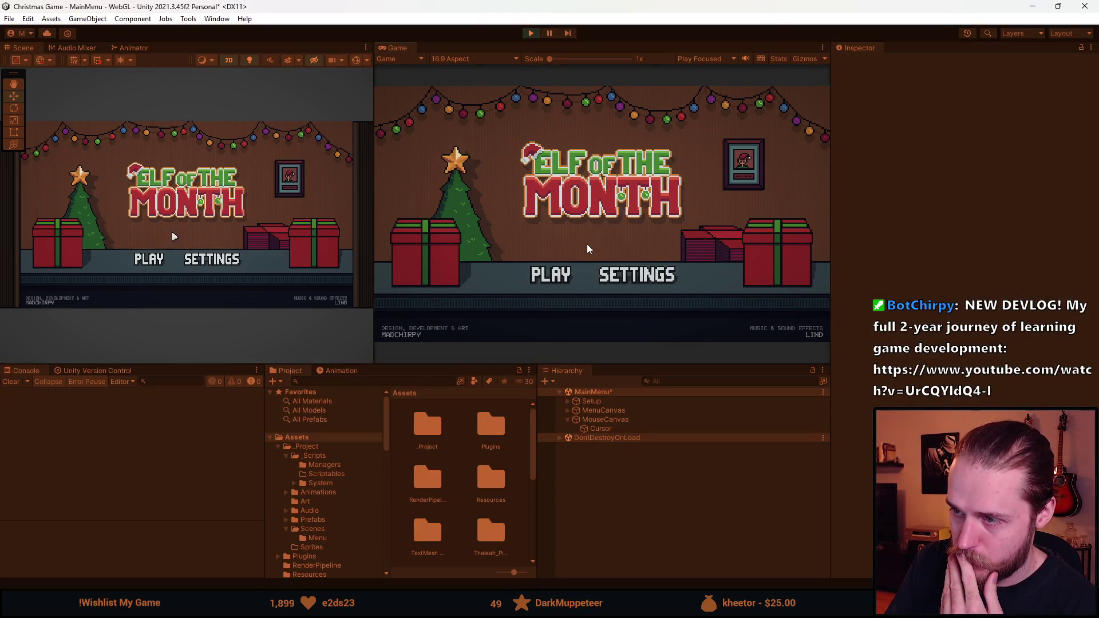
{"action": "key", "text": "ctrl+p"}
- Set the Cursor's Pos X and Pos Y to 0
{"action": "left_click", "coordinate": [606, 439]}
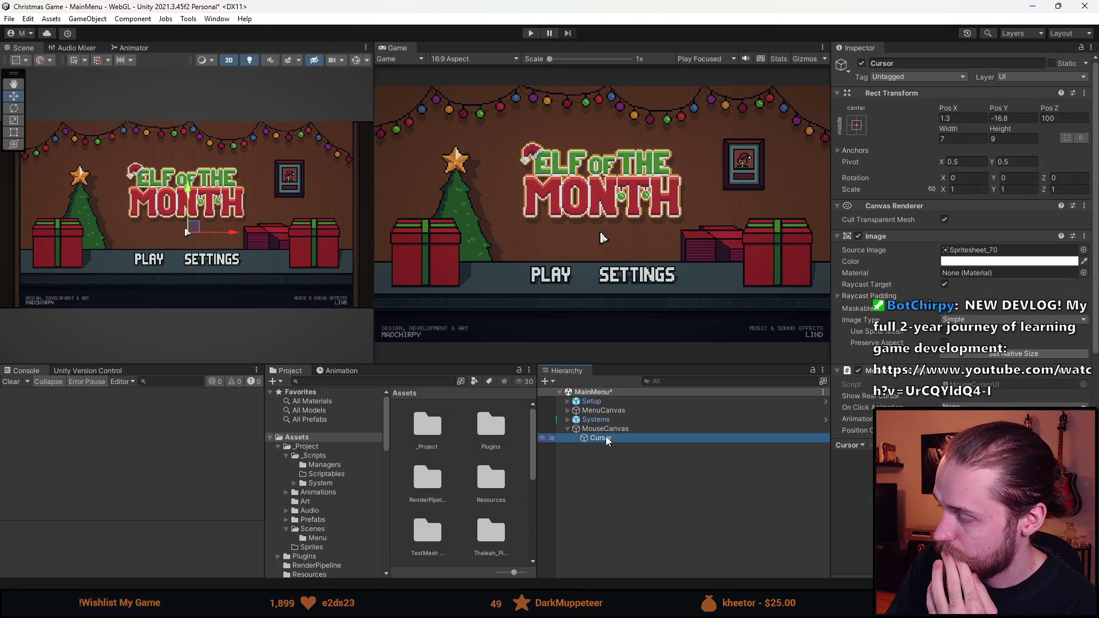
{"action": "left_click", "coordinate": [967, 119]}
{"action": "type", "text": "0"}
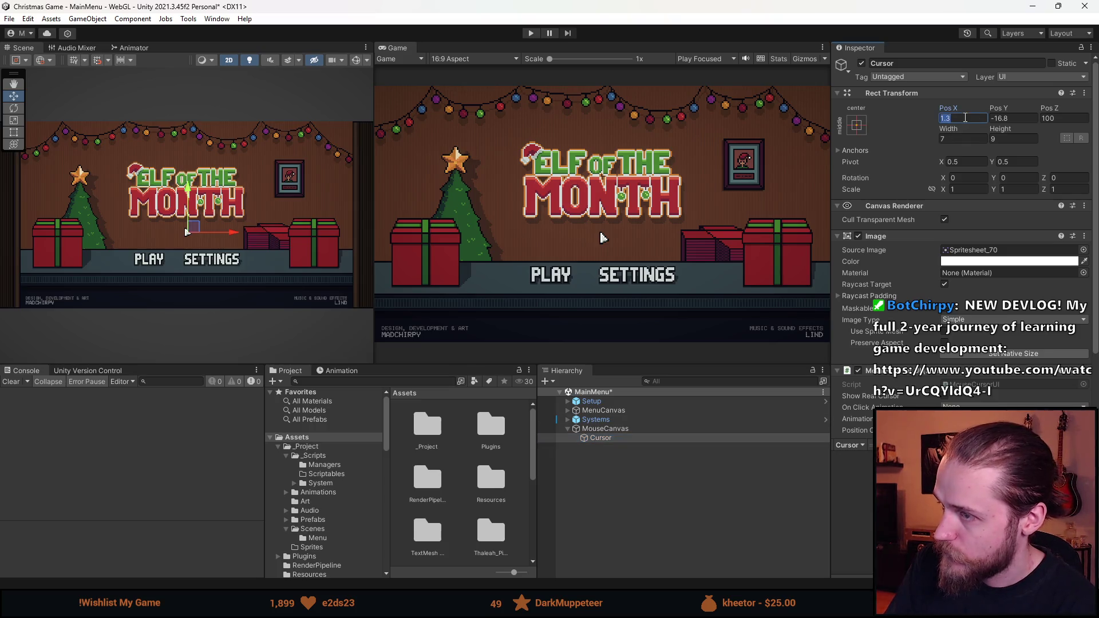
{"action": "left_click", "coordinate": [1015, 118]}
{"action": "type", "text": "0"}
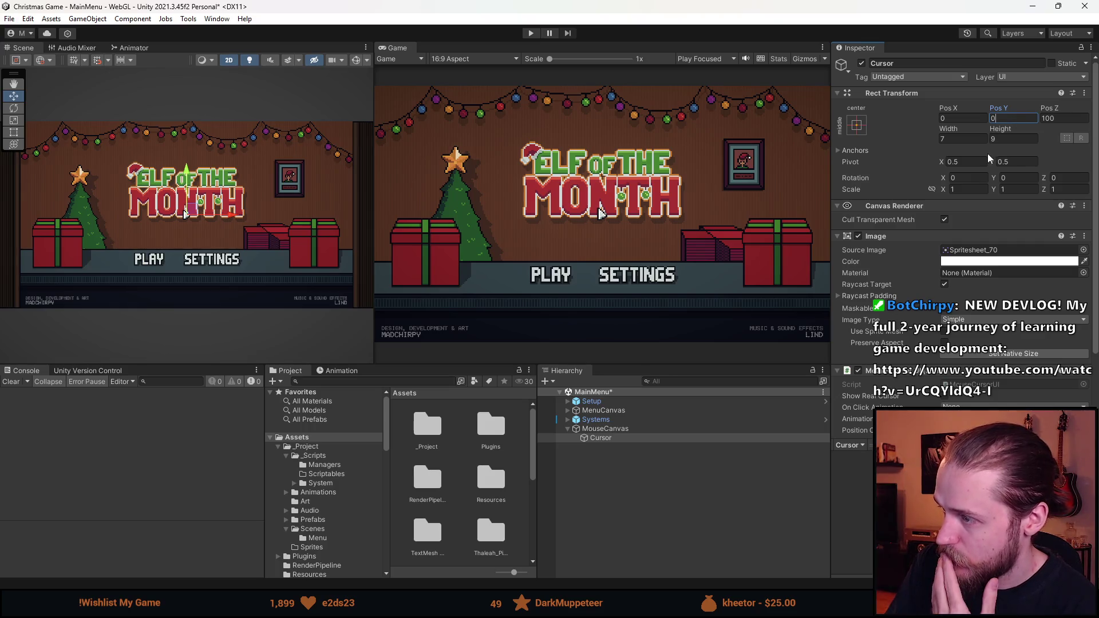
- Put MouseCanvas back on the Default sorting layer and run the game
{"action": "scroll", "coordinate": [965, 318], "scroll_direction": "down", "scroll_amount": 2}
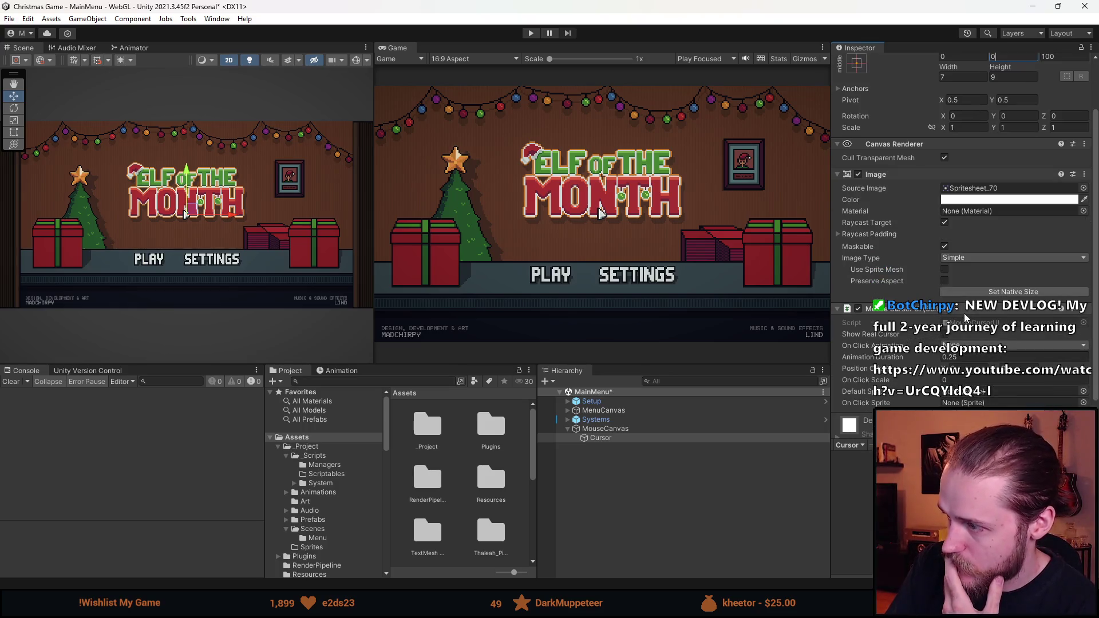
{"action": "scroll", "coordinate": [965, 318], "scroll_direction": "down", "scroll_amount": 1}
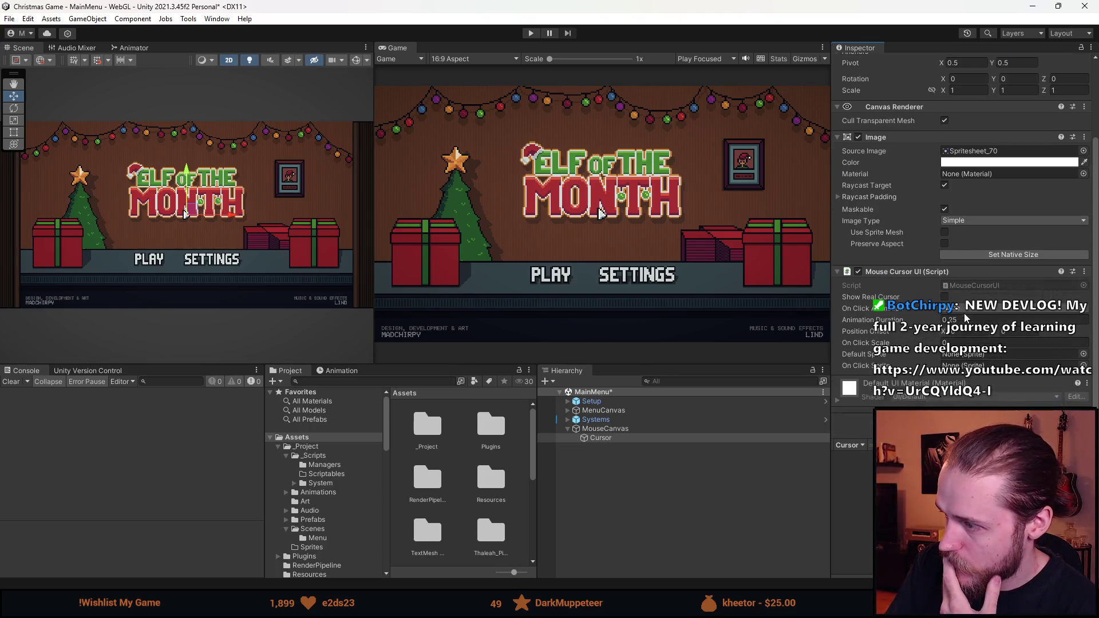
{"action": "left_click", "coordinate": [592, 429]}
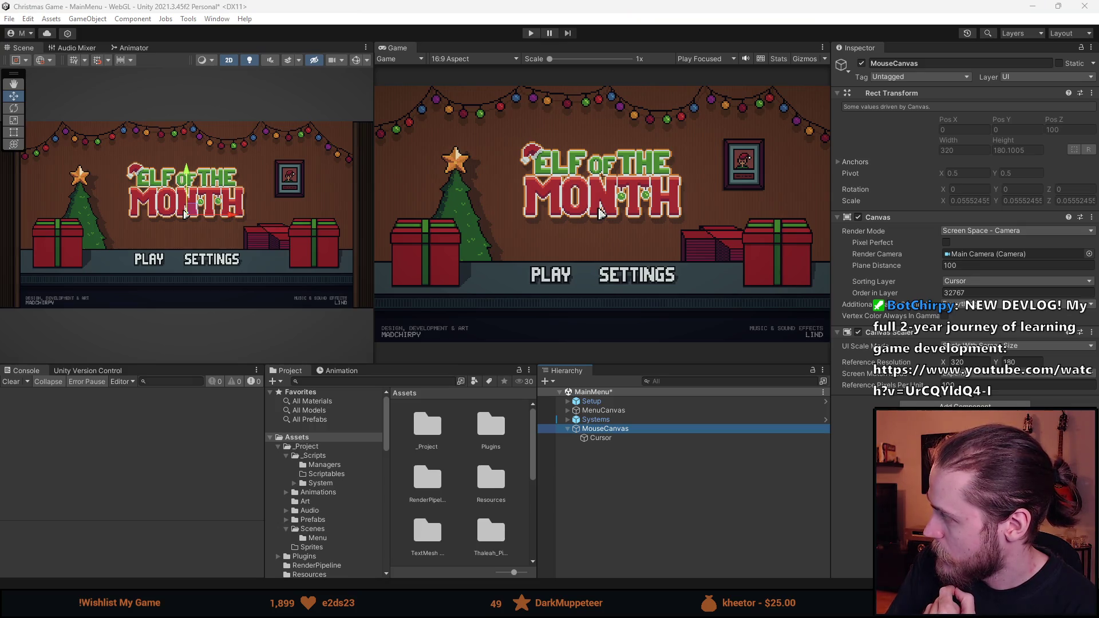
{"action": "left_click", "coordinate": [976, 253]}
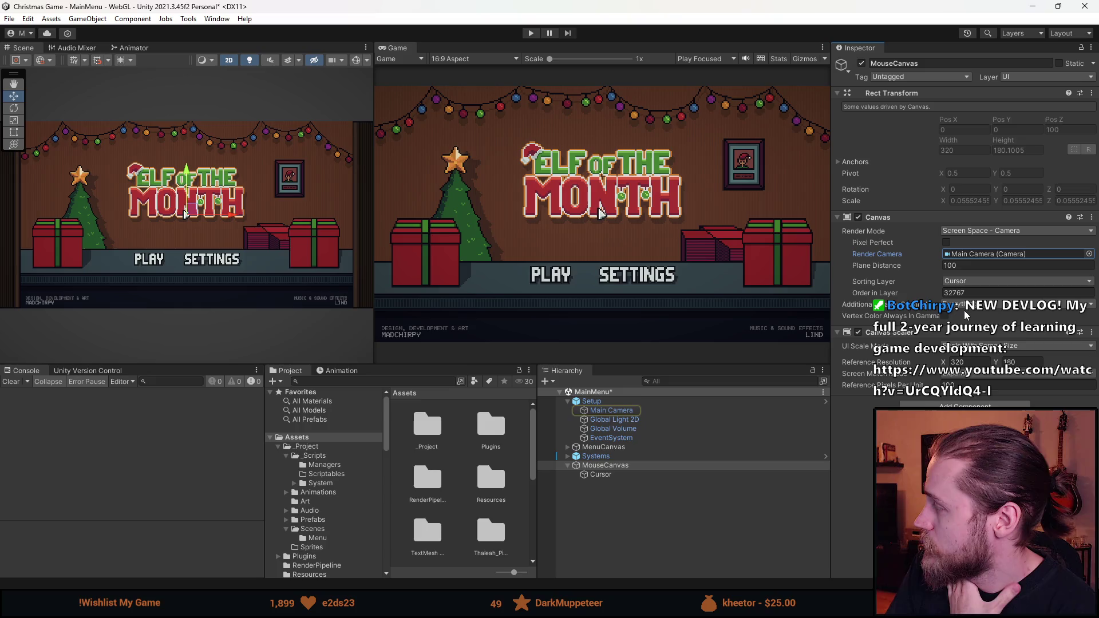
{"action": "left_click", "coordinate": [970, 284]}
{"action": "left_click", "coordinate": [967, 289]}
{"action": "left_click", "coordinate": [531, 36]}
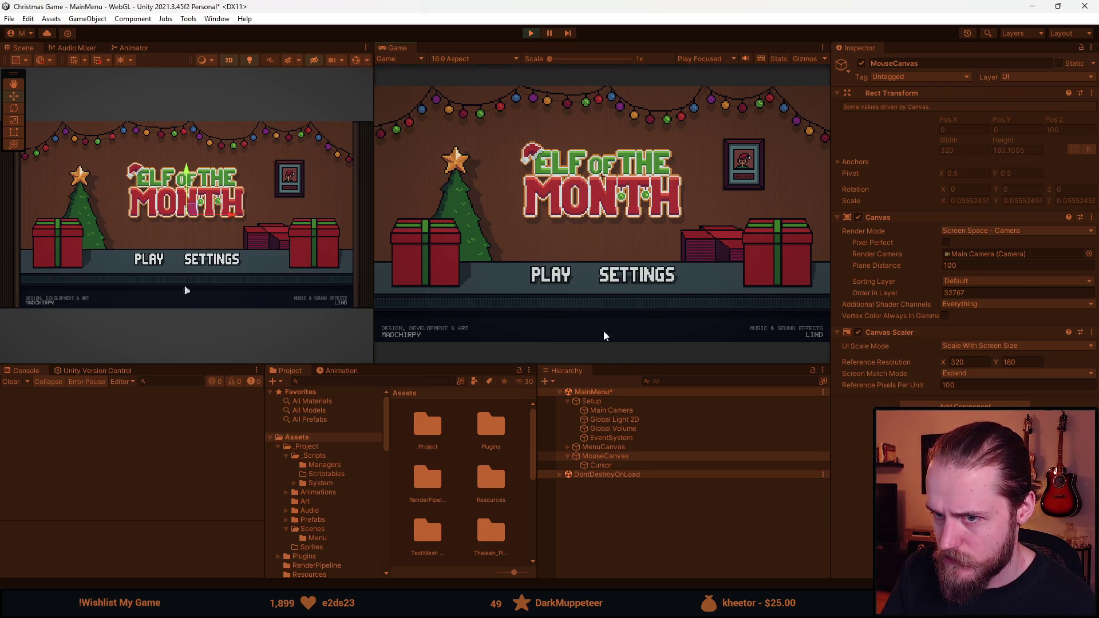
- With Cursor selected, open and close the SETTINGS panel in the running menu, then stop
{"action": "left_click", "coordinate": [614, 464]}
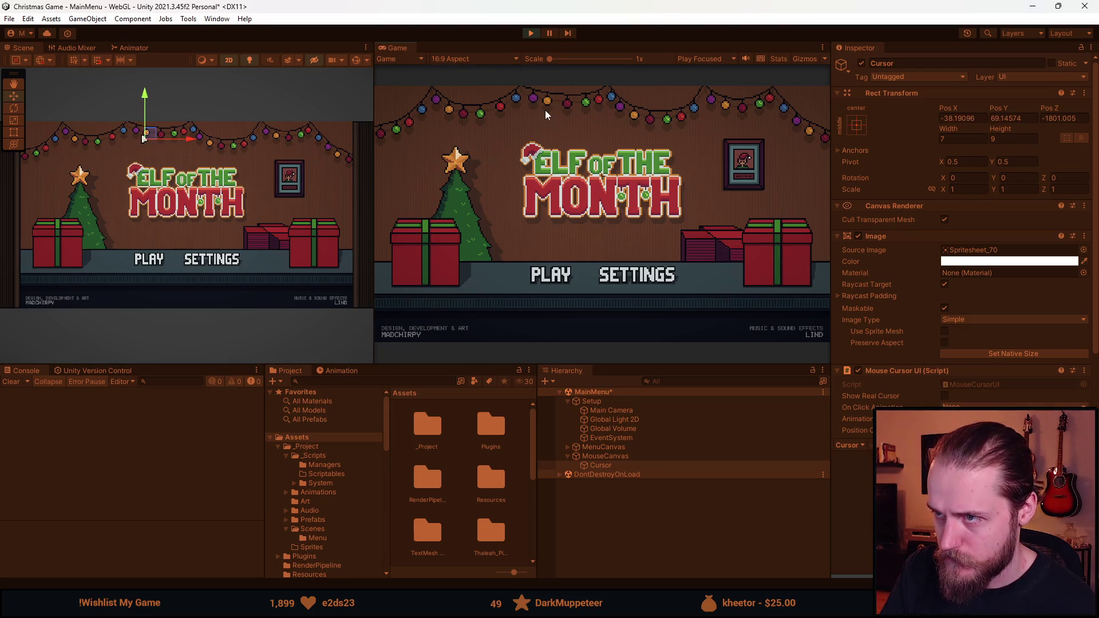
{"action": "left_click", "coordinate": [626, 273]}
{"action": "left_click", "coordinate": [495, 172]}
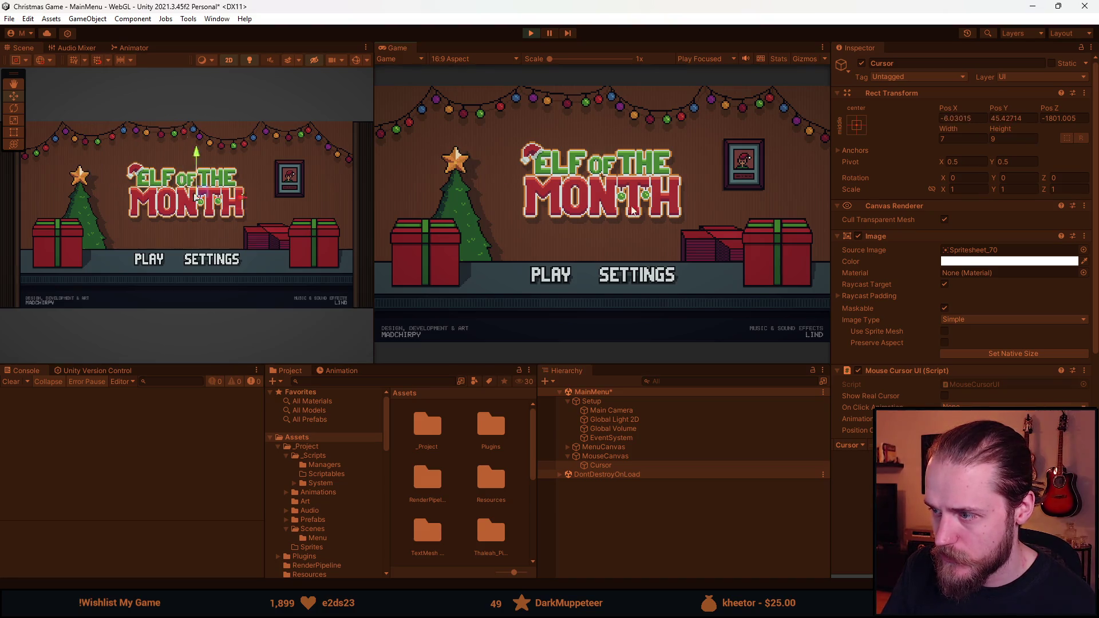
{"action": "key", "text": "alt+Tab"}
{"action": "left_click", "coordinate": [531, 33]}
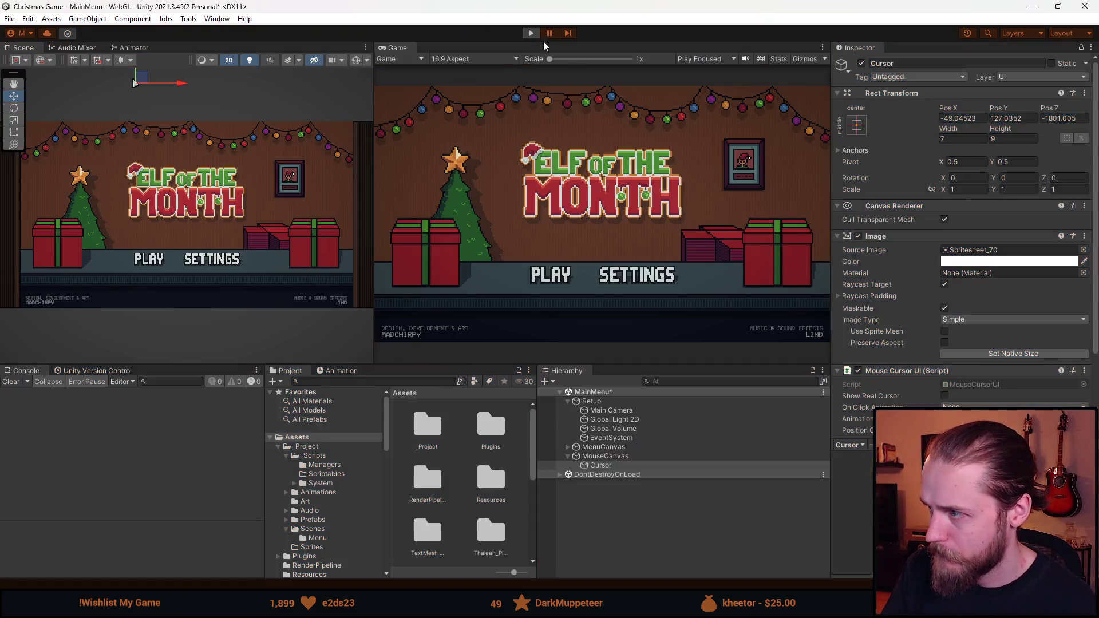
- Restart the game and enter 100 in Cursor Pos Z, watching it reset to -1801.005
{"action": "key", "text": "ctrl+p"}
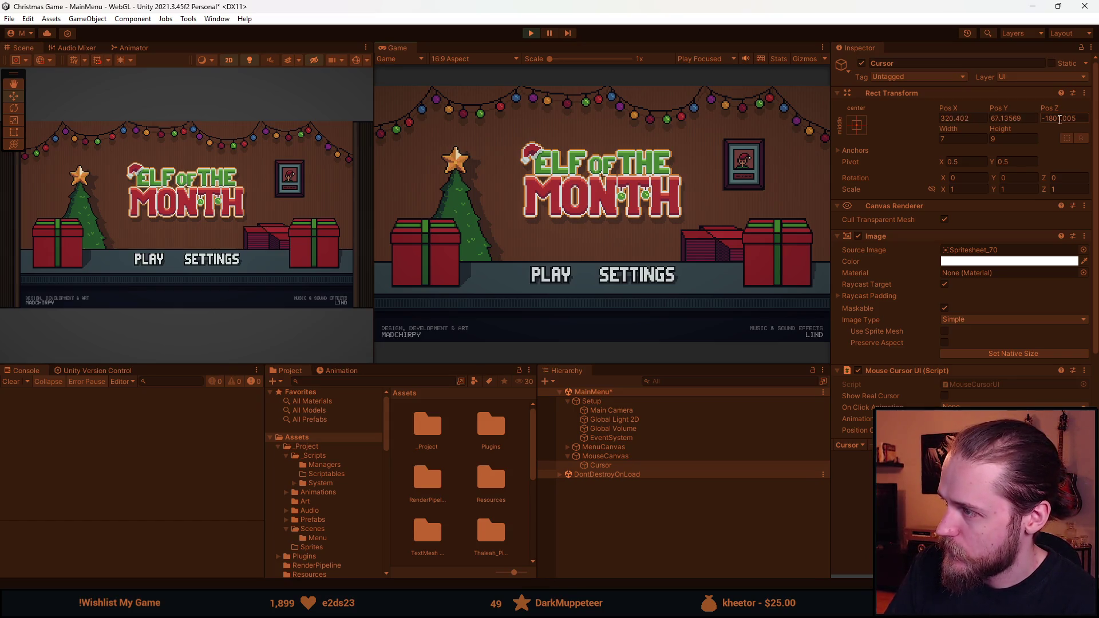
{"action": "left_click", "coordinate": [1057, 117]}
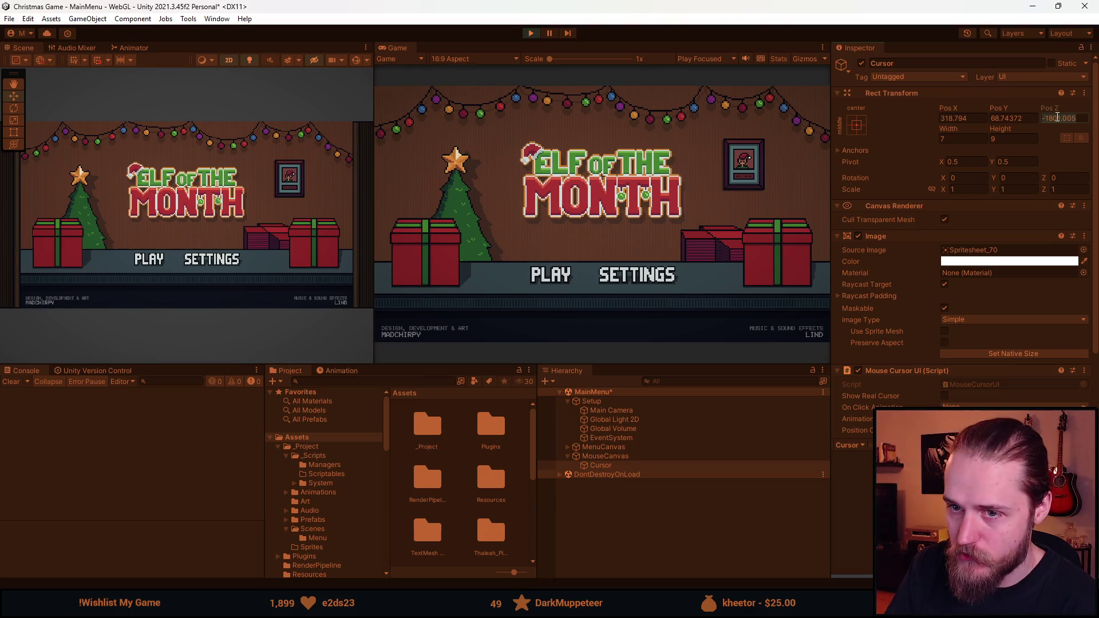
{"action": "type", "text": "100"}
{"action": "key", "text": "Return"}
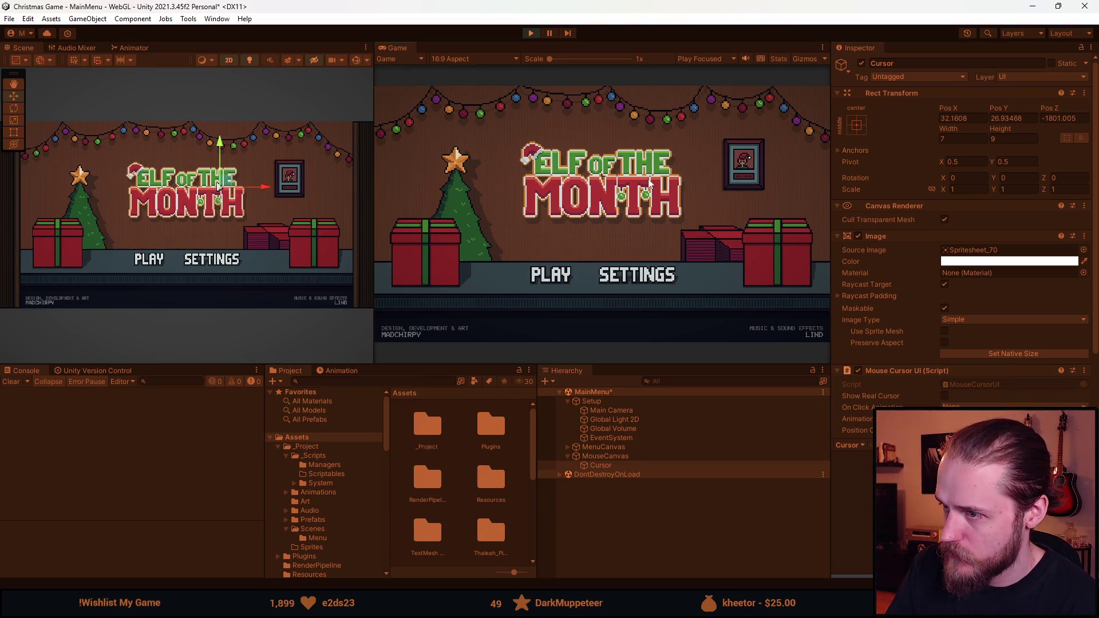
{"action": "key", "text": "alt+Tab"}
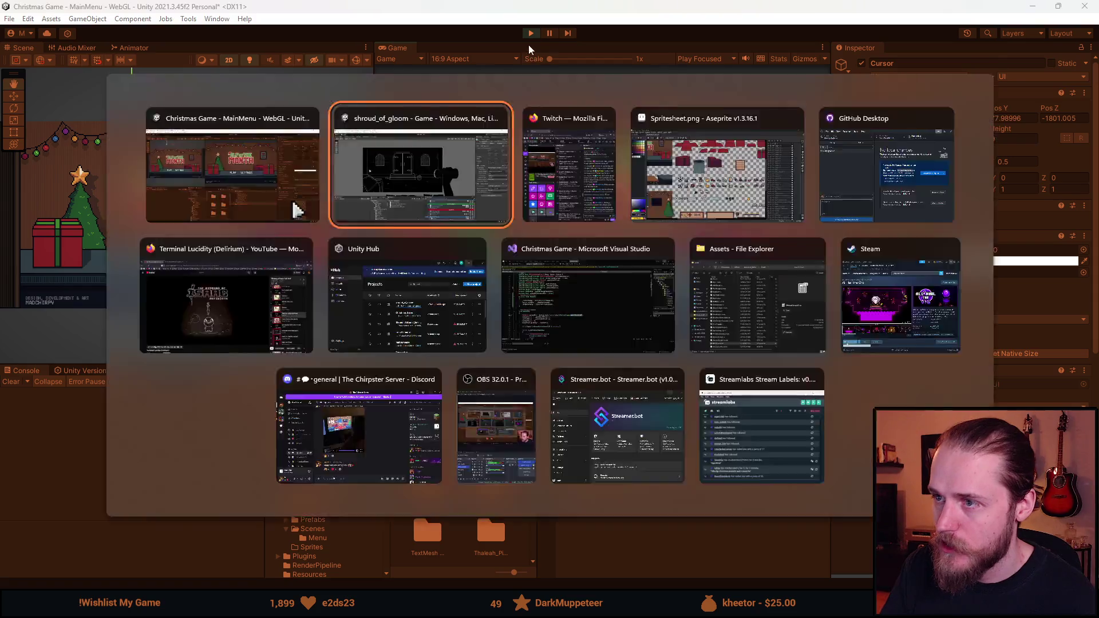
- Change cursorPos.z in MouseCursorUI's Update to 2000 and save the script
{"action": "key", "text": "ctrl+p"}
{"action": "key", "text": "alt+Tab"}
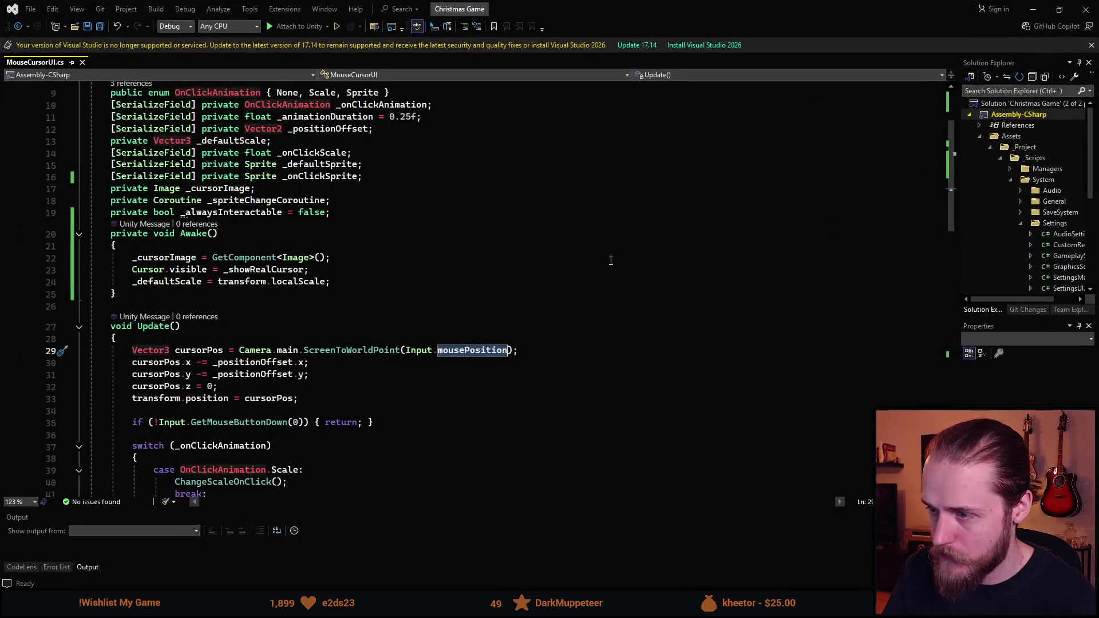
{"action": "scroll", "coordinate": [322, 339], "scroll_direction": "down", "scroll_amount": 1}
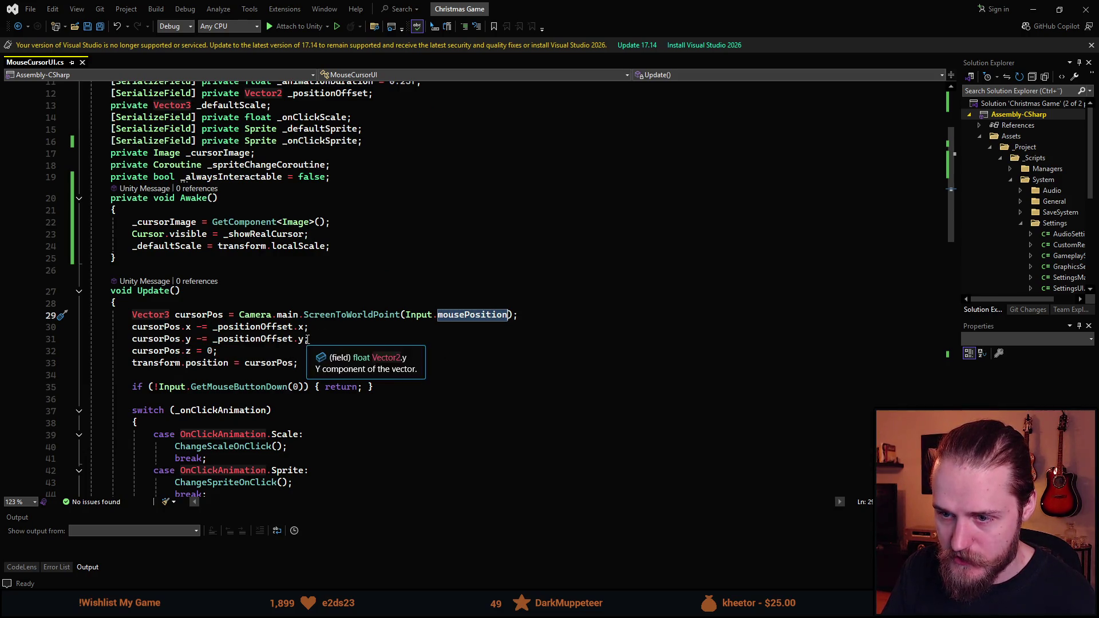
{"action": "left_click", "coordinate": [208, 352]}
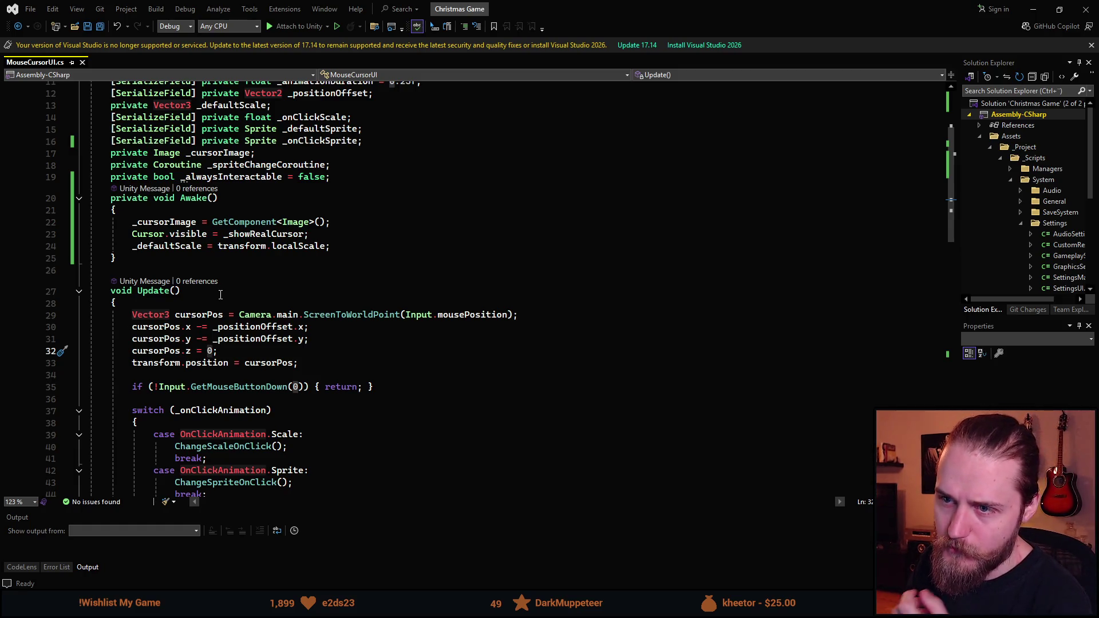
{"action": "key", "text": "super+Down"}
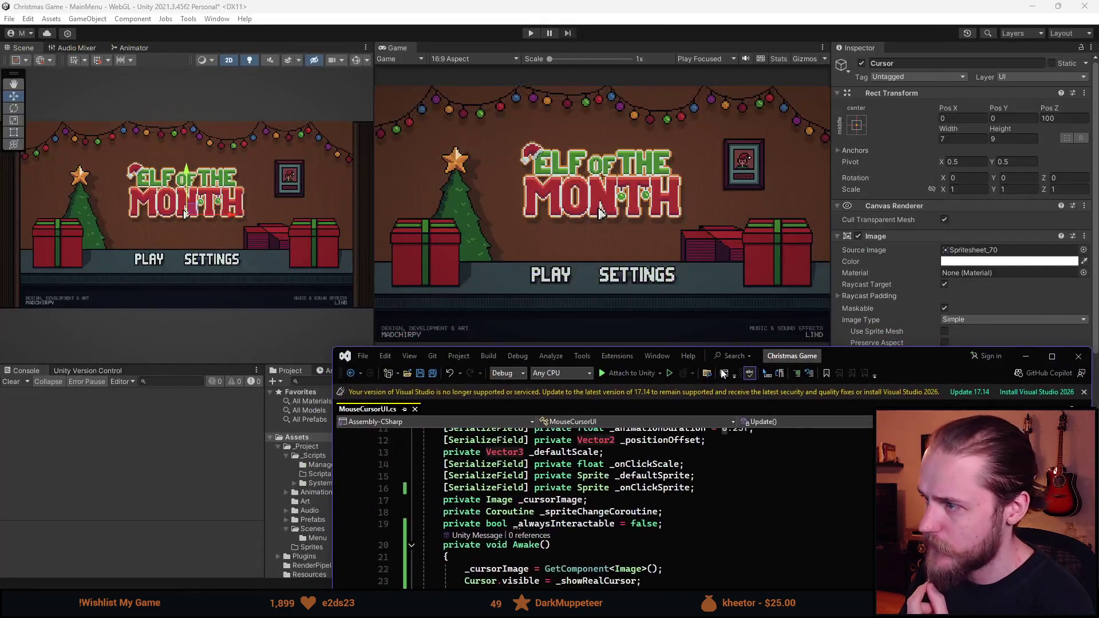
{"action": "mouse_move", "coordinate": [610, 356]}
{"action": "left_mouse_down"}
{"action": "mouse_move", "coordinate": [486, 171]}
{"action": "mouse_move", "coordinate": [413, 115]}
{"action": "mouse_move", "coordinate": [412, 1]}
{"action": "left_mouse_up"}
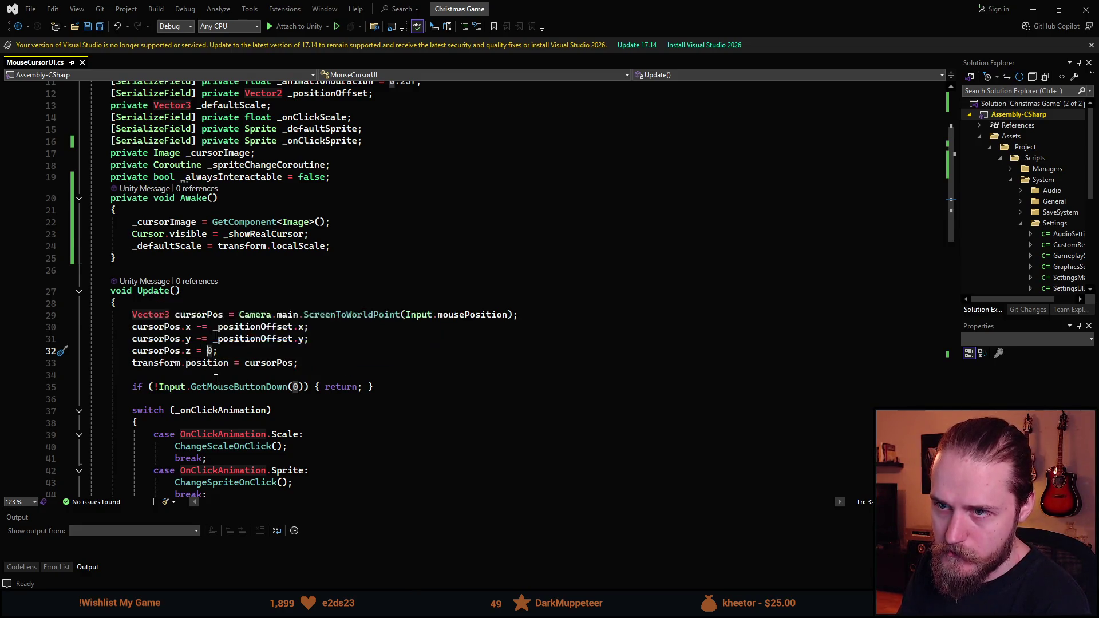
{"action": "scroll", "coordinate": [215, 379], "scroll_direction": "up", "scroll_amount": 2}
{"action": "scroll", "coordinate": [217, 340], "scroll_direction": "down", "scroll_amount": 4}
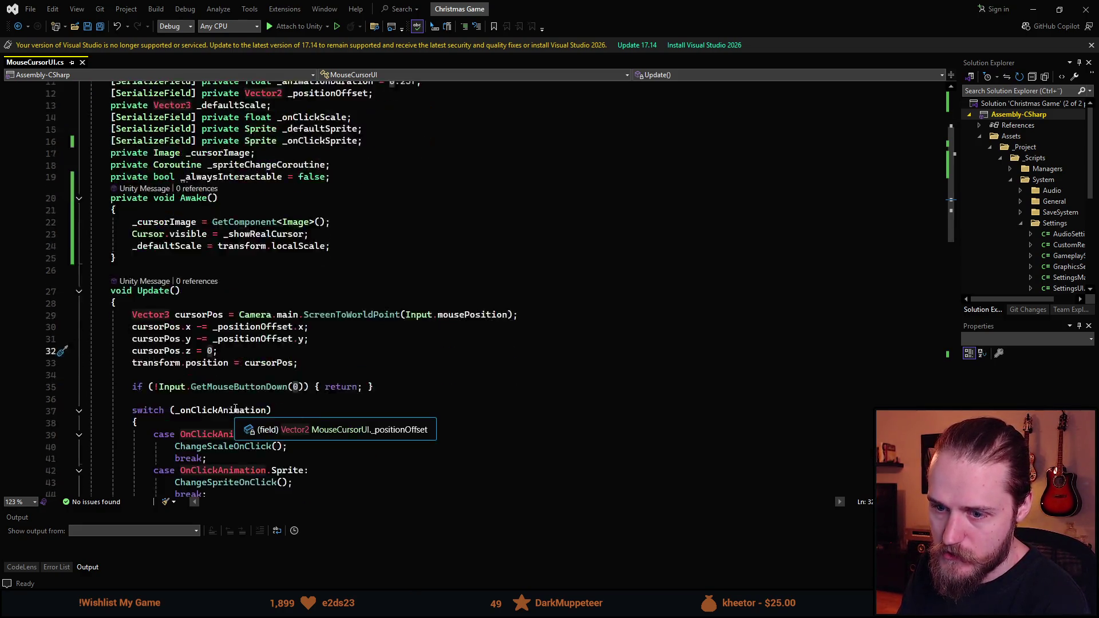
{"action": "type", "text": "2"}
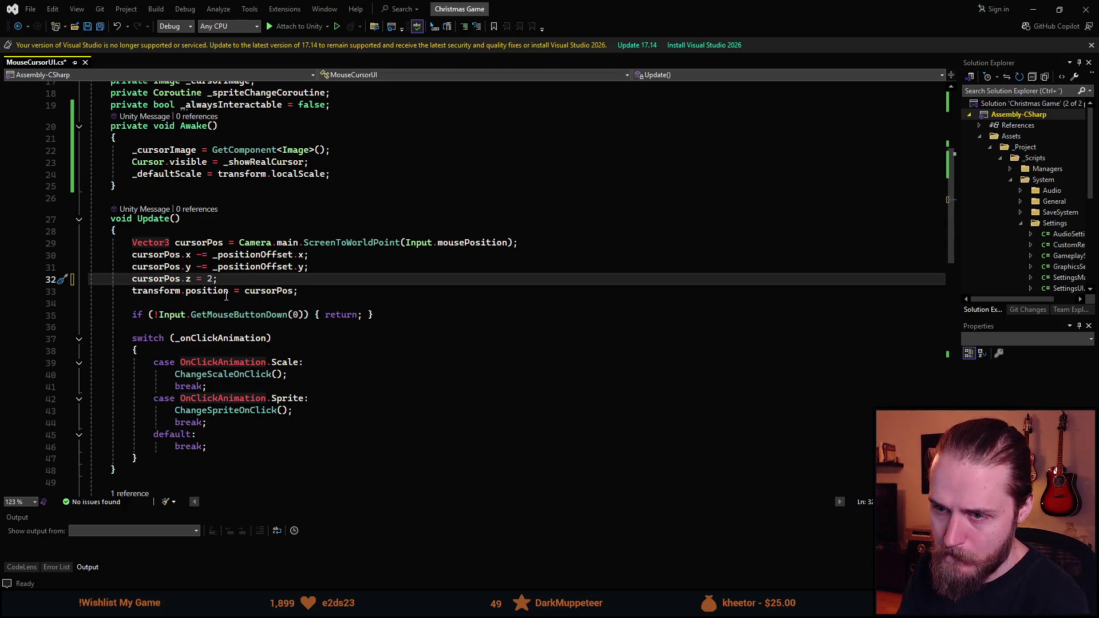
{"action": "type", "text": "000f"}
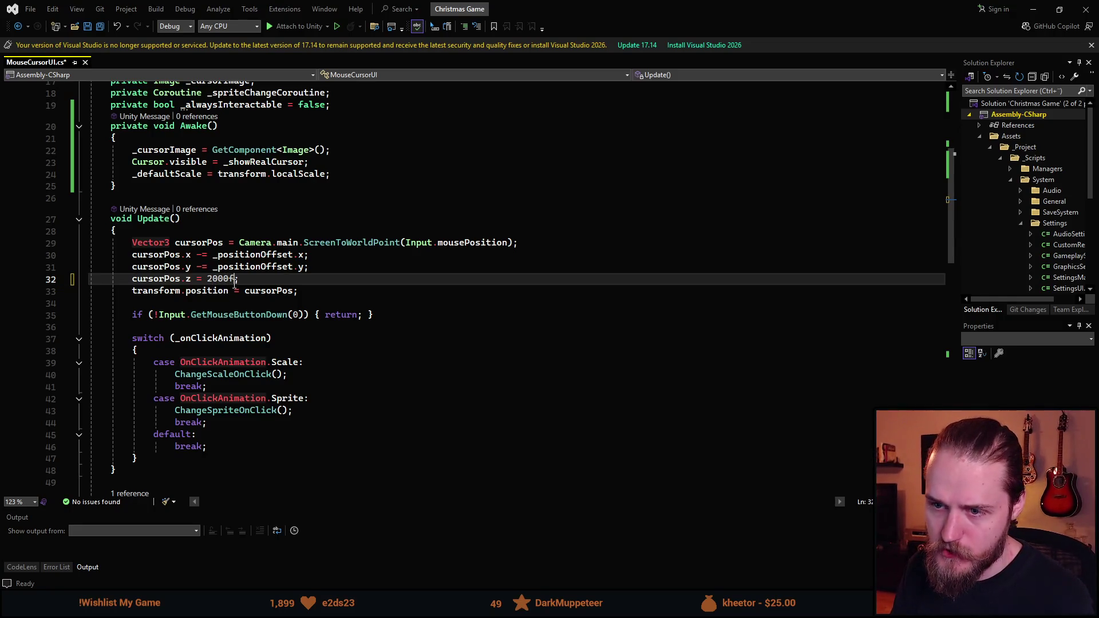
{"action": "key", "text": "ctrl+s"}
{"action": "key", "text": "alt+Tab"}
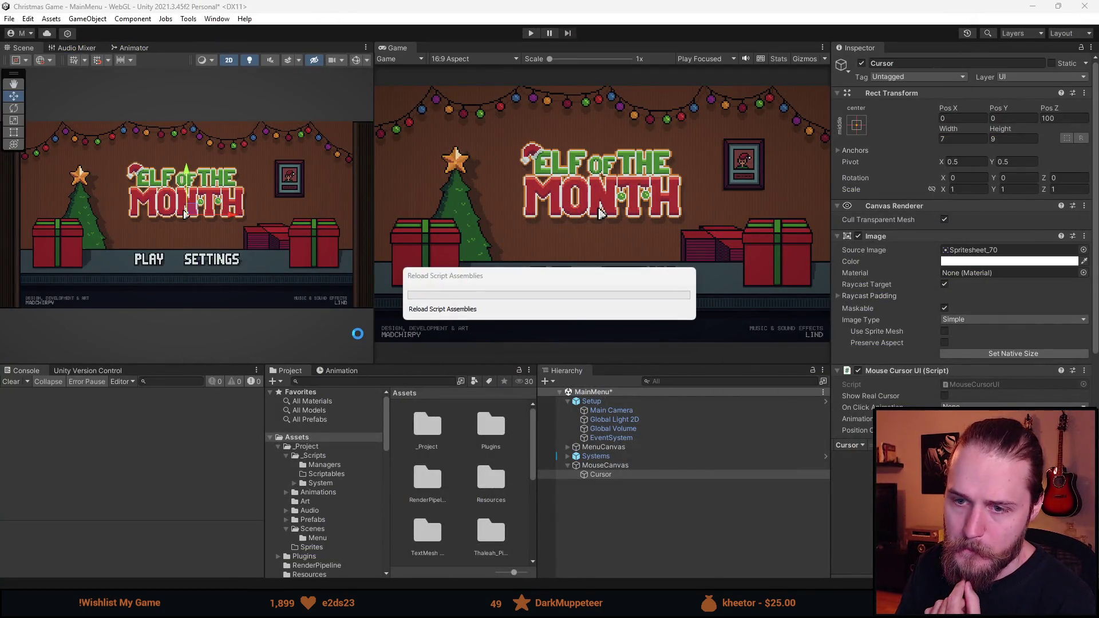
- Start the game, move MenuCanvas below MouseCanvas, and give it Order in Layer -20
{"action": "left_click", "coordinate": [531, 32]}
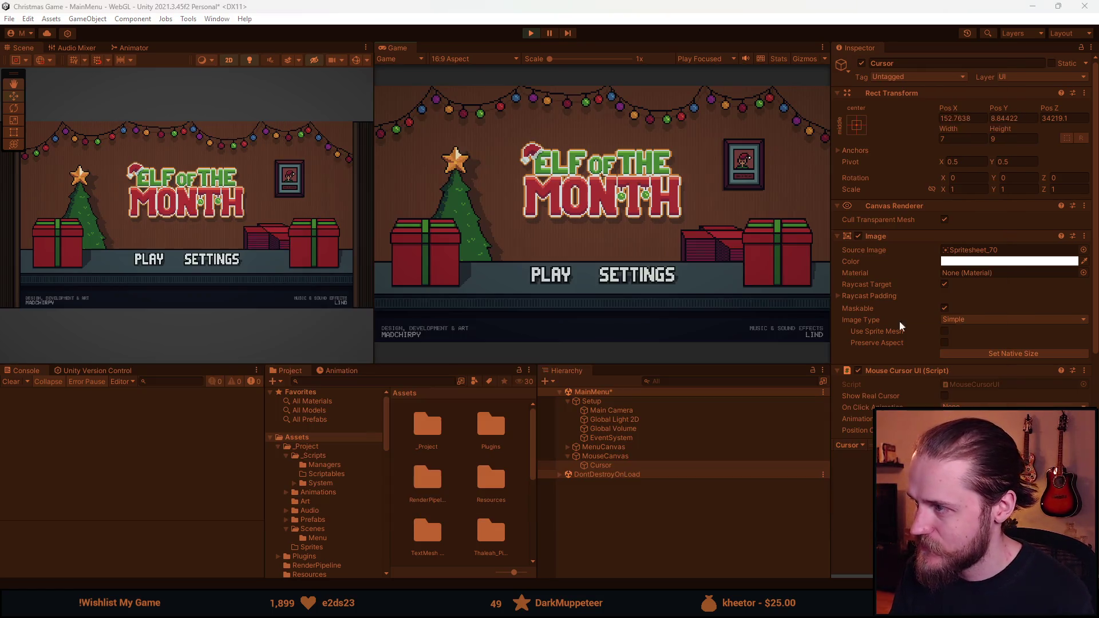
{"action": "left_click", "coordinate": [617, 458]}
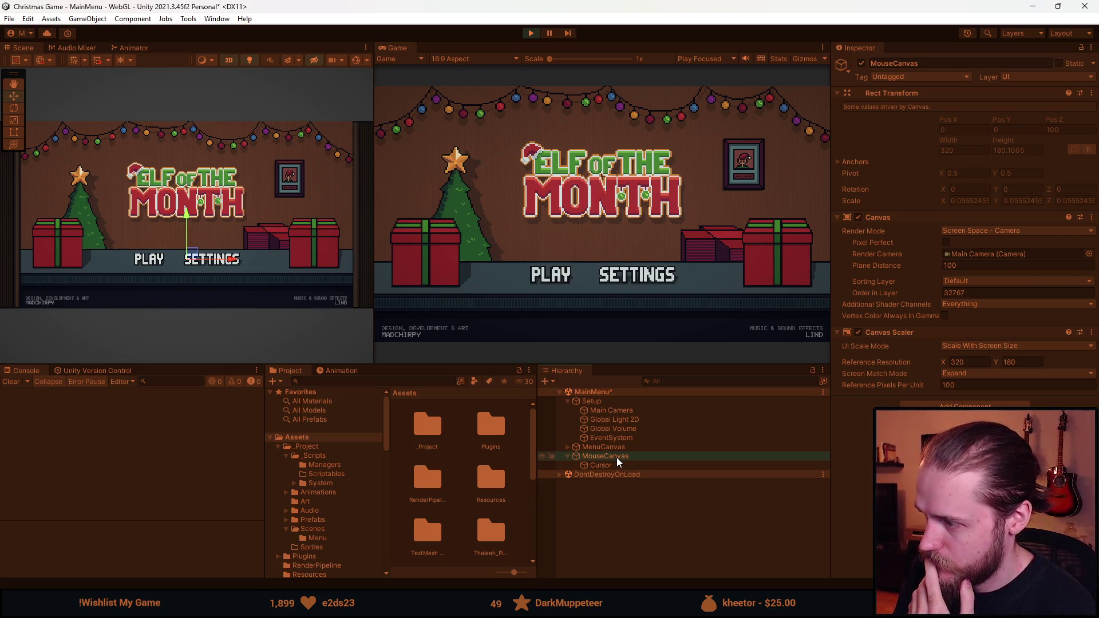
{"action": "left_click", "coordinate": [610, 449]}
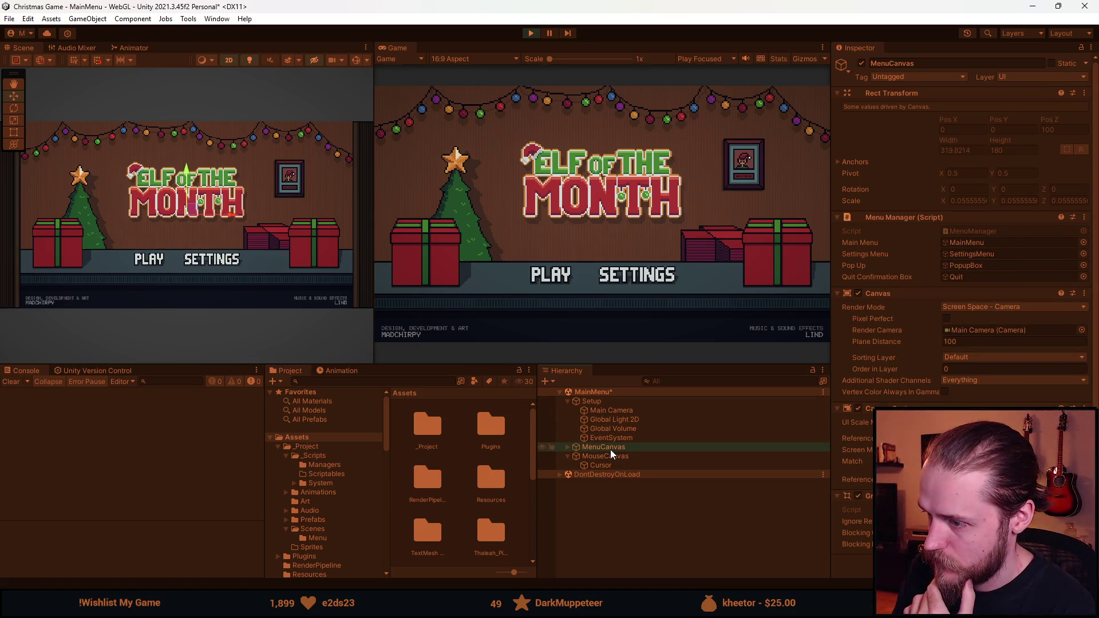
{"action": "left_click", "coordinate": [567, 456]}
{"action": "left_click_drag", "start_coordinate": [582, 458], "coordinate": [582, 459]}
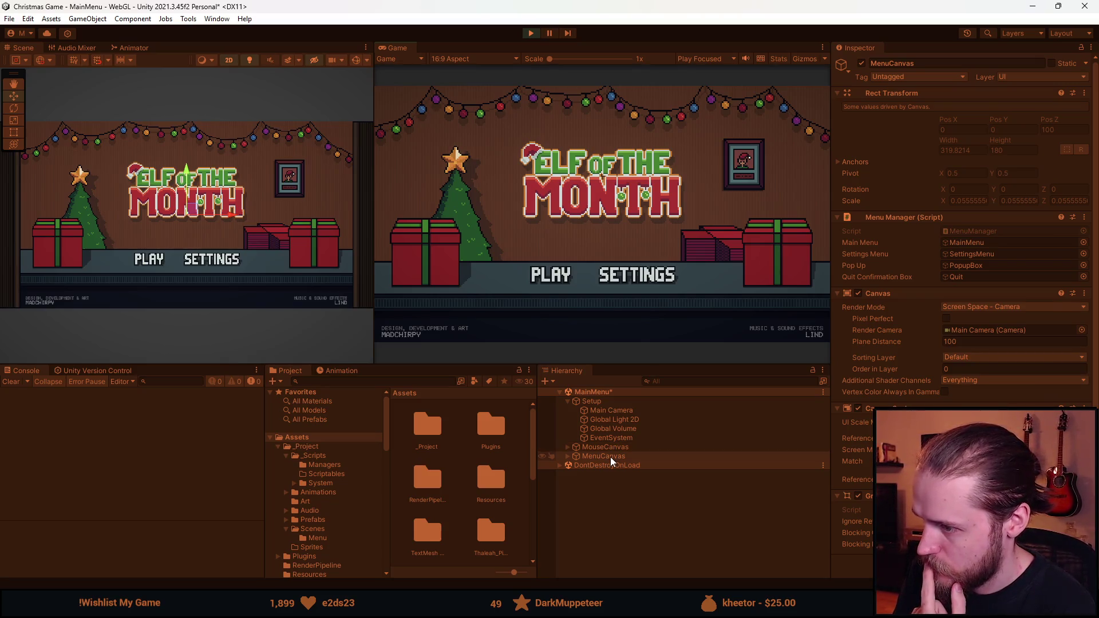
{"action": "left_click", "coordinate": [966, 371]}
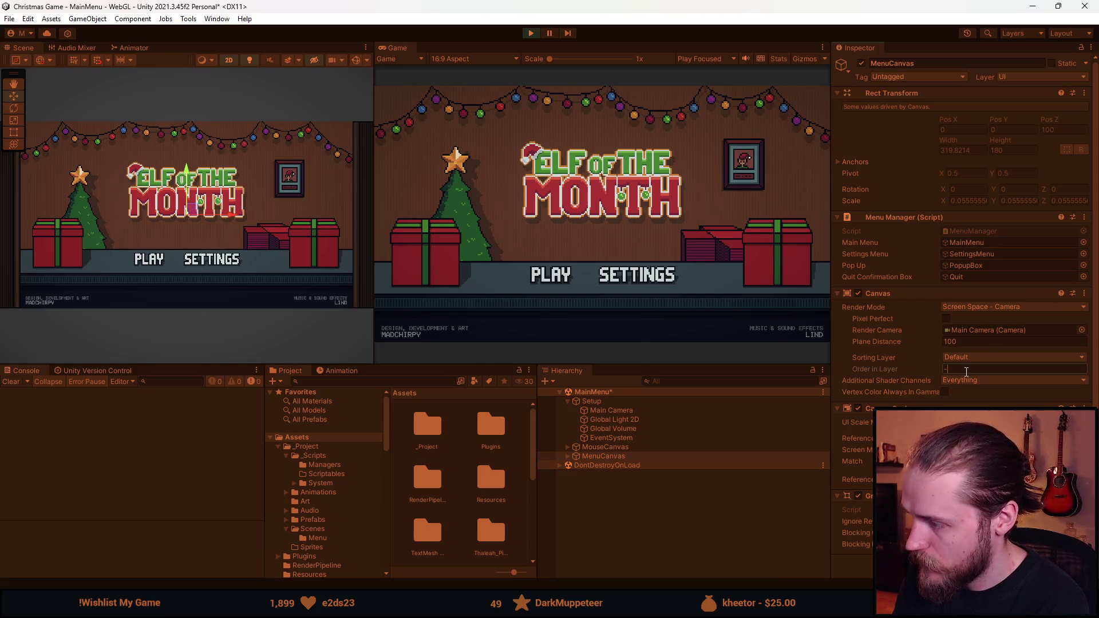
{"action": "type", "text": "-20"}
{"action": "key", "text": "Return"}
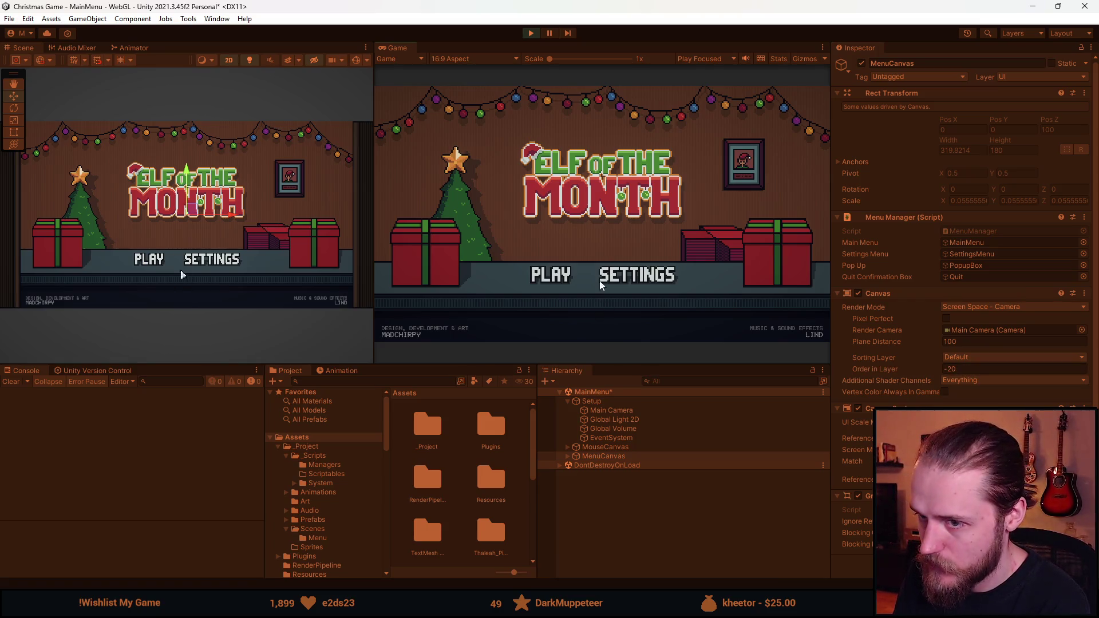
- Select the Cursor, turn off 2D mode, and maximize the Scene view
{"action": "left_click", "coordinate": [618, 448]}
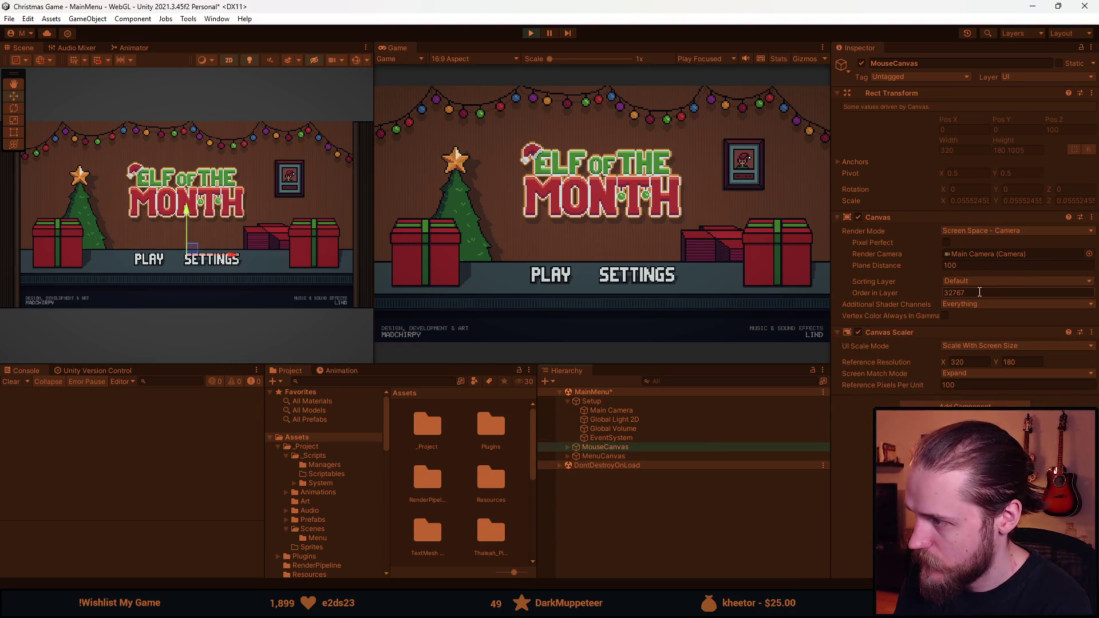
{"action": "left_click", "coordinate": [567, 447]}
{"action": "left_click", "coordinate": [585, 455]}
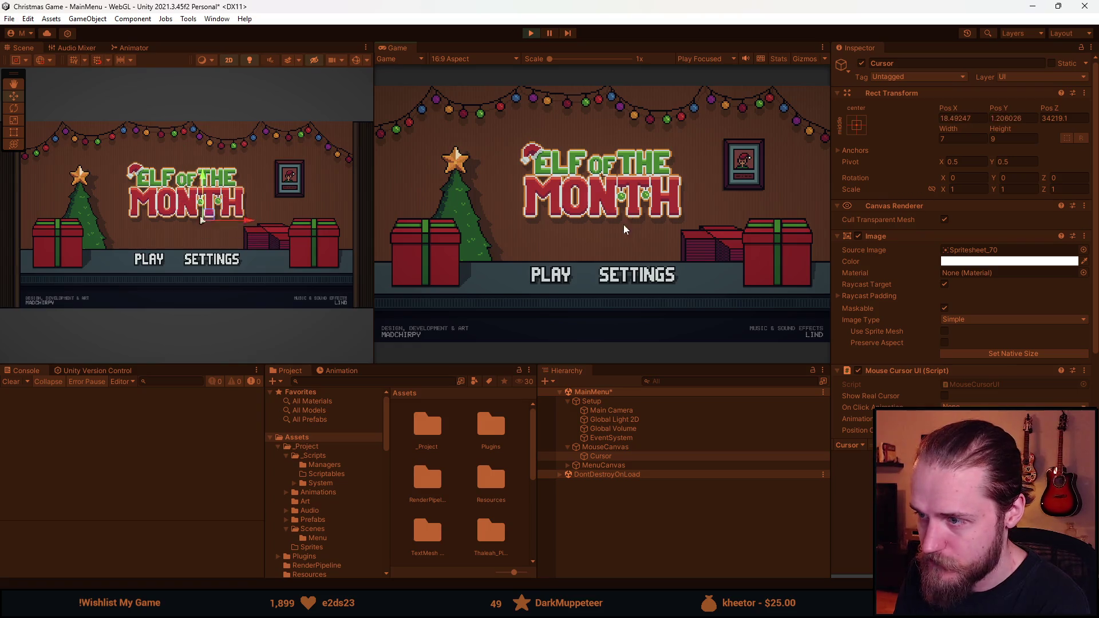
{"action": "left_click", "coordinate": [229, 61]}
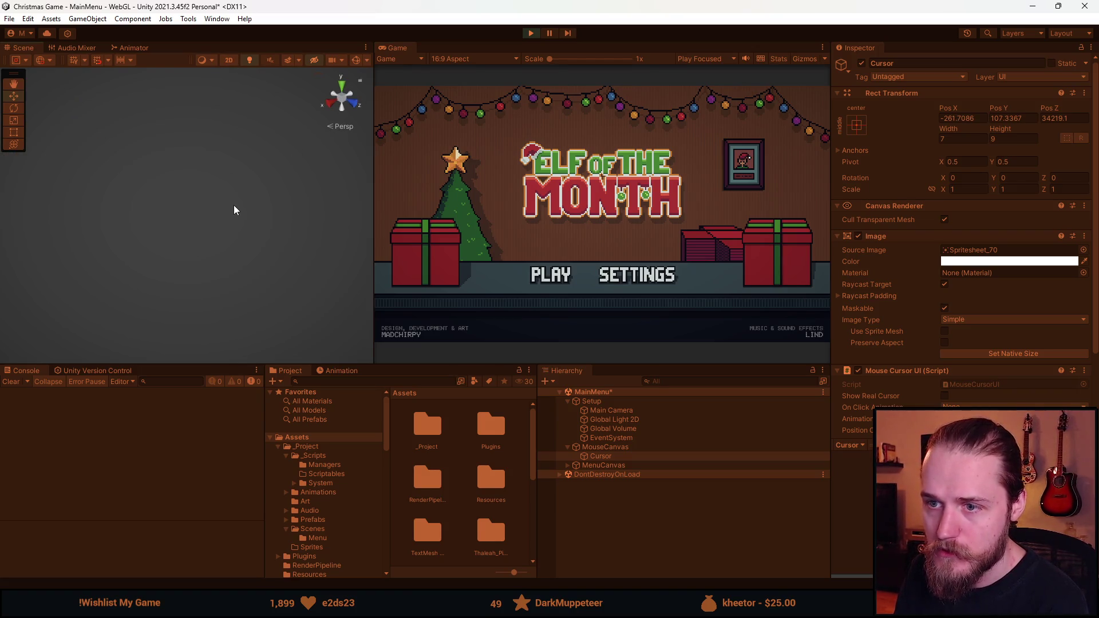
{"action": "double_click", "coordinate": [29, 50]}
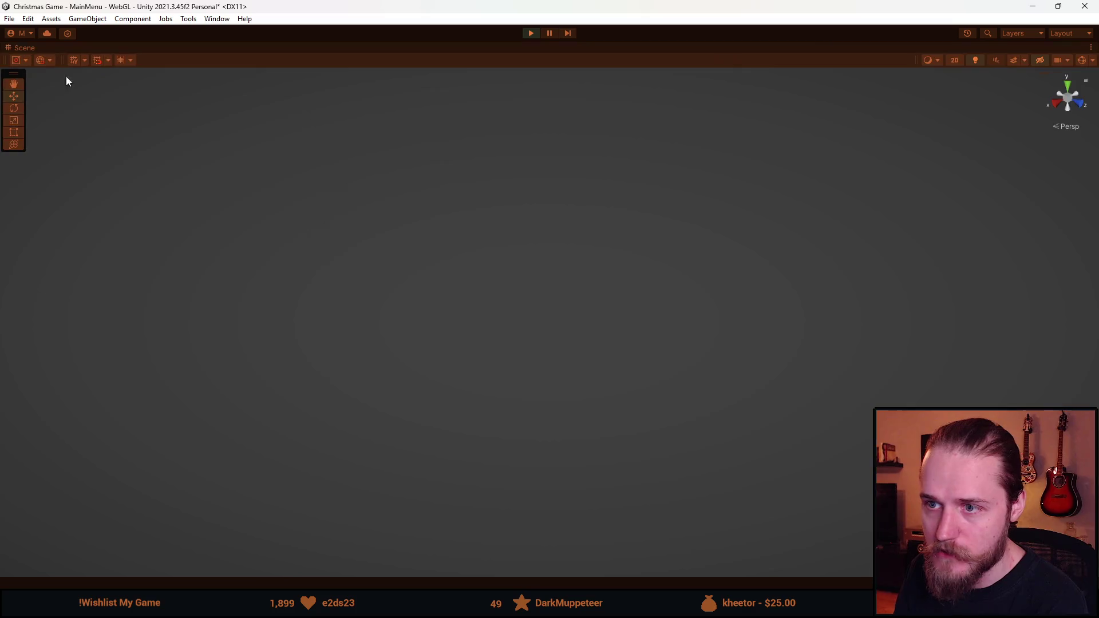
- Orbit and zoom the maximized Scene view to find the menu canvas, then restore the layout
{"action": "mouse_move", "coordinate": [439, 288]}
{"action": "left_mouse_down"}
{"action": "mouse_move", "coordinate": [525, 263]}
{"action": "mouse_move", "coordinate": [780, 466]}
{"action": "mouse_move", "coordinate": [492, 279]}
{"action": "mouse_move", "coordinate": [596, 297]}
{"action": "mouse_move", "coordinate": [510, 275]}
{"action": "mouse_move", "coordinate": [432, 272]}
{"action": "mouse_move", "coordinate": [451, 341]}
{"action": "mouse_move", "coordinate": [537, 267]}
{"action": "mouse_move", "coordinate": [518, 292]}
{"action": "mouse_move", "coordinate": [464, 276]}
{"action": "mouse_move", "coordinate": [338, 346]}
{"action": "mouse_move", "coordinate": [760, 309]}
{"action": "mouse_move", "coordinate": [783, 236]}
{"action": "left_mouse_up"}
{"action": "scroll", "coordinate": [782, 234], "scroll_direction": "down", "scroll_amount": 5}
{"action": "scroll", "coordinate": [592, 156], "scroll_direction": "up", "scroll_amount": 2}
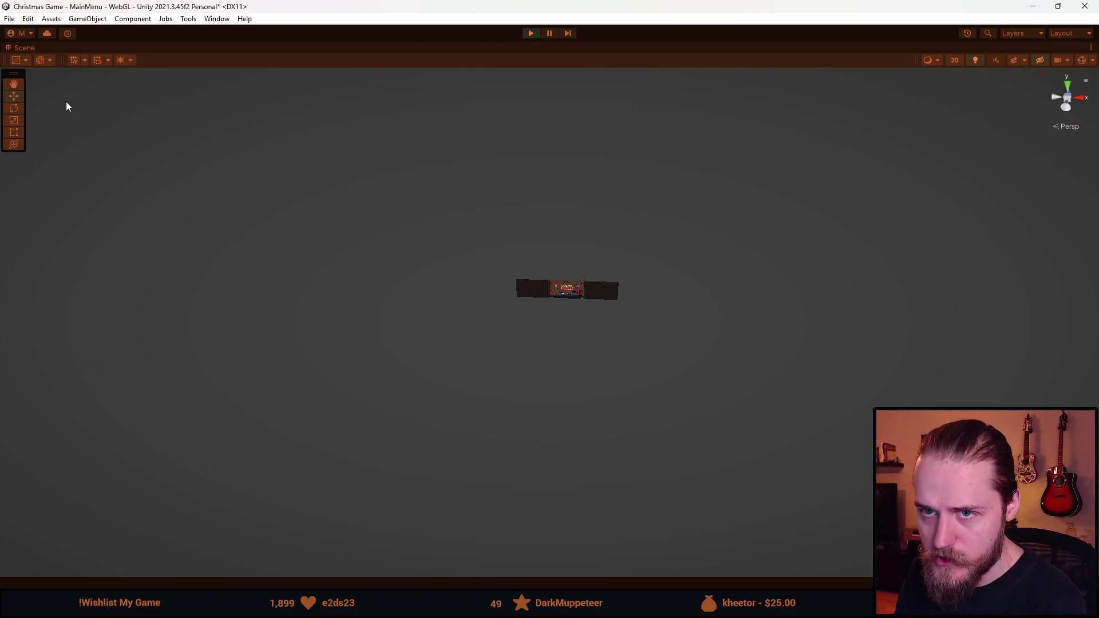
{"action": "double_click", "coordinate": [20, 48]}
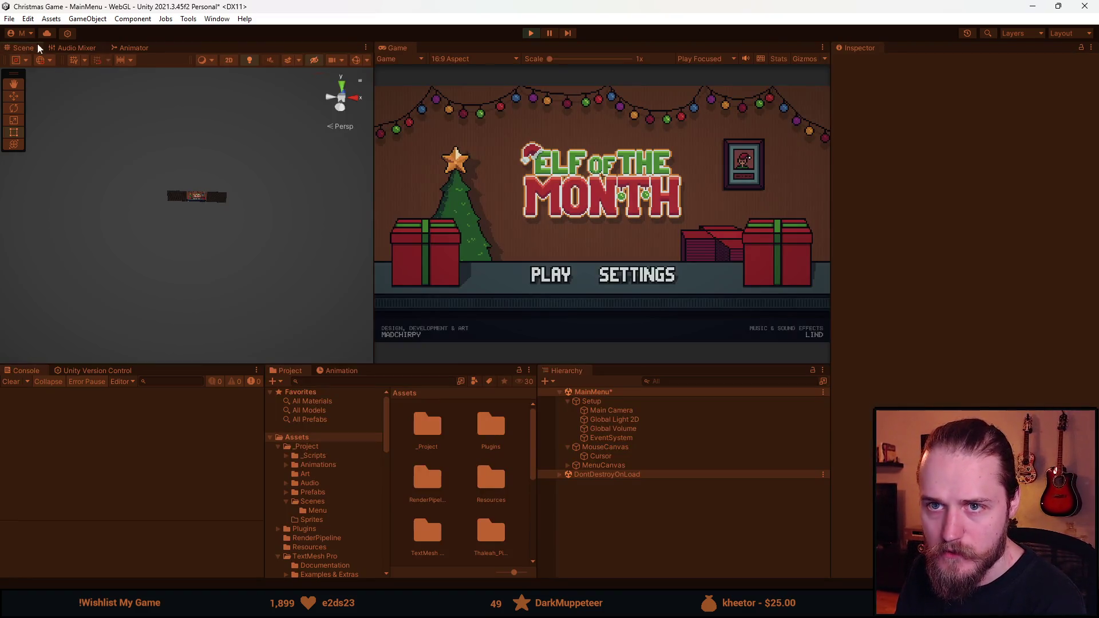
- Select the Cursor and set its Pos X, Pos Y and Pos Z all to 0
{"action": "left_click", "coordinate": [613, 456]}
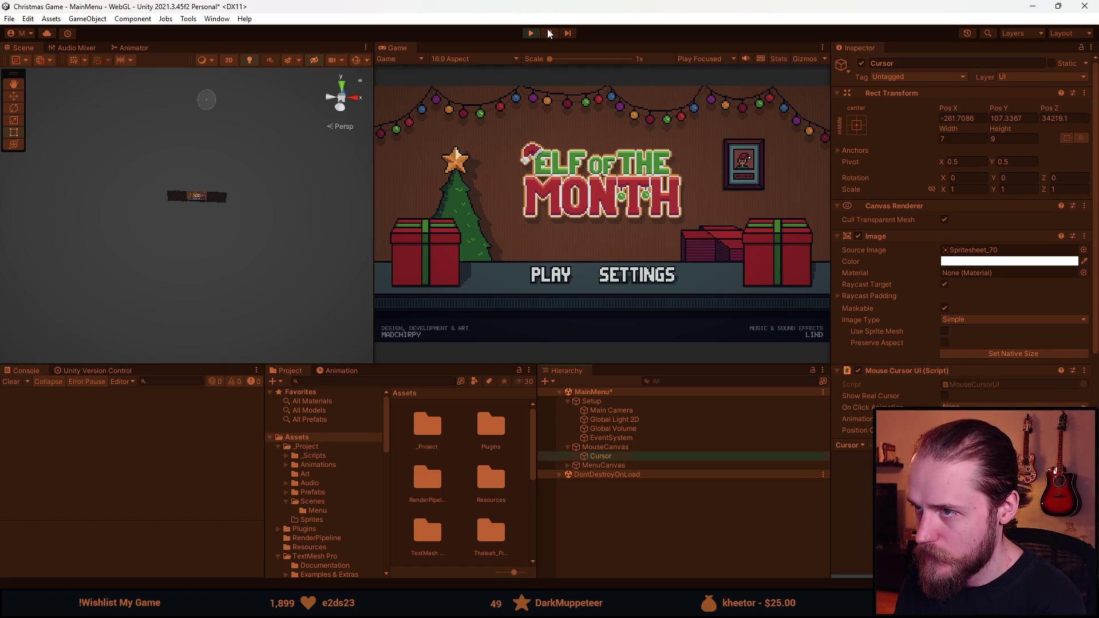
{"action": "left_click", "coordinate": [1066, 118]}
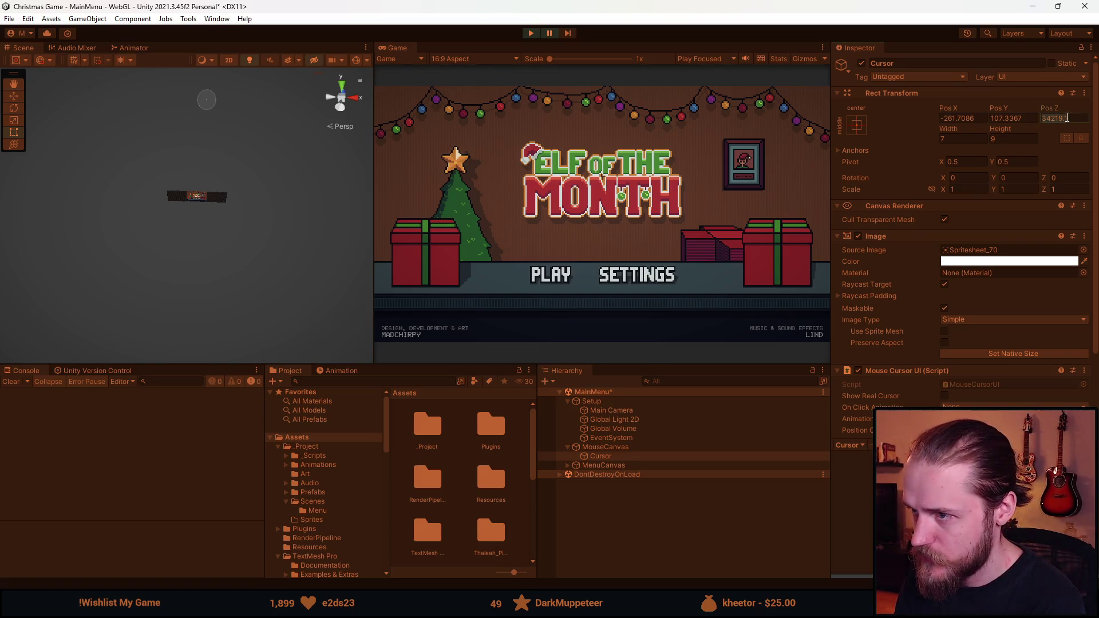
{"action": "type", "text": "0"}
{"action": "left_click", "coordinate": [957, 118]}
{"action": "type", "text": "0"}
{"action": "left_click", "coordinate": [1025, 118]}
{"action": "type", "text": "0"}
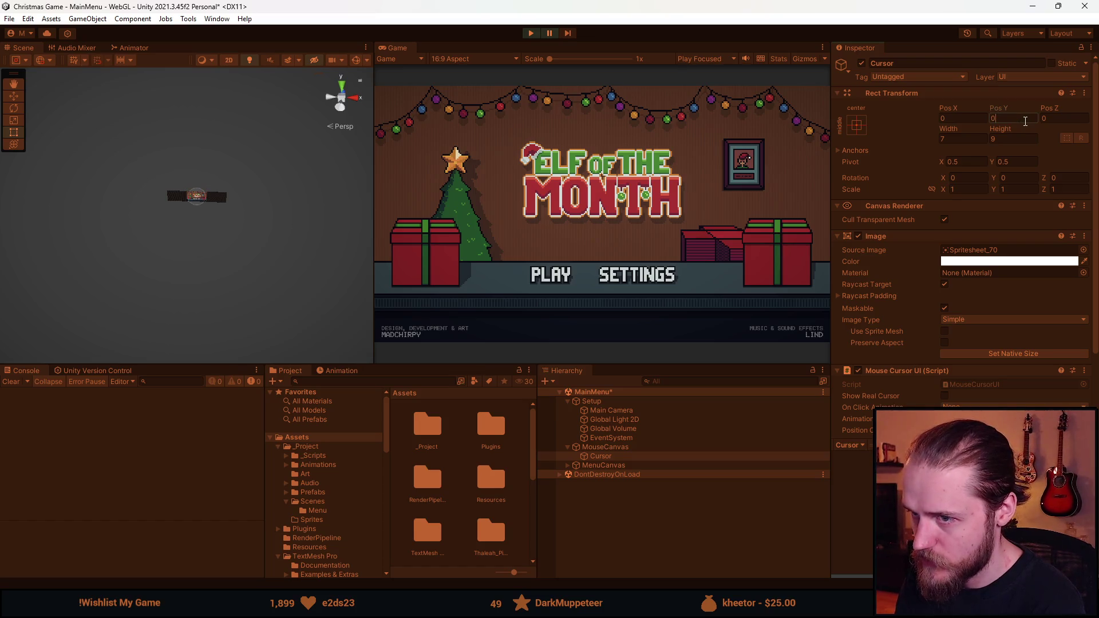
{"action": "scroll", "coordinate": [214, 187], "scroll_direction": "up", "scroll_amount": 5}
{"action": "scroll", "coordinate": [241, 192], "scroll_direction": "down", "scroll_amount": 5}
{"action": "scroll", "coordinate": [218, 264], "scroll_direction": "up", "scroll_amount": 4}
- Frame the Cursor in the Scene view and orbit to see the canvas edge-on
{"action": "left_click_drag", "start_coordinate": [206, 344], "coordinate": [196, 242]}
{"action": "key", "text": "f"}
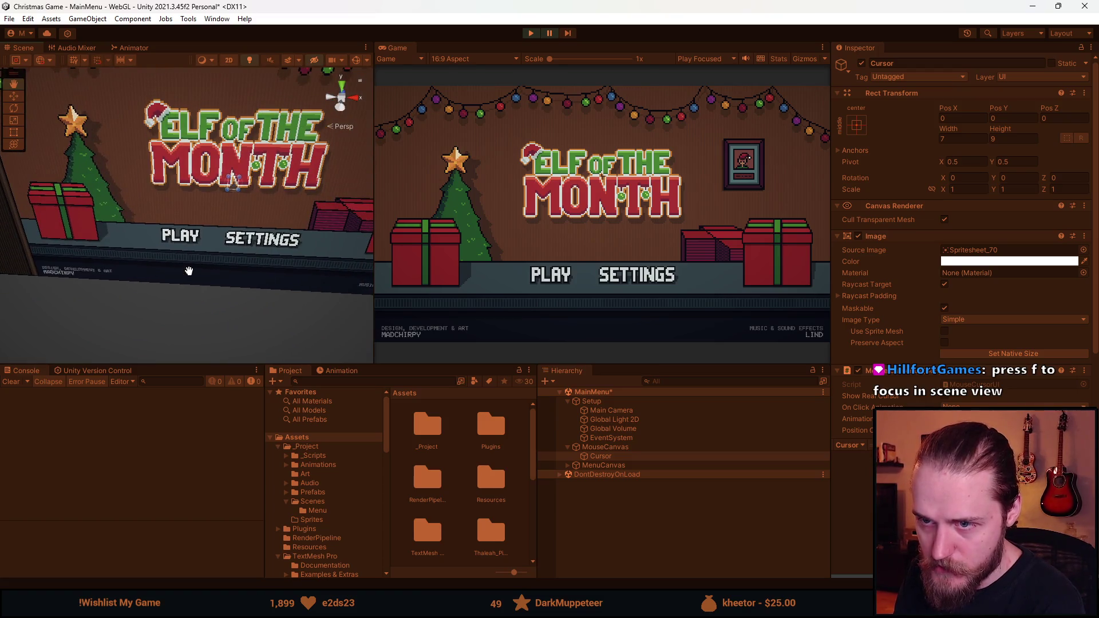
{"action": "mouse_move", "coordinate": [246, 177]}
{"action": "left_mouse_down"}
{"action": "mouse_move", "coordinate": [207, 251]}
{"action": "mouse_move", "coordinate": [235, 246]}
{"action": "mouse_move", "coordinate": [17, 289]}
{"action": "mouse_move", "coordinate": [940, 190]}
{"action": "mouse_move", "coordinate": [928, 265]}
{"action": "mouse_move", "coordinate": [1080, 286]}
{"action": "mouse_move", "coordinate": [273, 141]}
{"action": "left_mouse_up"}
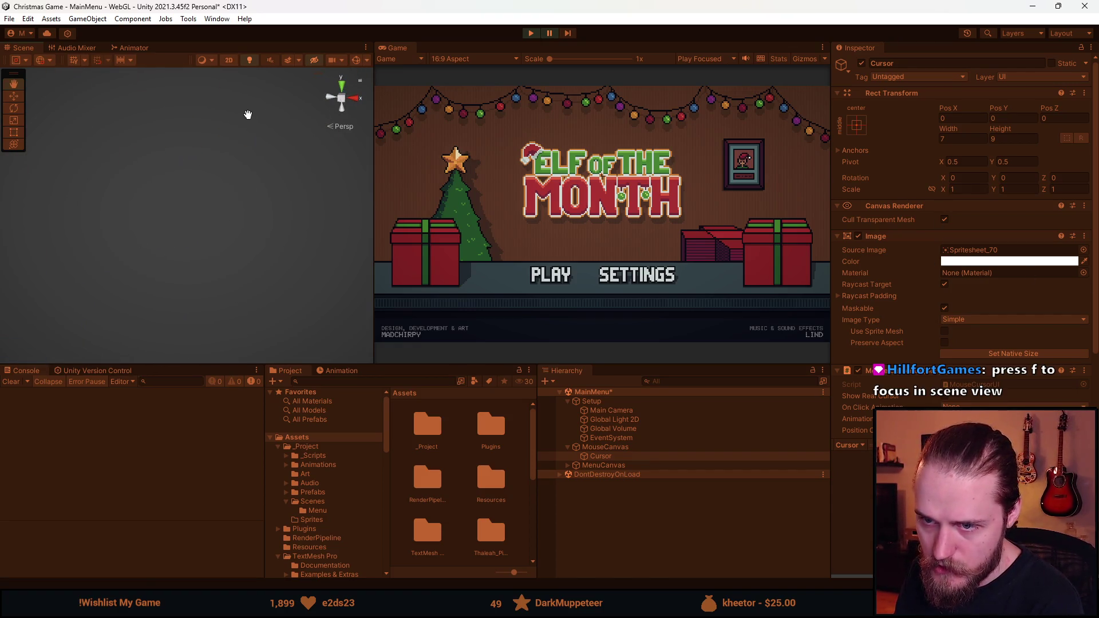
{"action": "key", "text": "f"}
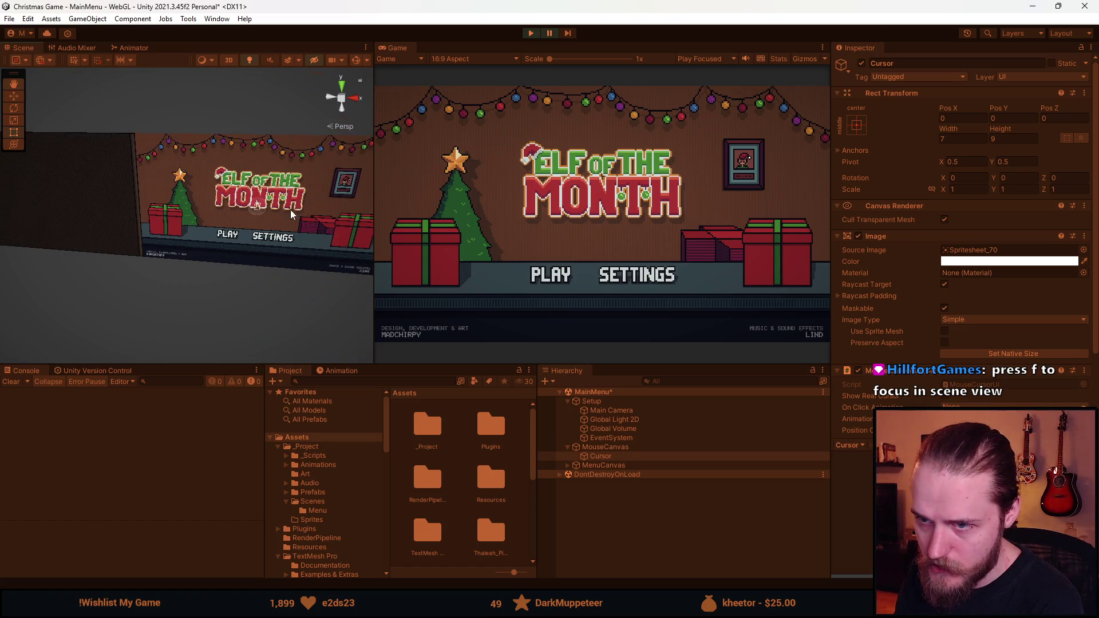
{"action": "scroll", "coordinate": [280, 234], "scroll_direction": "up", "scroll_amount": 10}
{"action": "mouse_move", "coordinate": [331, 268]}
{"action": "left_mouse_down"}
{"action": "mouse_move", "coordinate": [281, 245]}
{"action": "mouse_move", "coordinate": [368, 276]}
{"action": "left_mouse_up"}
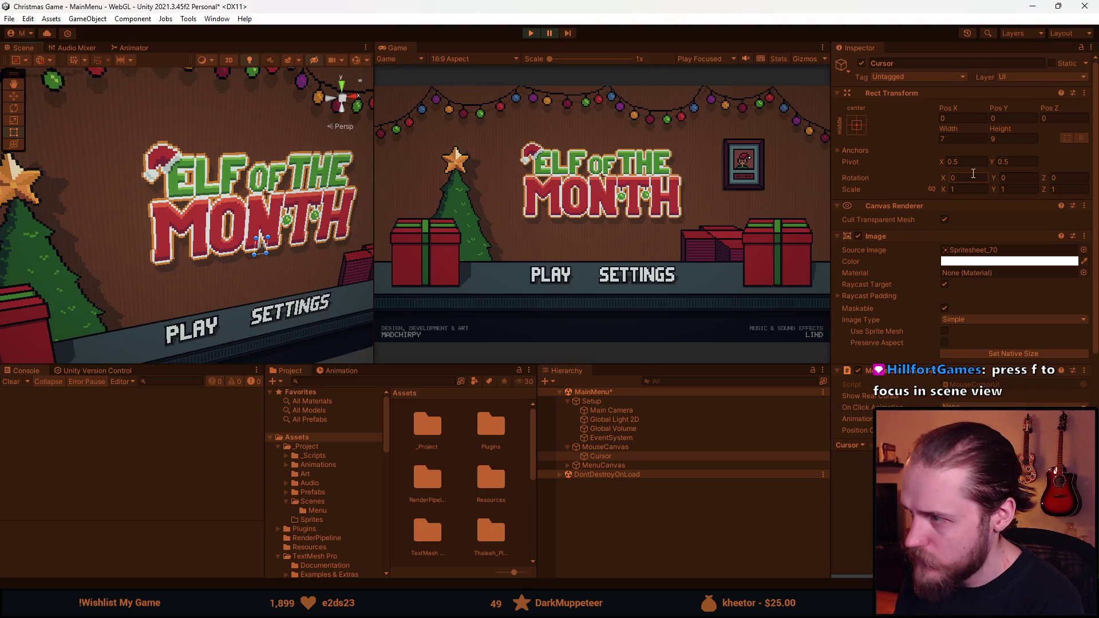
- Enter -10 as the Cursor's Pos Z and check it from an oblique angle
{"action": "left_click", "coordinate": [1059, 113]}
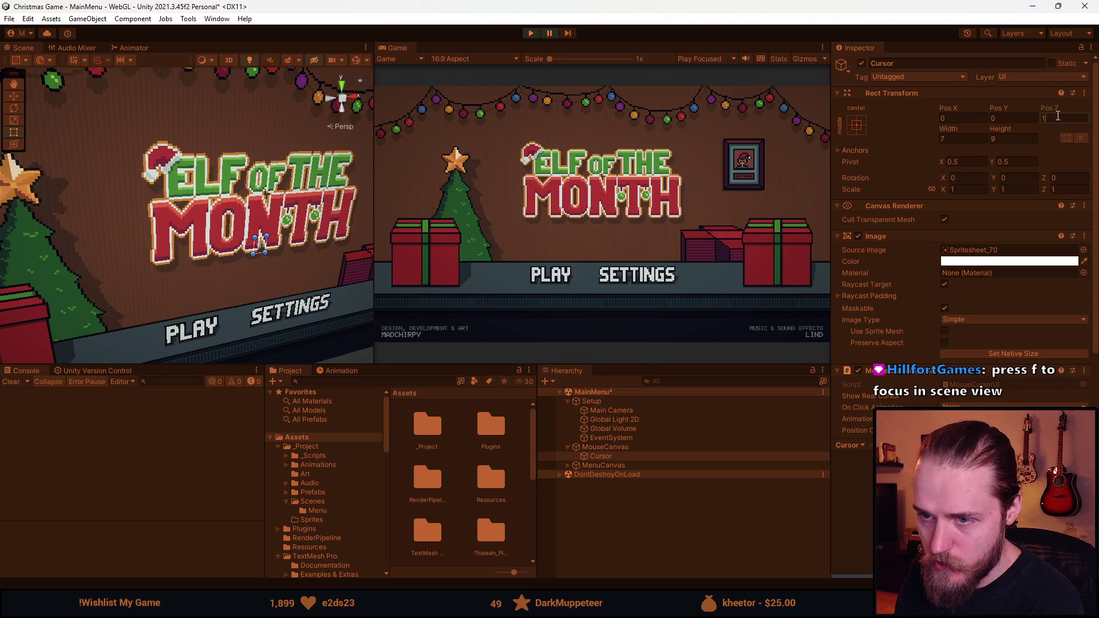
{"action": "type", "text": "1"}
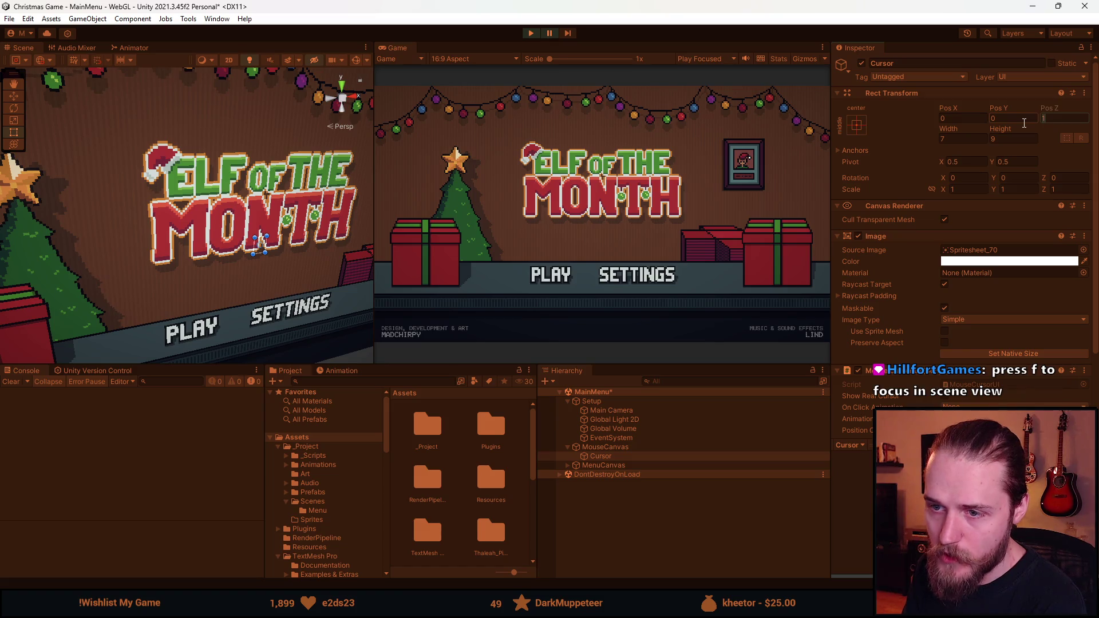
{"action": "type", "text": "-2"}
{"action": "key", "text": "BackSpace"}
{"action": "type", "text": "10"}
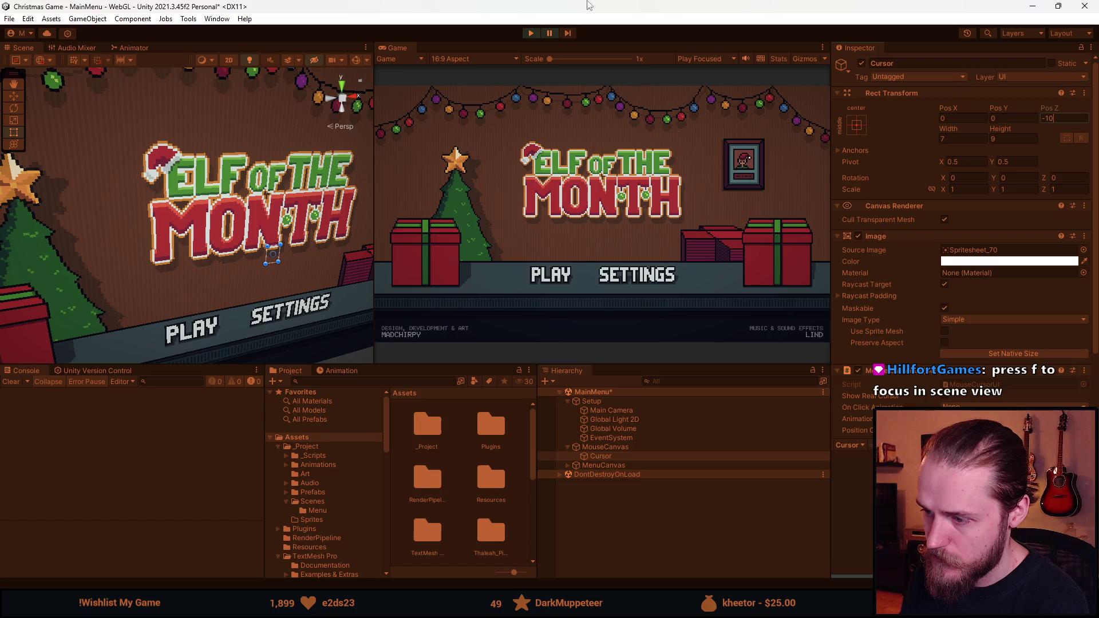
{"action": "type", "text": "f"}
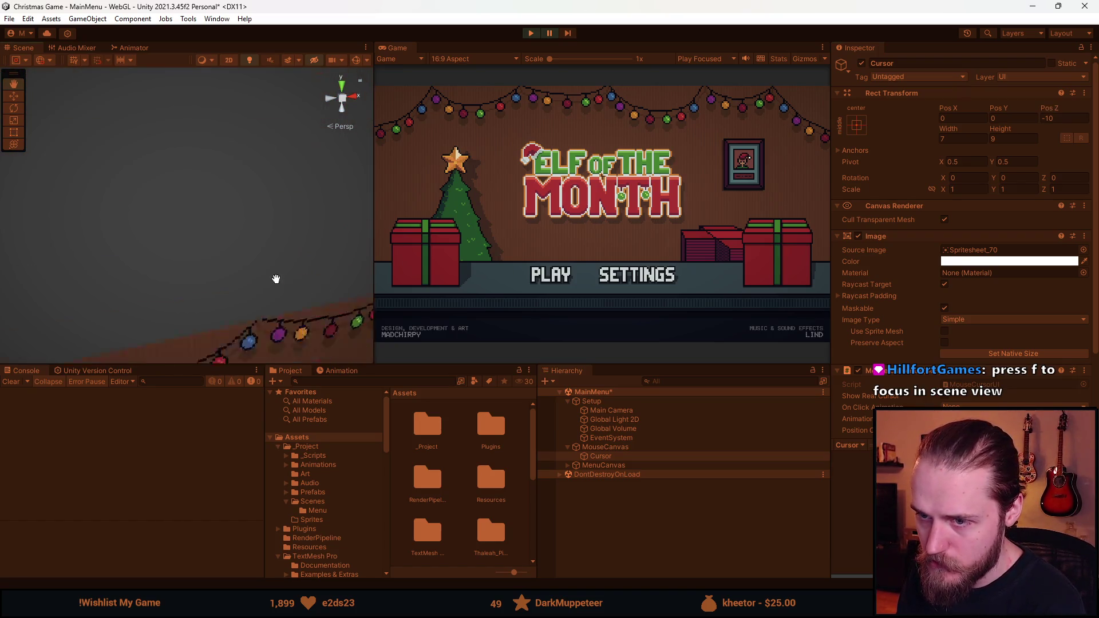
{"action": "scroll", "coordinate": [284, 280], "scroll_direction": "down", "scroll_amount": 5}
{"action": "scroll", "coordinate": [198, 258], "scroll_direction": "down", "scroll_amount": 5}
{"action": "mouse_move", "coordinate": [107, 249]}
{"action": "left_mouse_down"}
{"action": "mouse_move", "coordinate": [260, 302]}
{"action": "mouse_move", "coordinate": [207, 260]}
{"action": "mouse_move", "coordinate": [274, 343]}
{"action": "mouse_move", "coordinate": [239, 287]}
{"action": "mouse_move", "coordinate": [216, 277]}
{"action": "mouse_move", "coordinate": [314, 276]}
{"action": "mouse_move", "coordinate": [264, 262]}
{"action": "mouse_move", "coordinate": [284, 257]}
{"action": "mouse_move", "coordinate": [262, 272]}
{"action": "mouse_move", "coordinate": [286, 270]}
{"action": "mouse_move", "coordinate": [265, 277]}
{"action": "left_mouse_up"}
{"action": "key", "text": "f"}
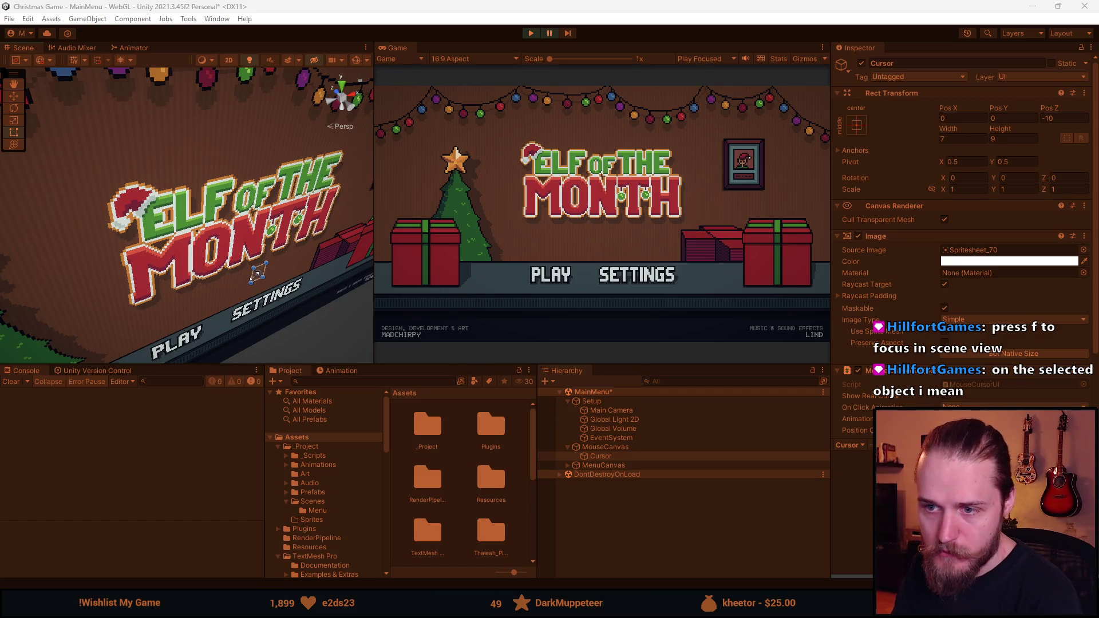
{"action": "left_click", "coordinate": [266, 308]}
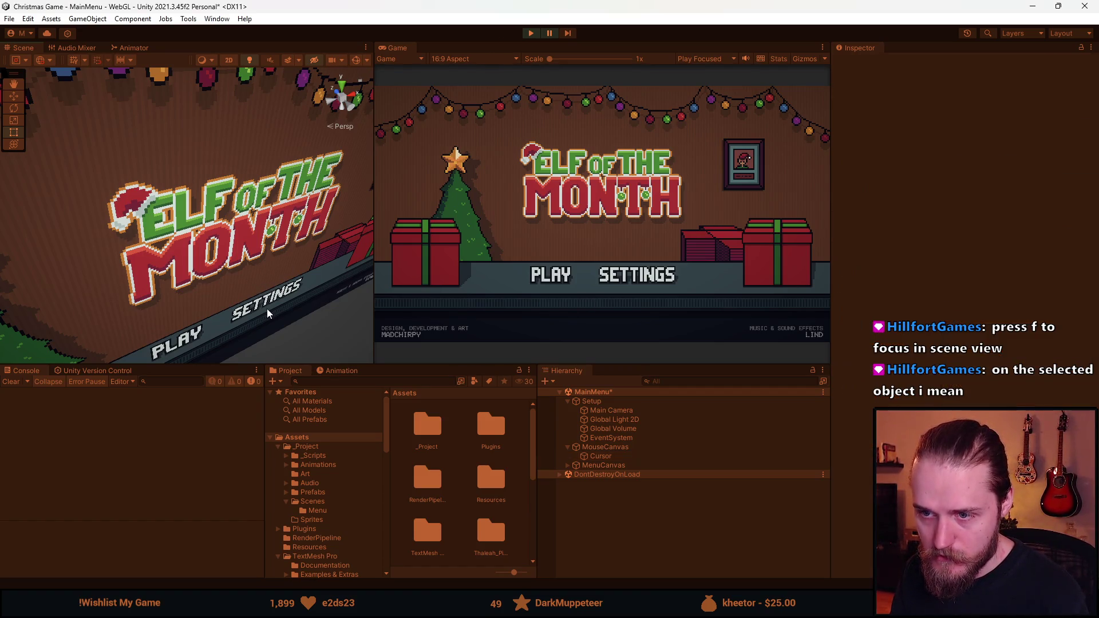
- Select the Cursor and frame it in the Scene view, zooming in and out
{"action": "left_click", "coordinate": [626, 458]}
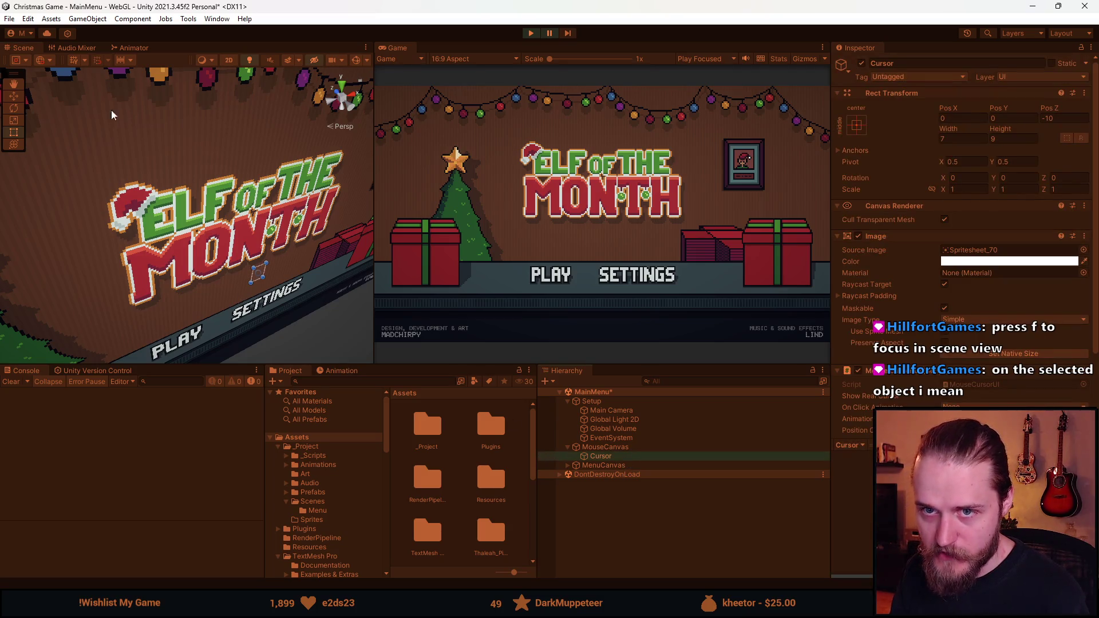
{"action": "key", "text": "f"}
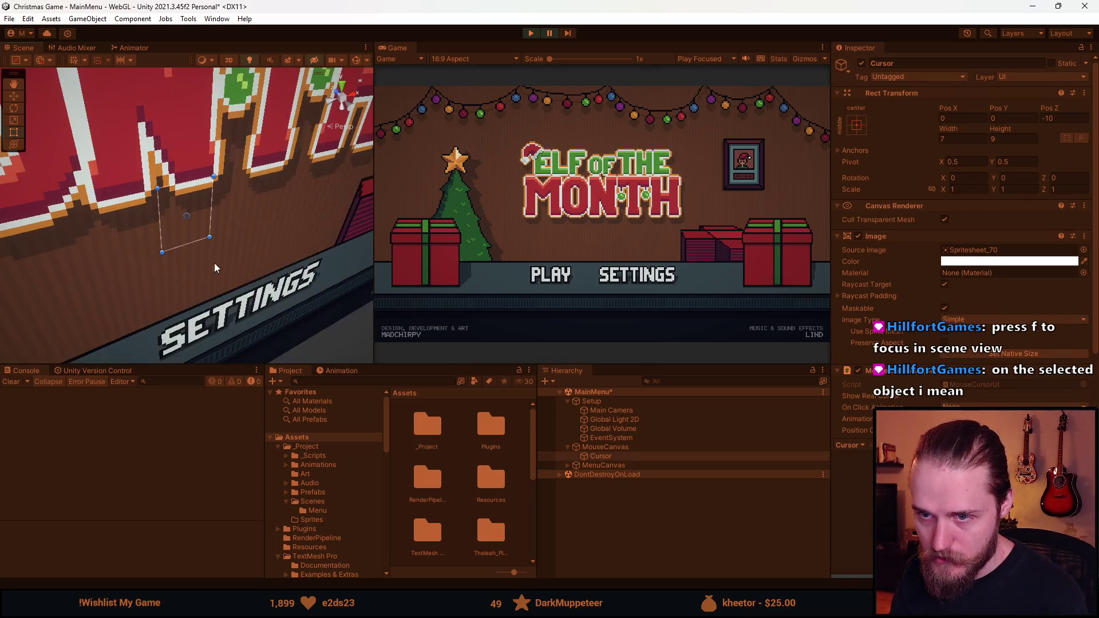
{"action": "scroll", "coordinate": [172, 241], "scroll_direction": "down", "scroll_amount": 5}
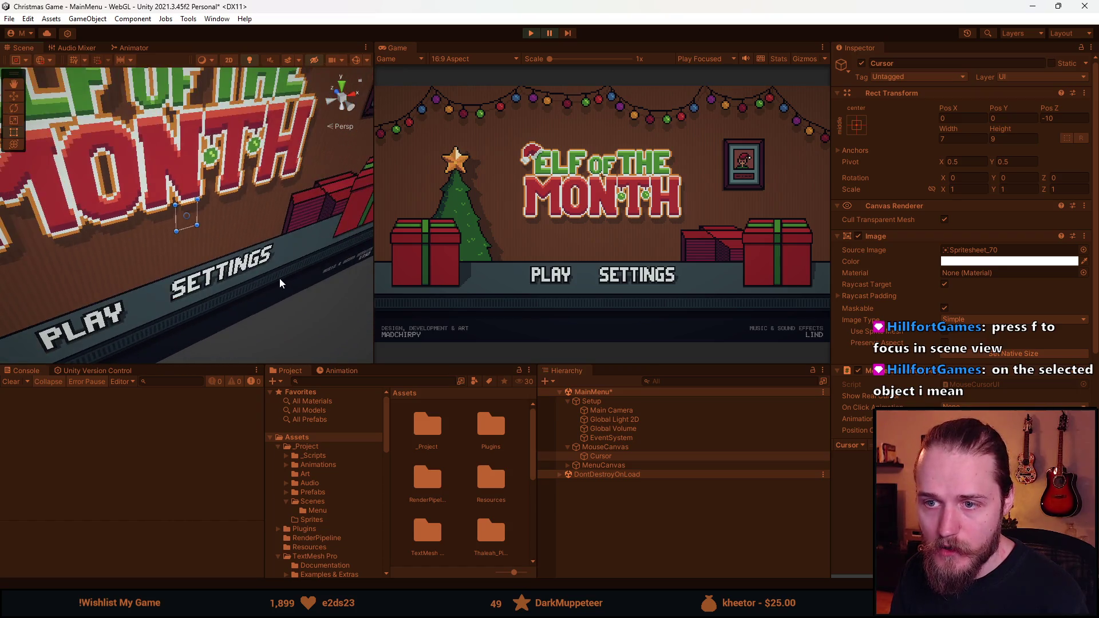
{"action": "scroll", "coordinate": [280, 280], "scroll_direction": "up", "scroll_amount": 3}
{"action": "scroll", "coordinate": [284, 280], "scroll_direction": "up", "scroll_amount": 5}
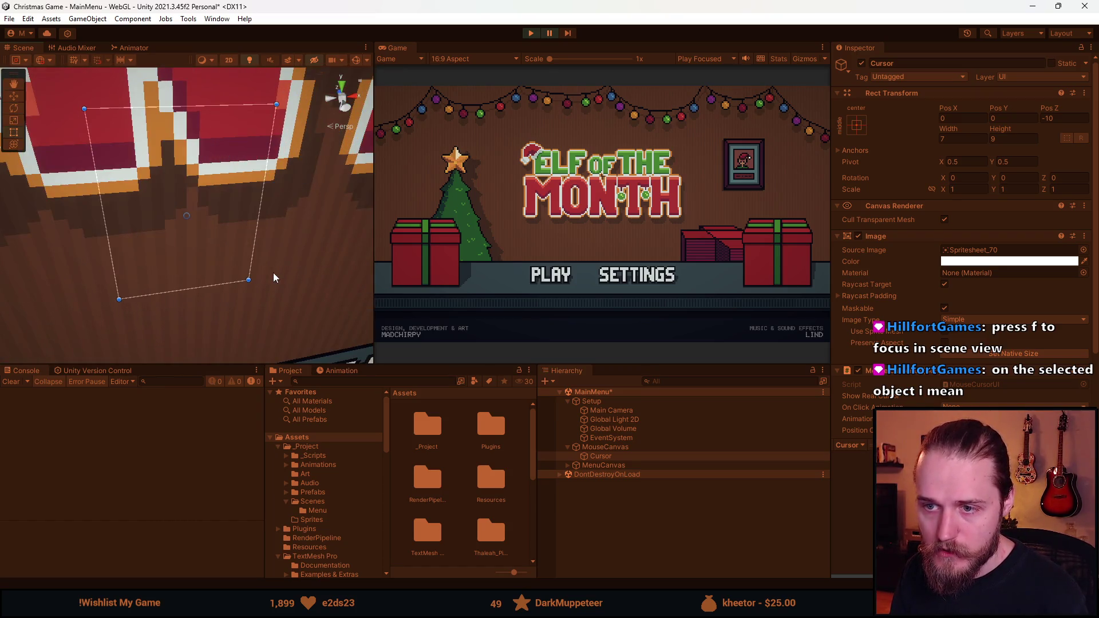
{"action": "scroll", "coordinate": [273, 273], "scroll_direction": "down", "scroll_amount": 5}
{"action": "scroll", "coordinate": [273, 278], "scroll_direction": "down", "scroll_amount": 3}
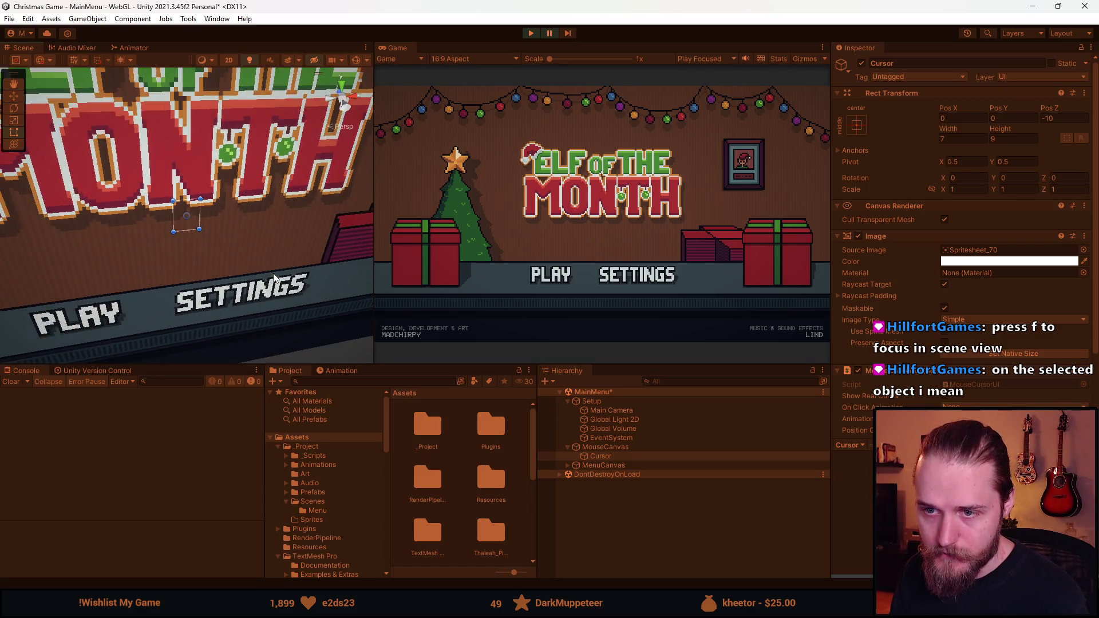
{"action": "scroll", "coordinate": [273, 277], "scroll_direction": "up", "scroll_amount": 5}
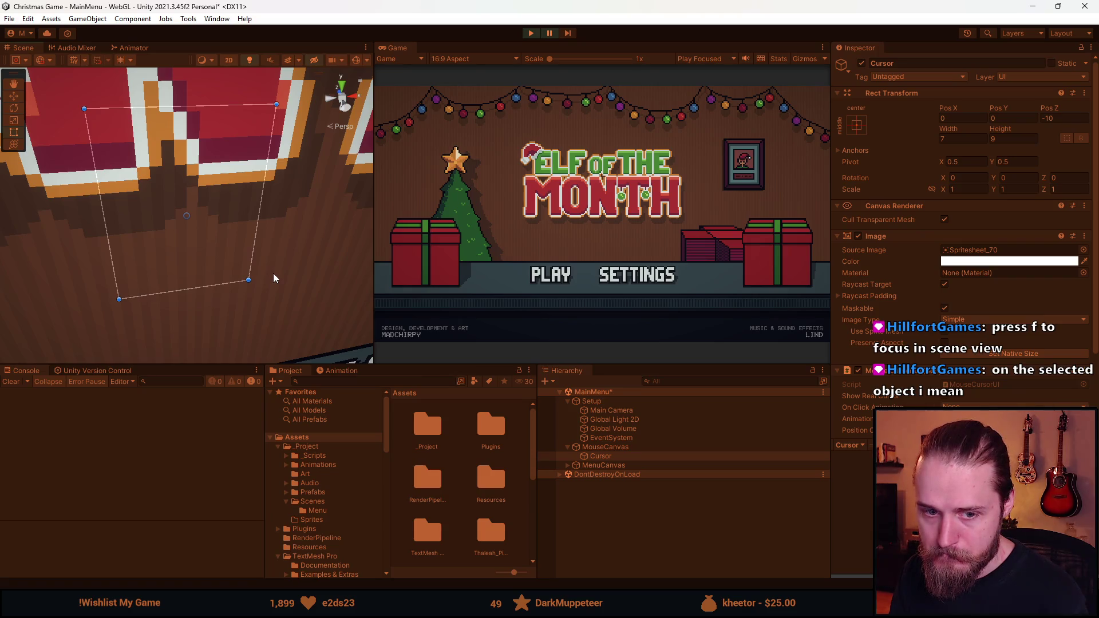
{"action": "scroll", "coordinate": [198, 215], "scroll_direction": "down", "scroll_amount": 3}
{"action": "scroll", "coordinate": [198, 216], "scroll_direction": "up", "scroll_amount": 3}
{"action": "scroll", "coordinate": [198, 214], "scroll_direction": "down", "scroll_amount": 3}
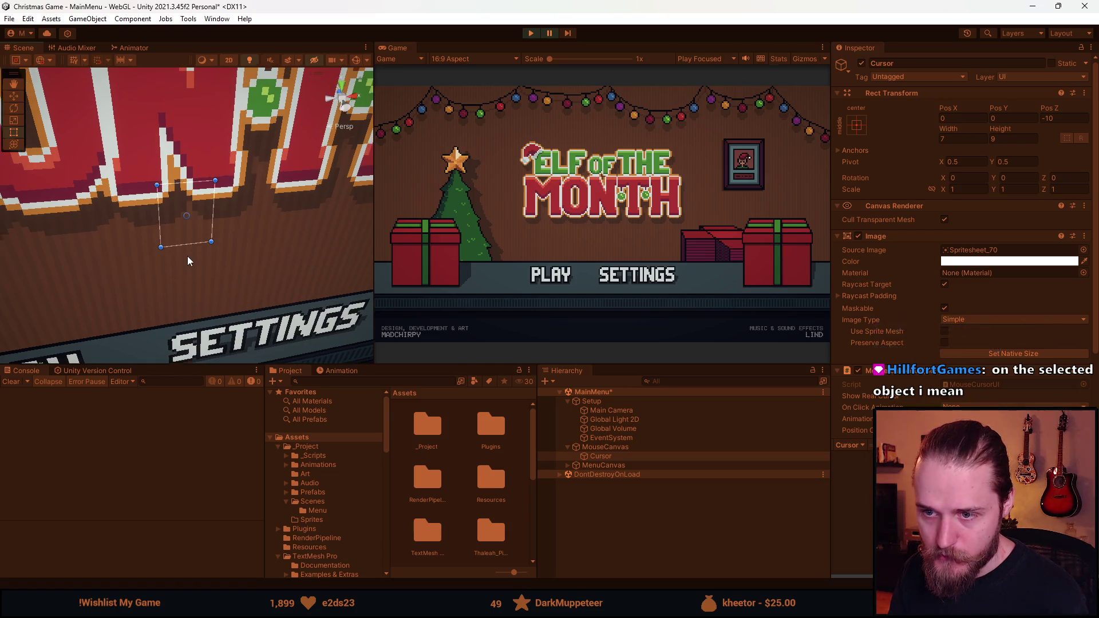
{"action": "scroll", "coordinate": [187, 256], "scroll_direction": "up", "scroll_amount": 3}
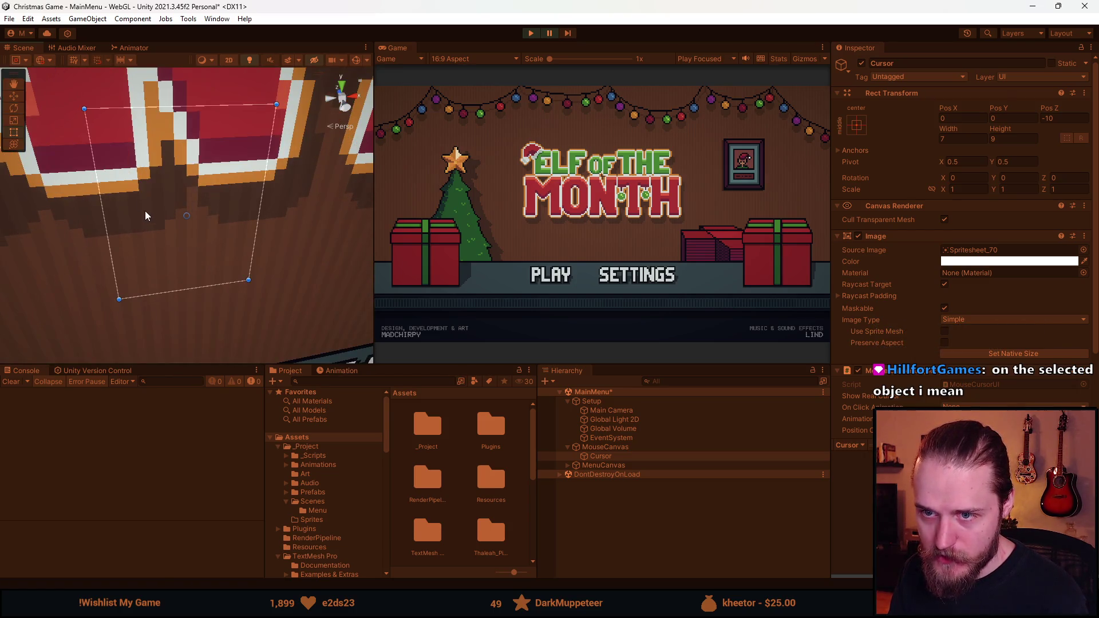
{"action": "scroll", "coordinate": [189, 179], "scroll_direction": "up", "scroll_amount": 3}
{"action": "scroll", "coordinate": [214, 243], "scroll_direction": "down", "scroll_amount": 3}
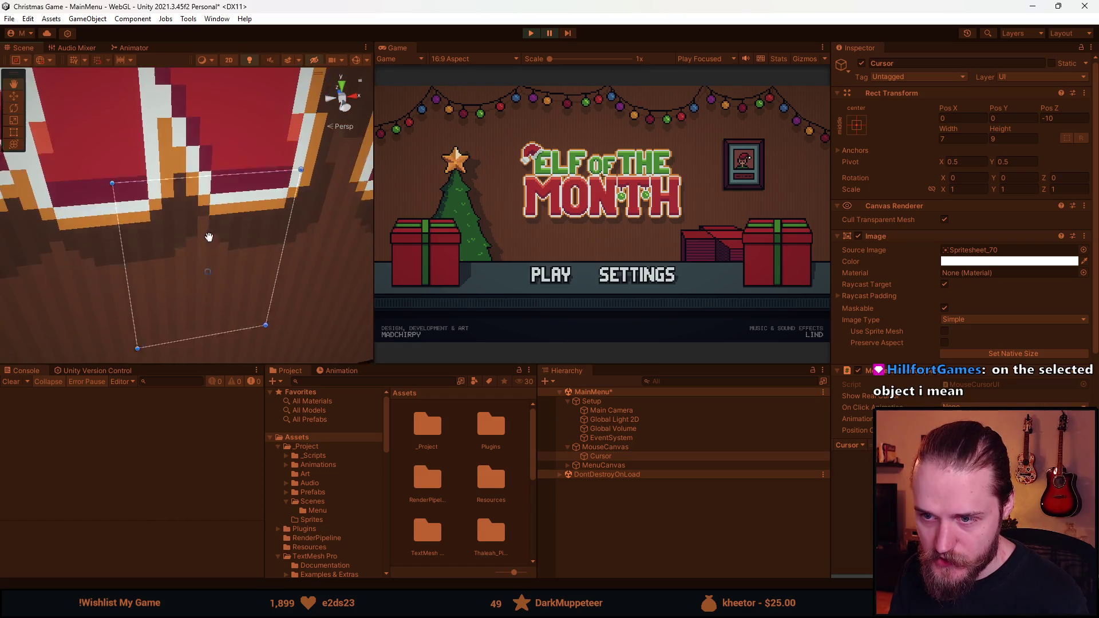
{"action": "scroll", "coordinate": [191, 162], "scroll_direction": "down", "scroll_amount": 5}
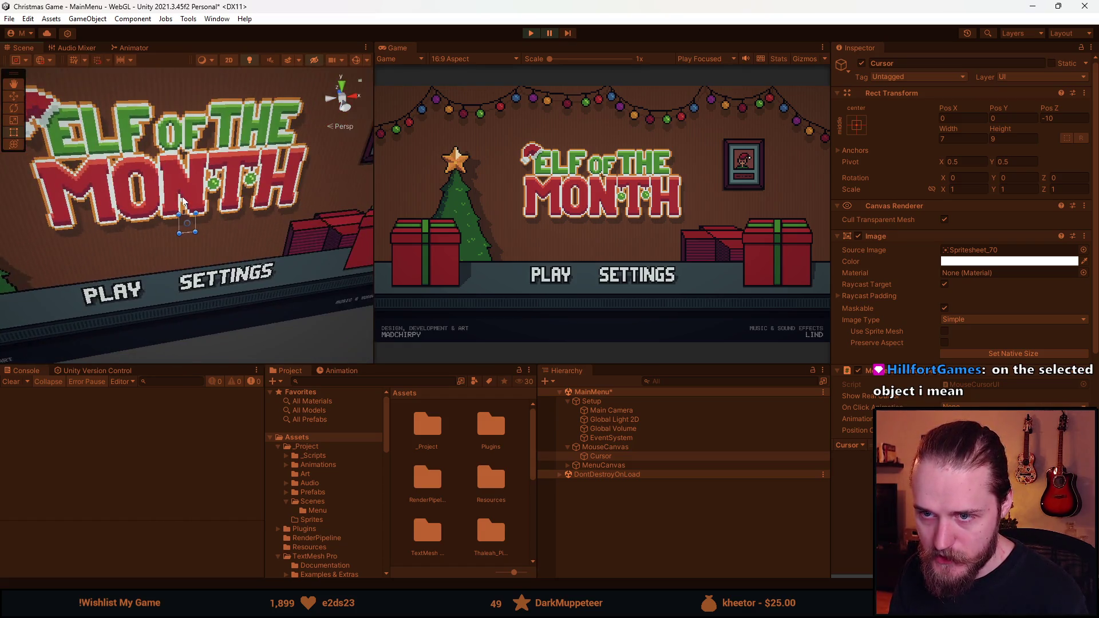
{"action": "scroll", "coordinate": [200, 240], "scroll_direction": "up", "scroll_amount": 5}
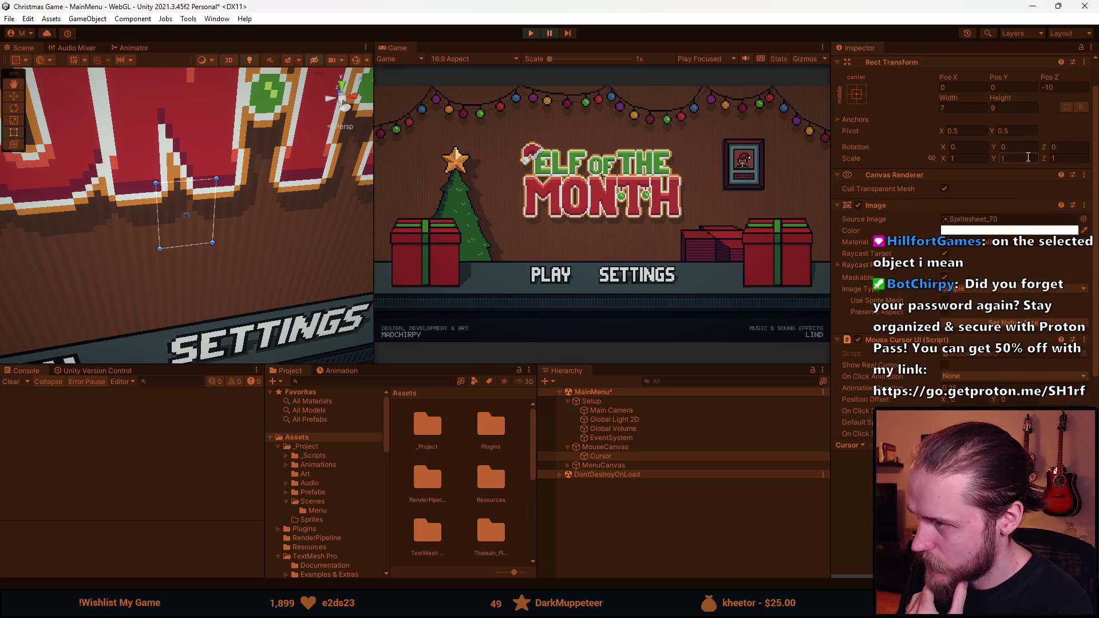
{"action": "scroll", "coordinate": [992, 246], "scroll_direction": "up", "scroll_amount": 1}
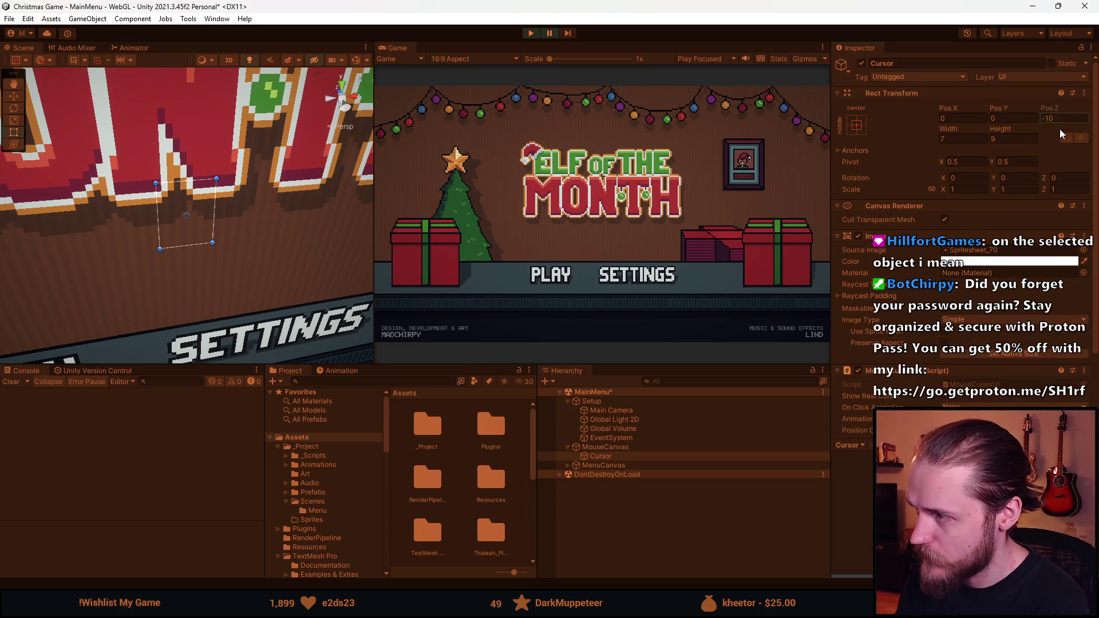
- Change the Cursor's Pos Z to -50 and re-center the Scene view on it
{"action": "type", "text": "50"}
{"action": "type", "text": "100"}
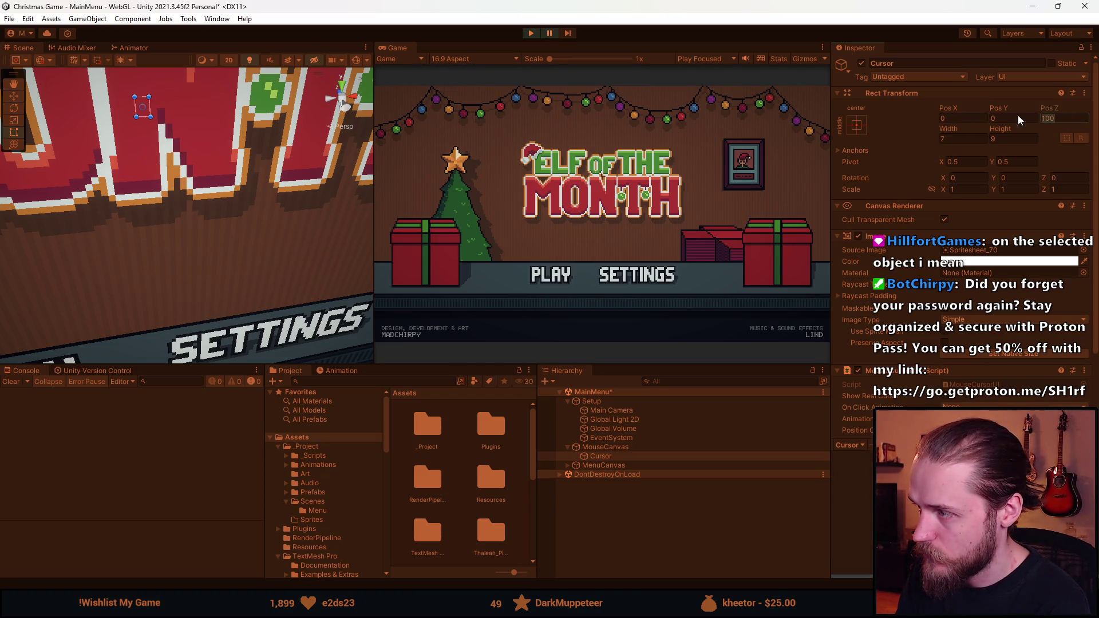
{"action": "type", "text": "-50"}
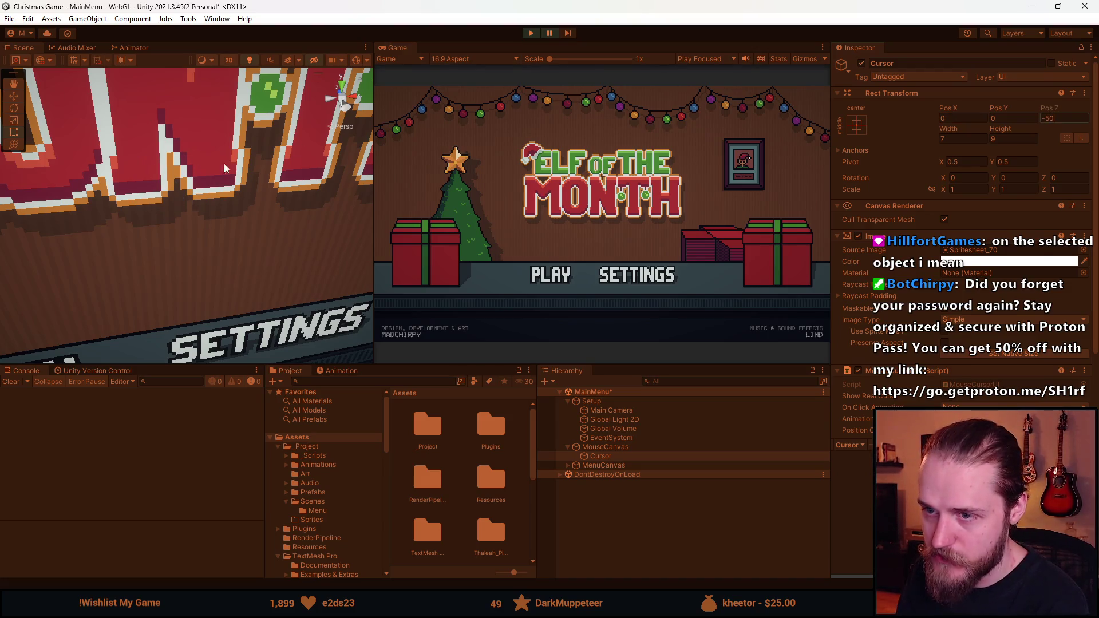
{"action": "left_click", "coordinate": [615, 457]}
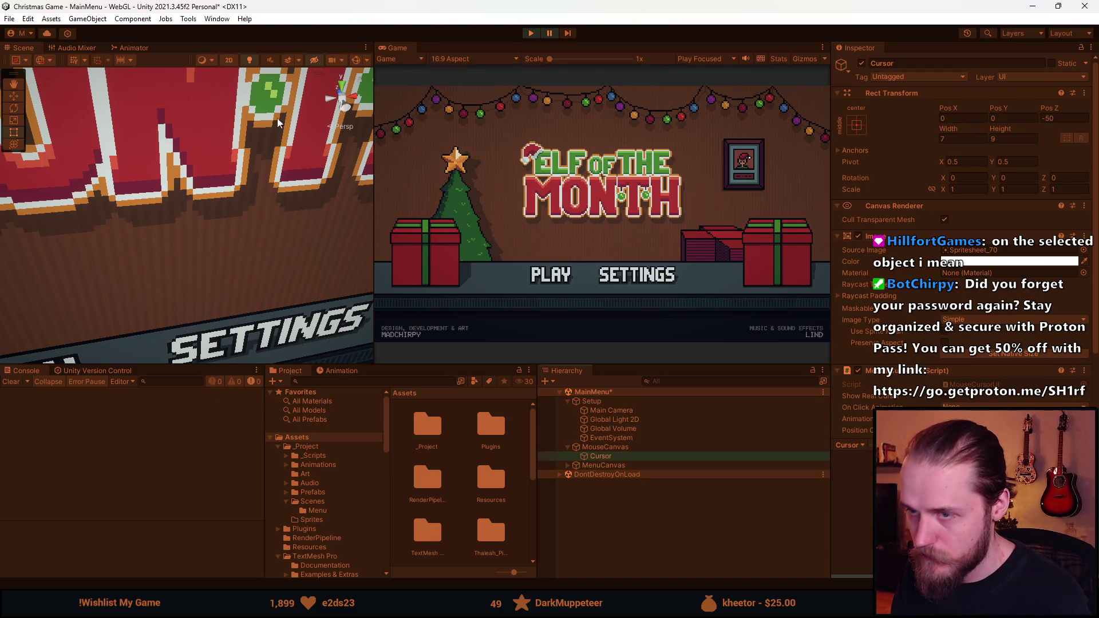
{"action": "key", "text": "f"}
{"action": "scroll", "coordinate": [220, 201], "scroll_direction": "up", "scroll_amount": 1}
{"action": "scroll", "coordinate": [201, 267], "scroll_direction": "up", "scroll_amount": 2}
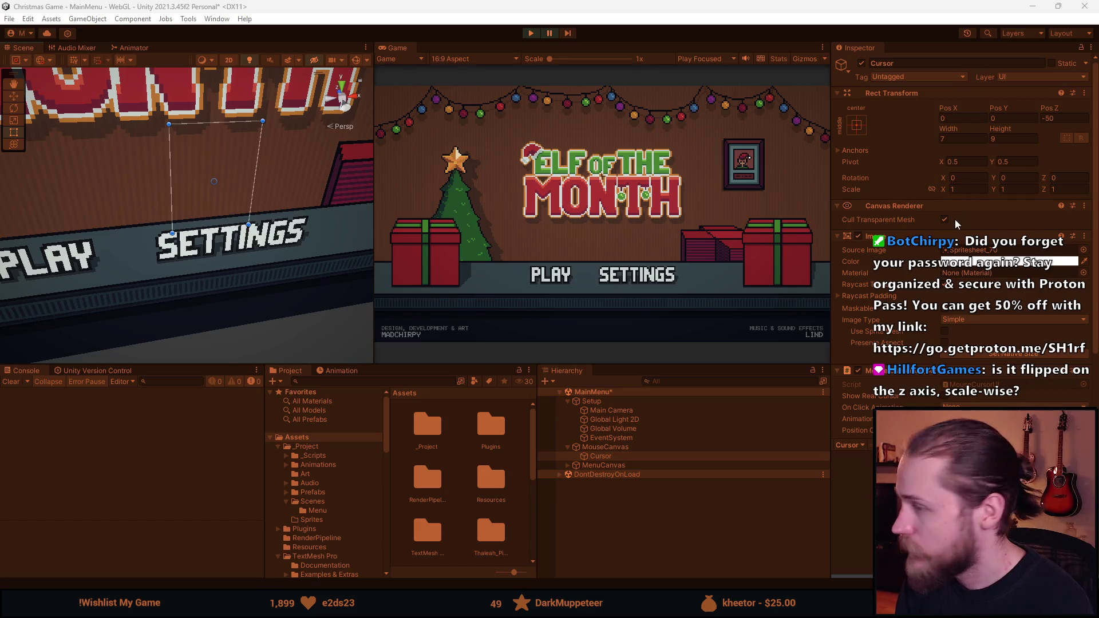
- Try Cursor Pos Z 100, revert to -50, and move the view toward the title and buttons
{"action": "left_click", "coordinate": [1067, 118]}
{"action": "type", "text": "100"}
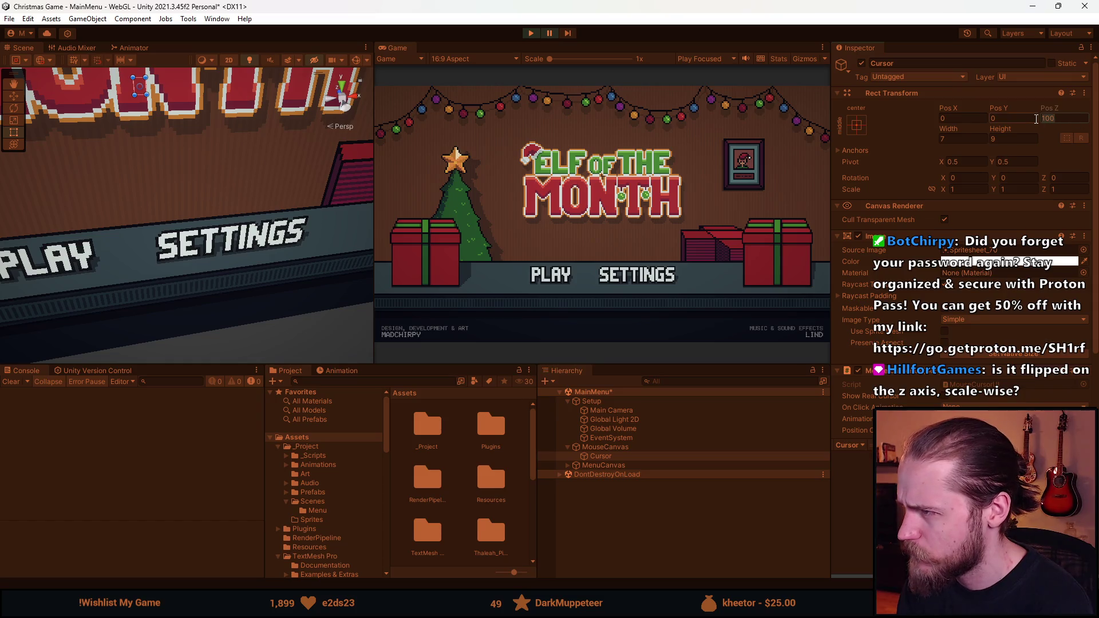
{"action": "key", "text": "BackSpace"}
{"action": "key", "text": "BackSpace"}
{"action": "key", "text": "BackSpace"}
{"action": "type", "text": "-50"}
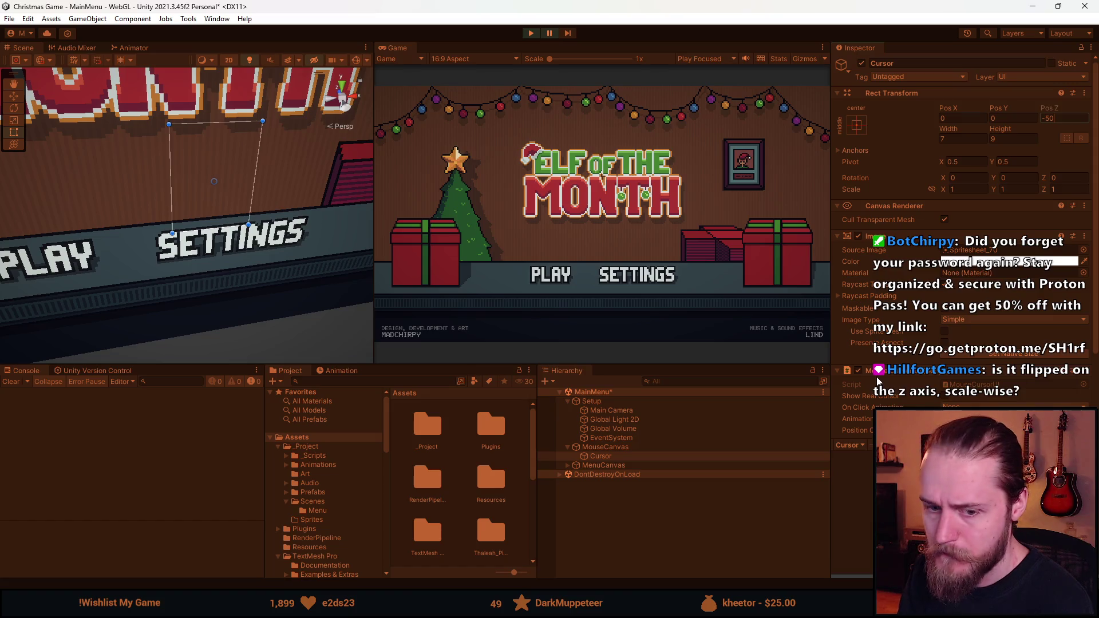
{"action": "scroll", "coordinate": [878, 382], "scroll_direction": "down", "scroll_amount": 2}
{"action": "scroll", "coordinate": [878, 381], "scroll_direction": "up", "scroll_amount": 2}
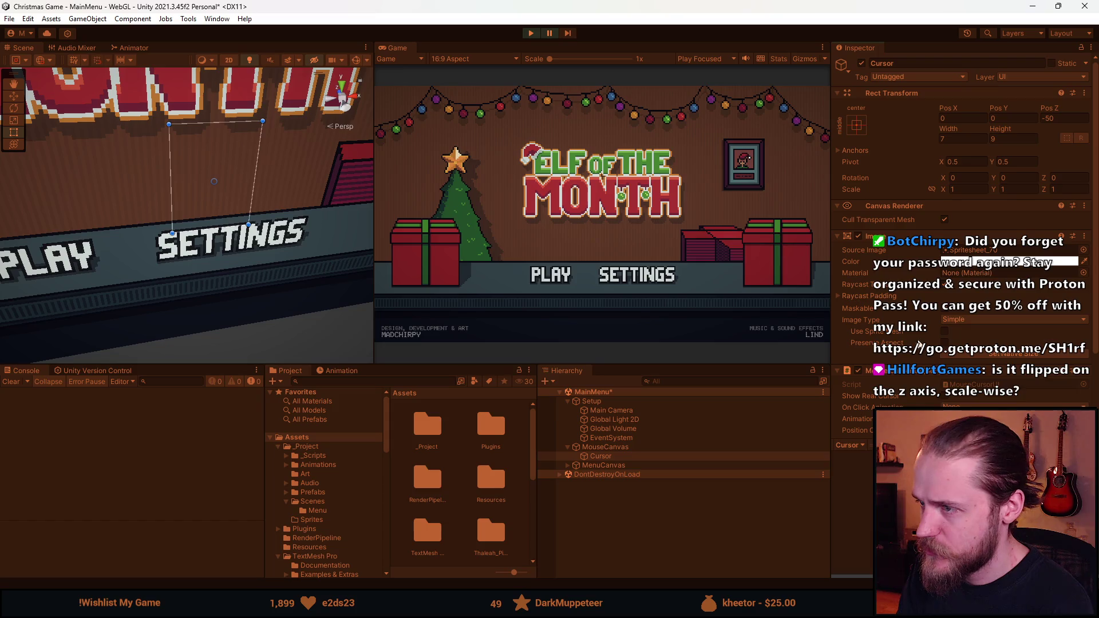
{"action": "mouse_move", "coordinate": [343, 240]}
{"action": "left_mouse_down"}
{"action": "mouse_move", "coordinate": [294, 236]}
{"action": "mouse_move", "coordinate": [241, 275]}
{"action": "mouse_move", "coordinate": [289, 307]}
{"action": "mouse_move", "coordinate": [241, 229]}
{"action": "mouse_move", "coordinate": [172, 253]}
{"action": "mouse_move", "coordinate": [235, 163]}
{"action": "left_mouse_up"}
{"action": "scroll", "coordinate": [252, 240], "scroll_direction": "down", "scroll_amount": 5}
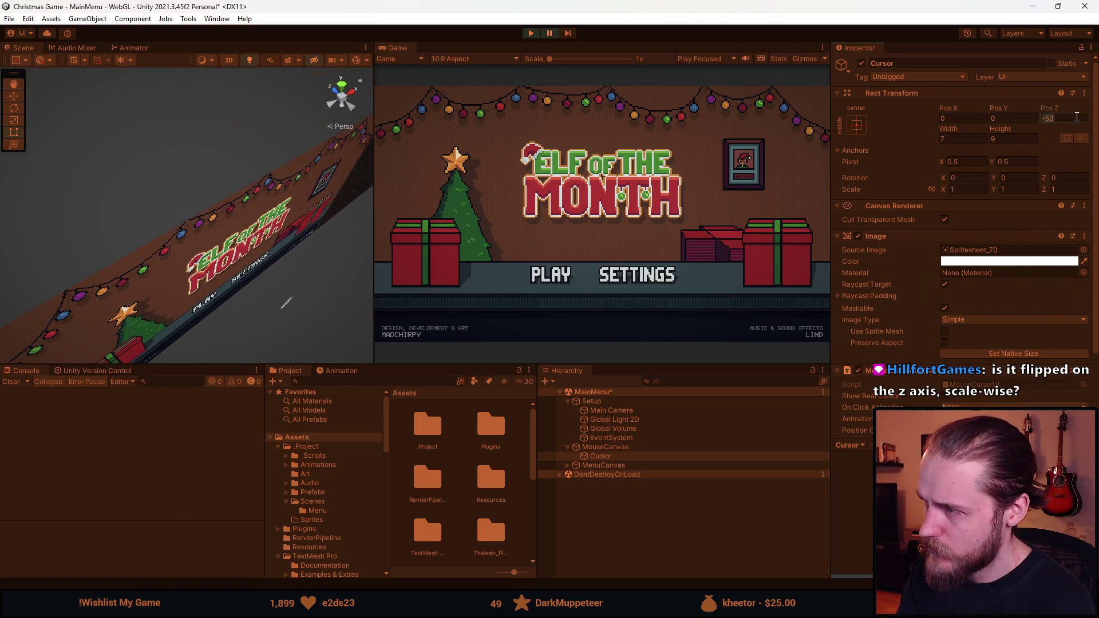
- Set Cursor Pos Z to 50, orbit to check the canvas, and frame MouseCanvas
{"action": "type", "text": "50"}
{"action": "mouse_move", "coordinate": [243, 262]}
{"action": "left_mouse_down"}
{"action": "mouse_move", "coordinate": [133, 175]}
{"action": "mouse_move", "coordinate": [337, 292]}
{"action": "left_mouse_up"}
{"action": "mouse_move", "coordinate": [400, 345]}
{"action": "left_mouse_down"}
{"action": "mouse_move", "coordinate": [282, 253]}
{"action": "mouse_move", "coordinate": [254, 211]}
{"action": "left_mouse_up"}
{"action": "left_click_drag", "start_coordinate": [297, 308], "coordinate": [537, 215]}
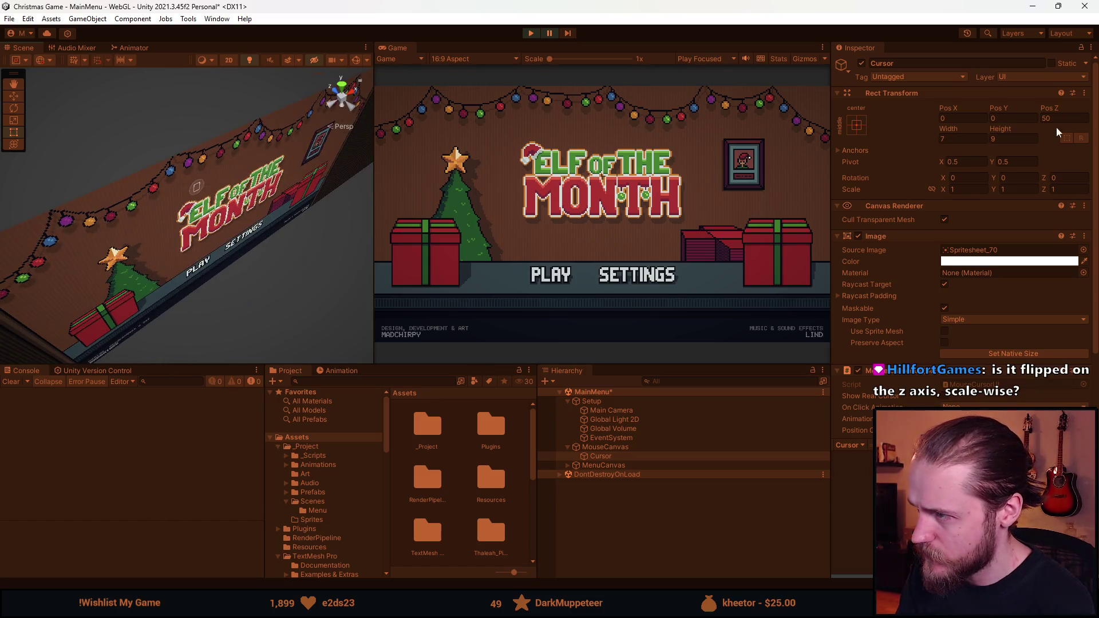
{"action": "double_click", "coordinate": [630, 447]}
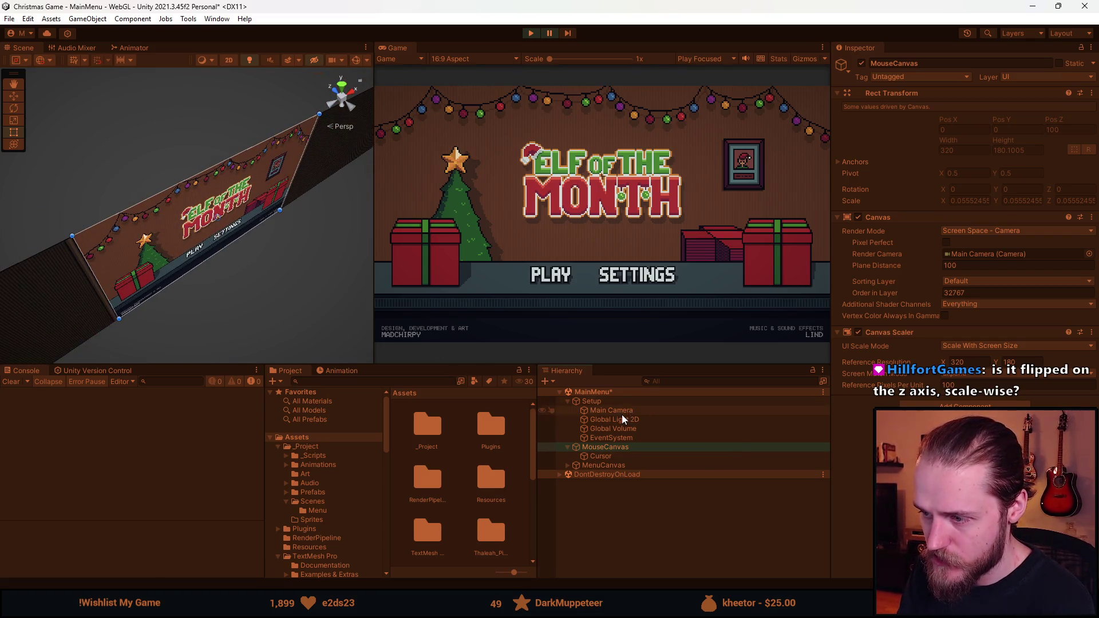
- Compare MenuCanvas and MouseCanvas settings, then move MouseCanvas below MenuCanvas
{"action": "left_click", "coordinate": [620, 466]}
{"action": "scroll", "coordinate": [263, 194], "scroll_direction": "up", "scroll_amount": 2}
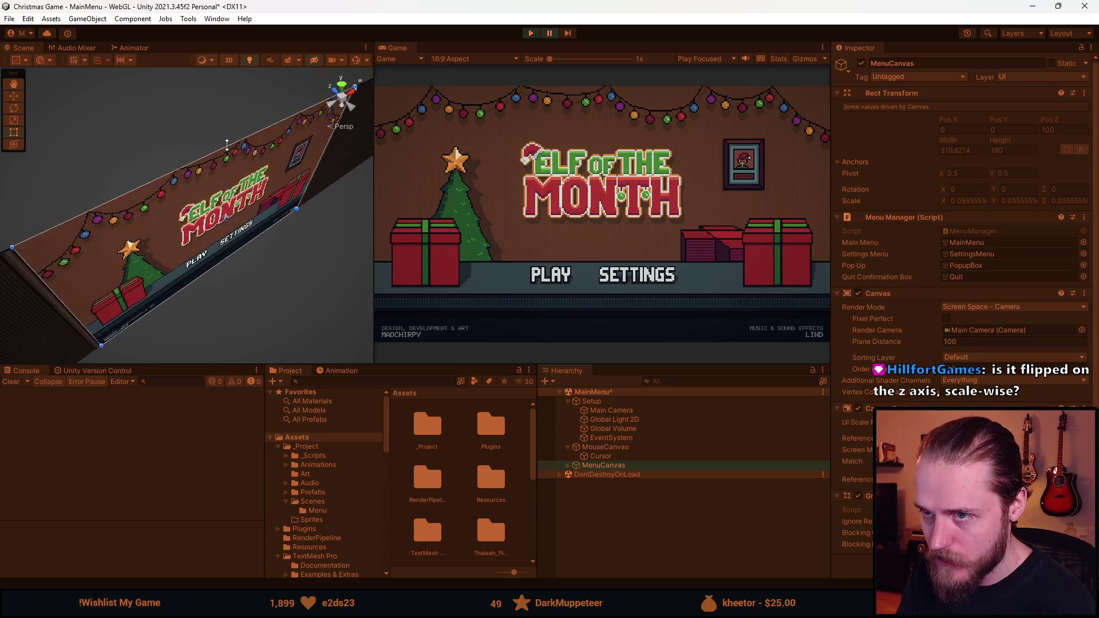
{"action": "left_click", "coordinate": [611, 450]}
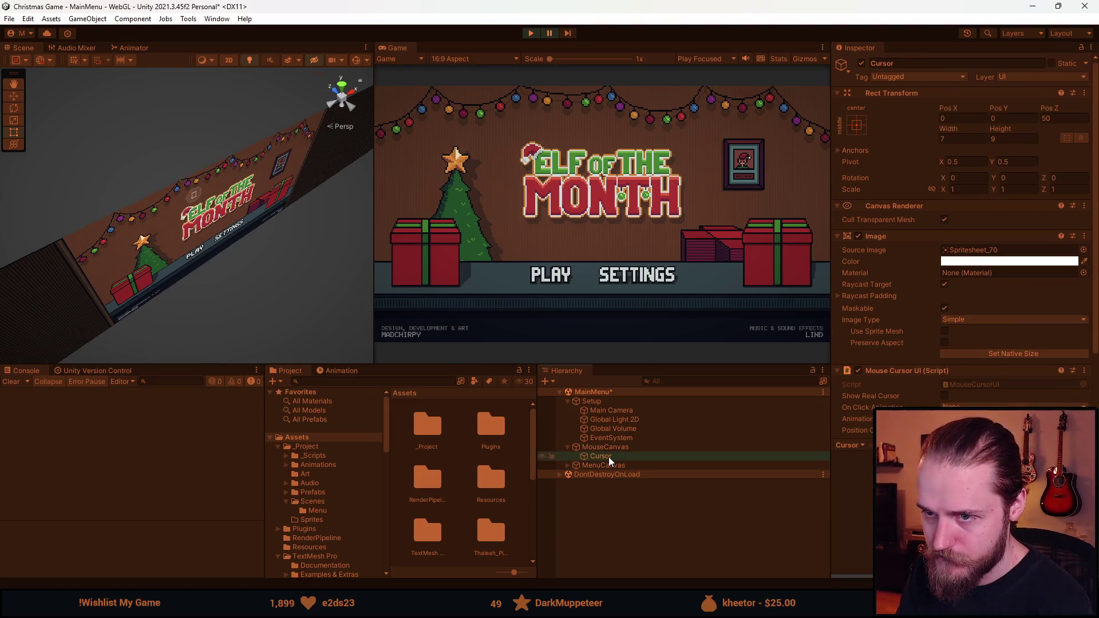
{"action": "left_click", "coordinate": [623, 465]}
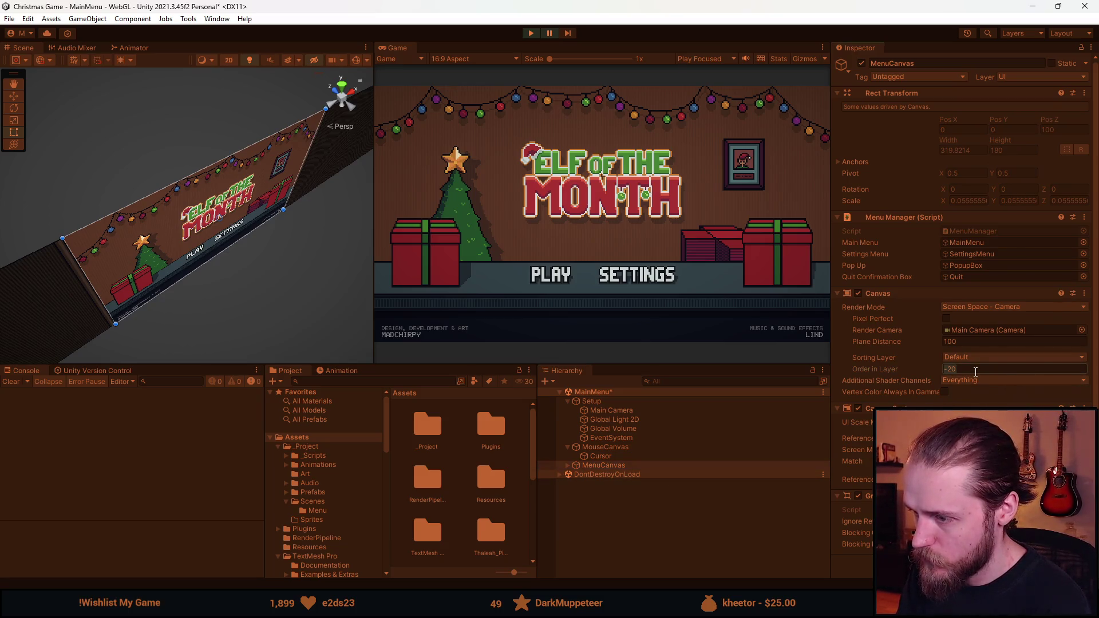
{"action": "left_click", "coordinate": [631, 448]}
{"action": "mouse_move", "coordinate": [596, 445]}
{"action": "left_mouse_down"}
{"action": "mouse_move", "coordinate": [586, 475]}
{"action": "mouse_move", "coordinate": [596, 468]}
{"action": "left_mouse_up"}
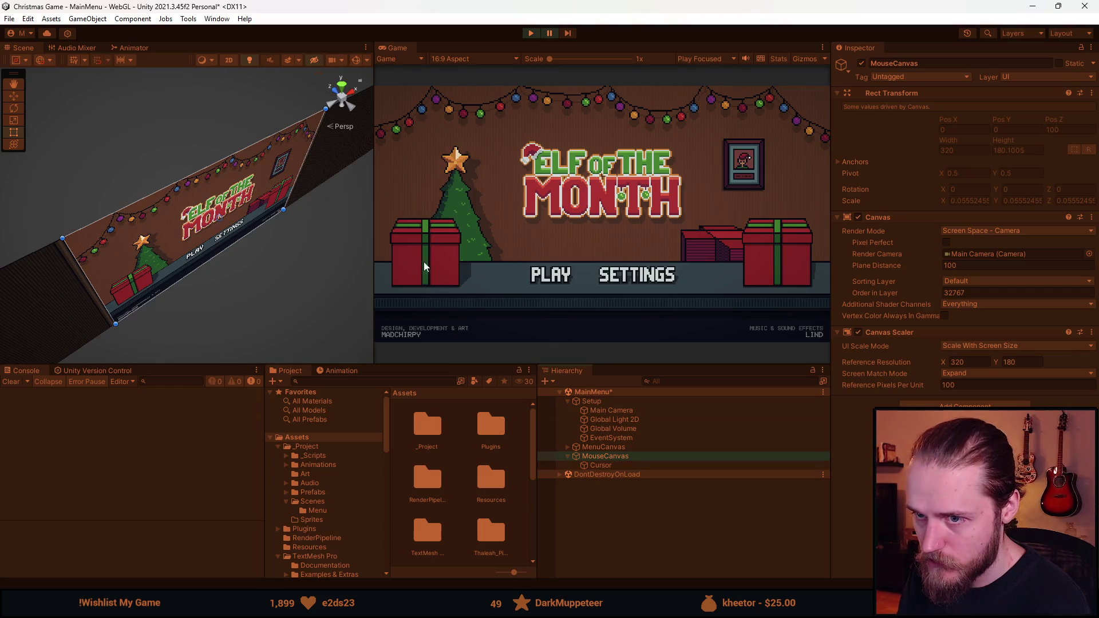
- Frame the Cursor in the Scene view and open the MouseCursorUI script
{"action": "left_click", "coordinate": [623, 466]}
{"action": "key", "text": "f"}
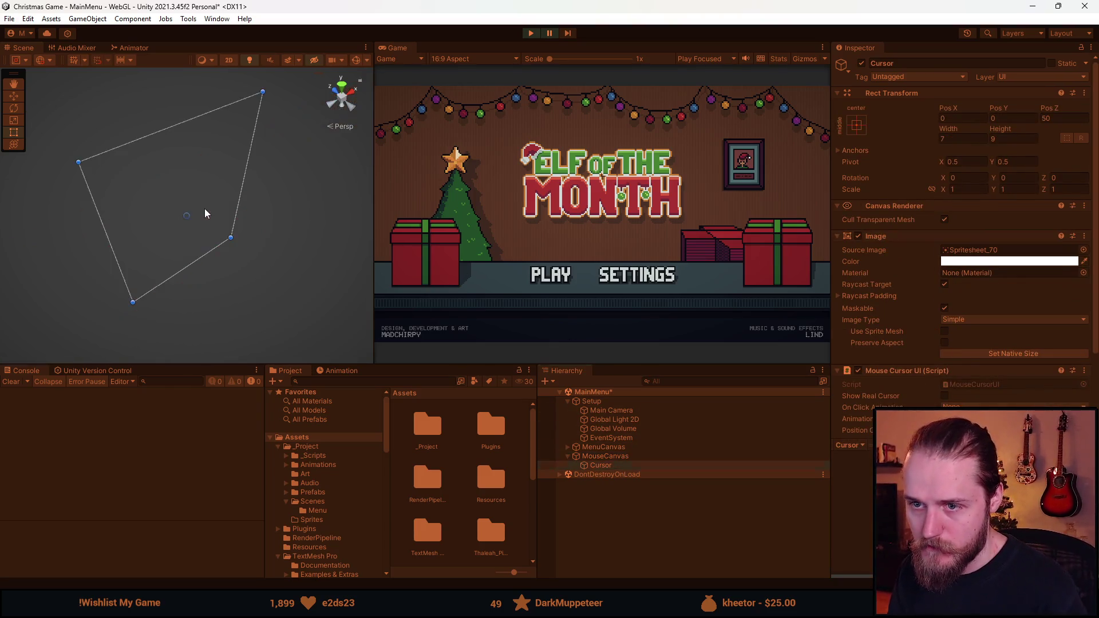
{"action": "mouse_move", "coordinate": [202, 173]}
{"action": "left_mouse_down"}
{"action": "mouse_move", "coordinate": [159, 103]}
{"action": "mouse_move", "coordinate": [71, 135]}
{"action": "mouse_move", "coordinate": [135, 248]}
{"action": "mouse_move", "coordinate": [94, 292]}
{"action": "mouse_move", "coordinate": [420, 232]}
{"action": "mouse_move", "coordinate": [44, 280]}
{"action": "mouse_move", "coordinate": [297, 234]}
{"action": "mouse_move", "coordinate": [245, 236]}
{"action": "mouse_move", "coordinate": [252, 223]}
{"action": "left_mouse_up"}
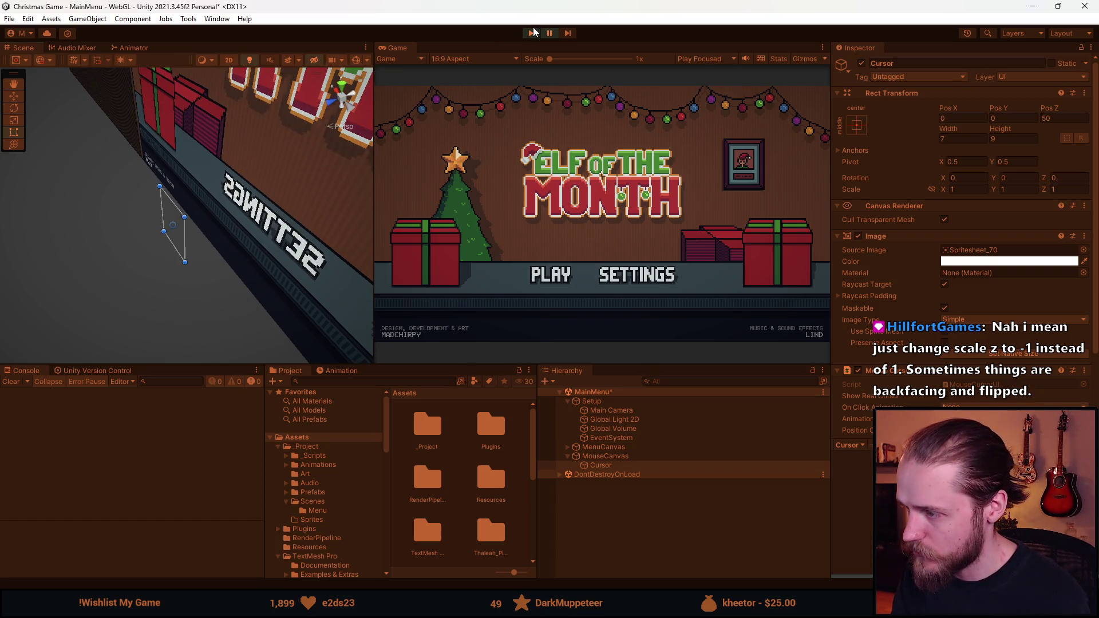
{"action": "left_click", "coordinate": [984, 384]}
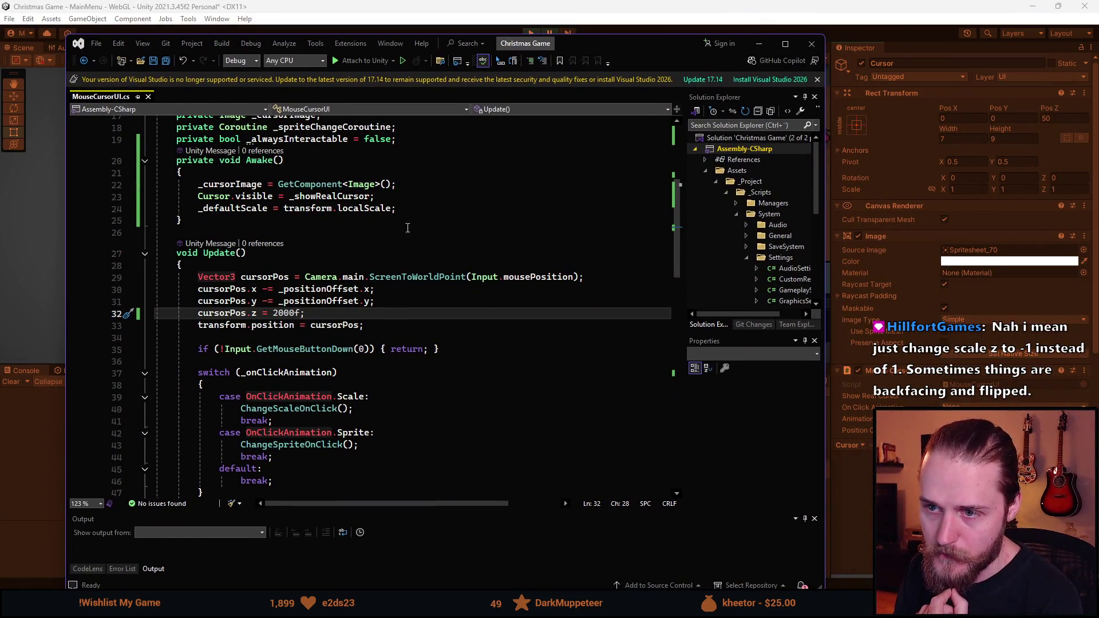
{"action": "scroll", "coordinate": [414, 225], "scroll_direction": "up", "scroll_amount": 4}
{"action": "scroll", "coordinate": [427, 180], "scroll_direction": "down", "scroll_amount": 4}
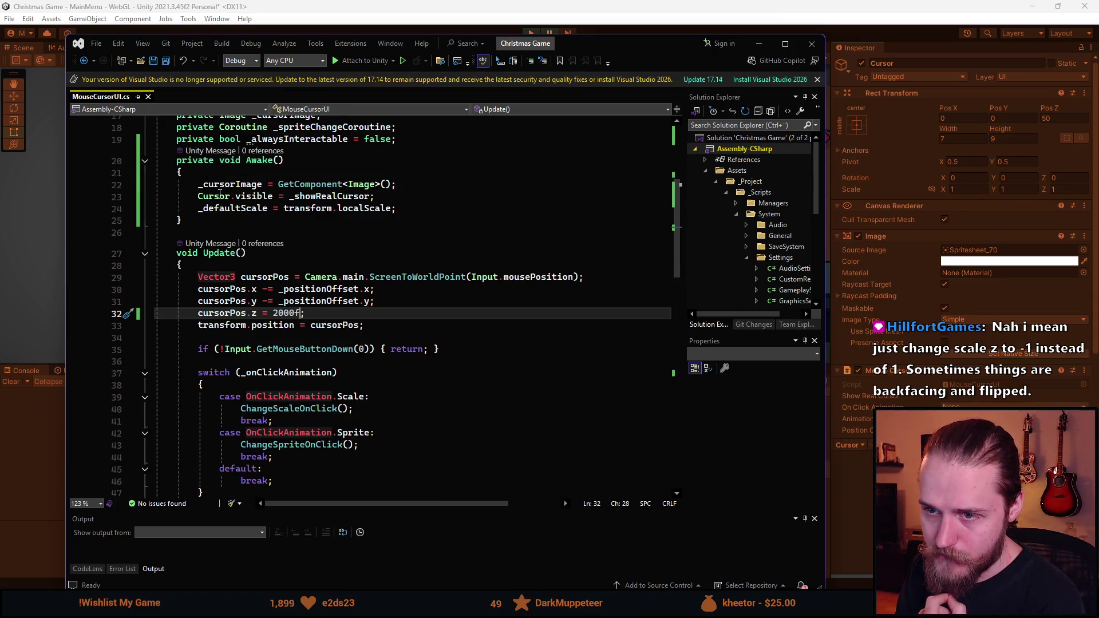
{"action": "left_click", "coordinate": [220, 195]}
{"action": "double_click", "coordinate": [327, 196]}
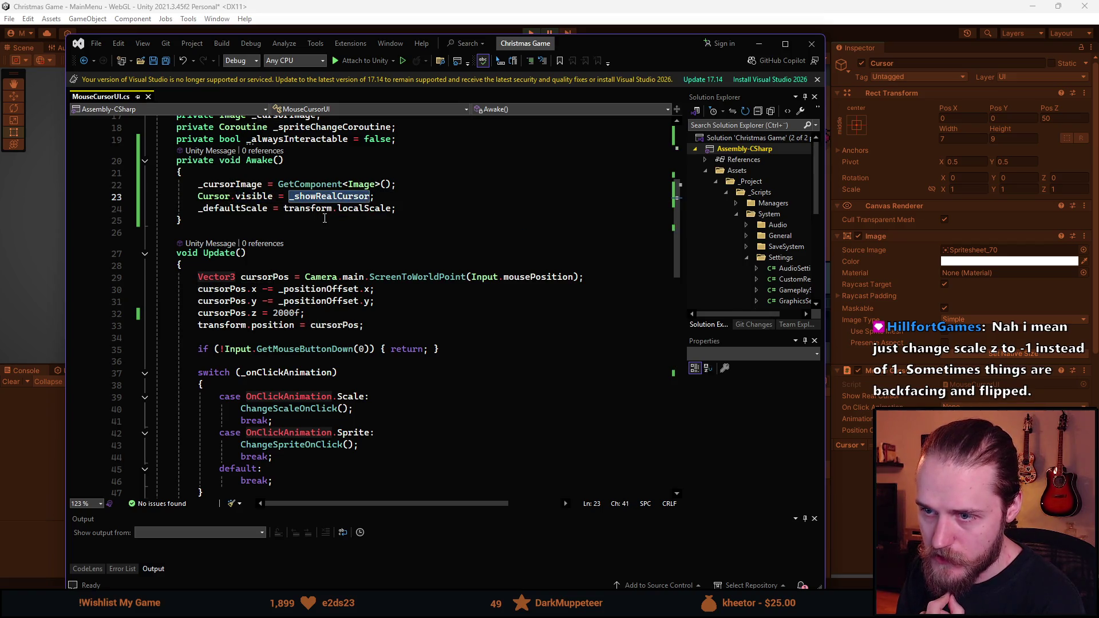
{"action": "scroll", "coordinate": [248, 233], "scroll_direction": "down", "scroll_amount": 1}
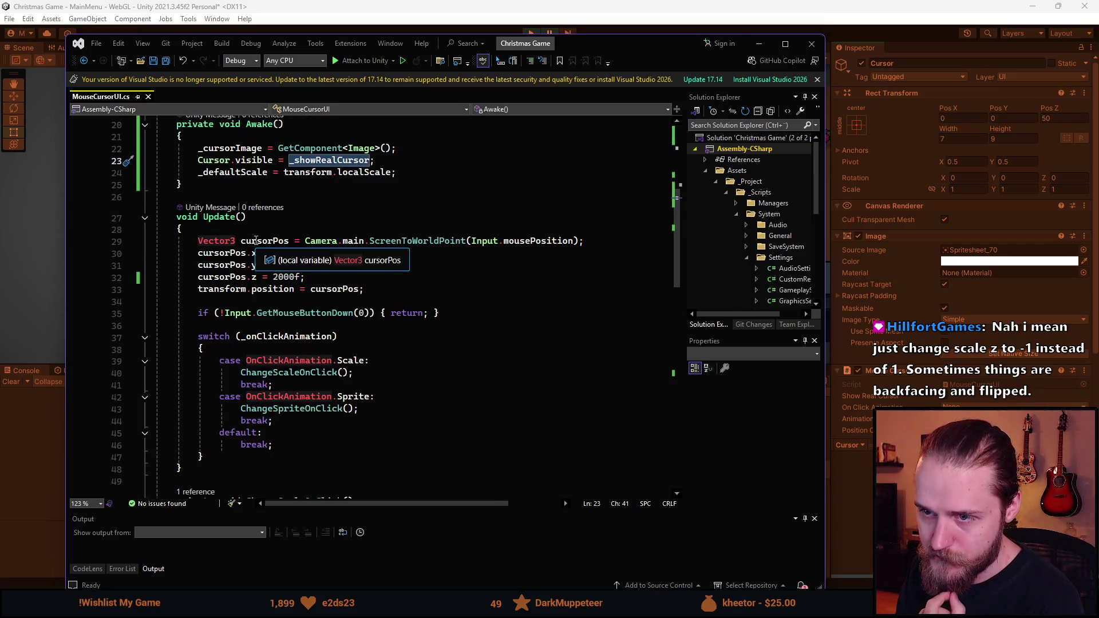
{"action": "scroll", "coordinate": [280, 295], "scroll_direction": "down", "scroll_amount": 1}
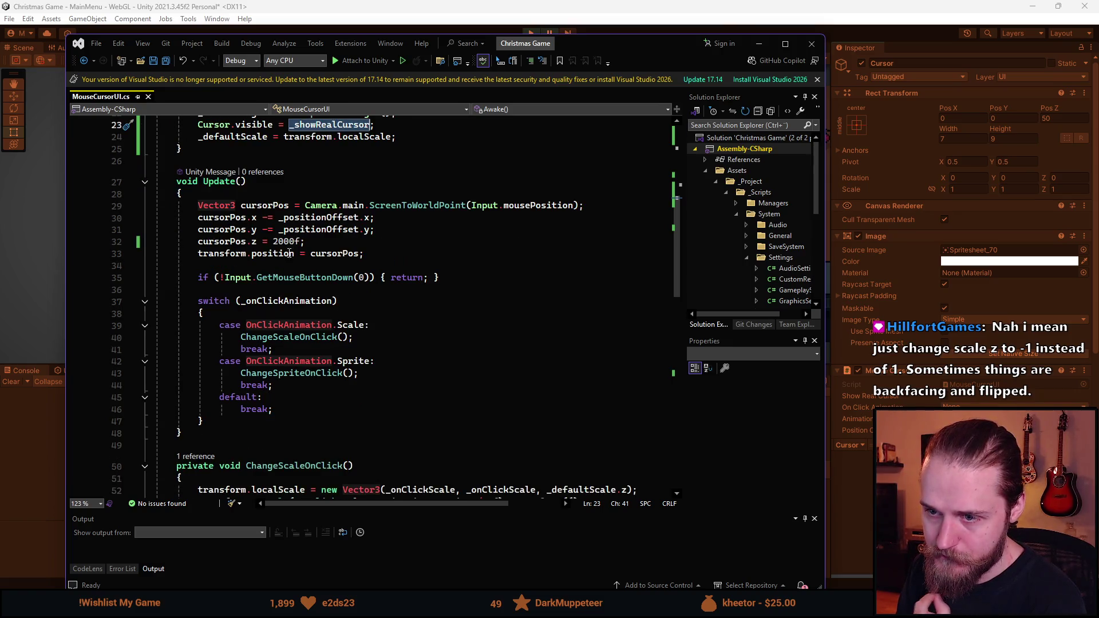